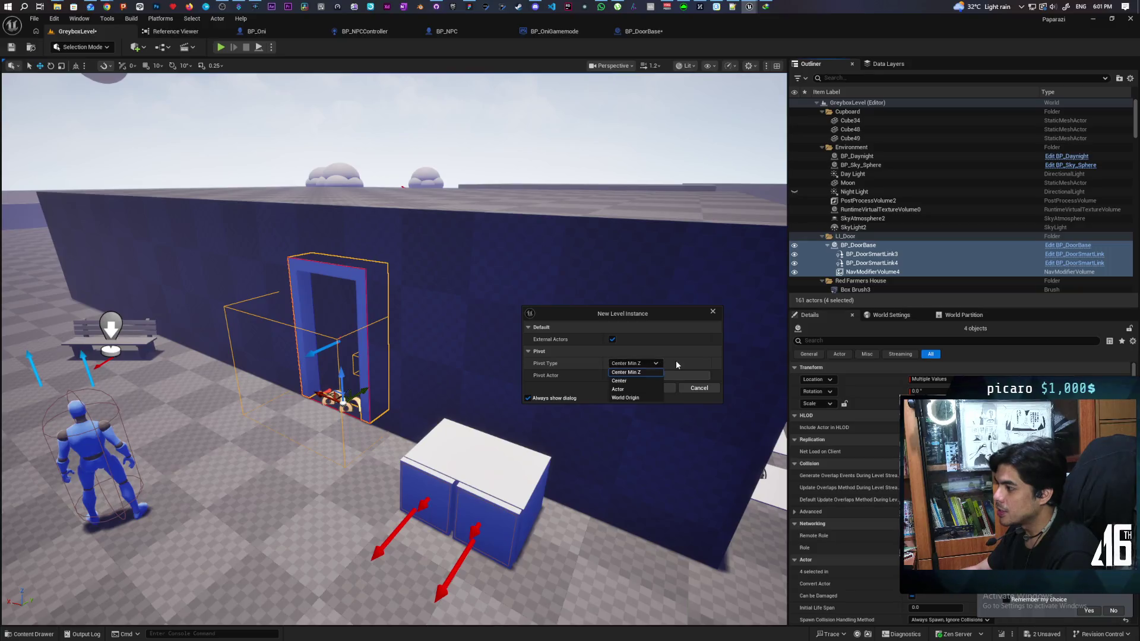
Step: Keep Center Min Z as the pivot type and confirm creating the door level instance
click(675, 361)
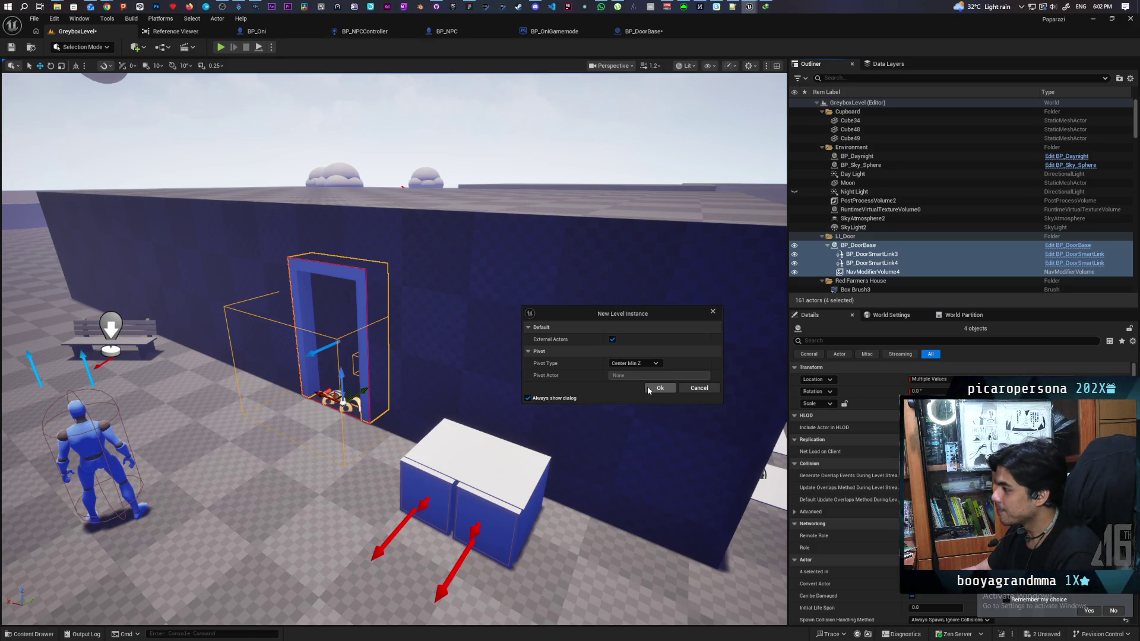
click(647, 387)
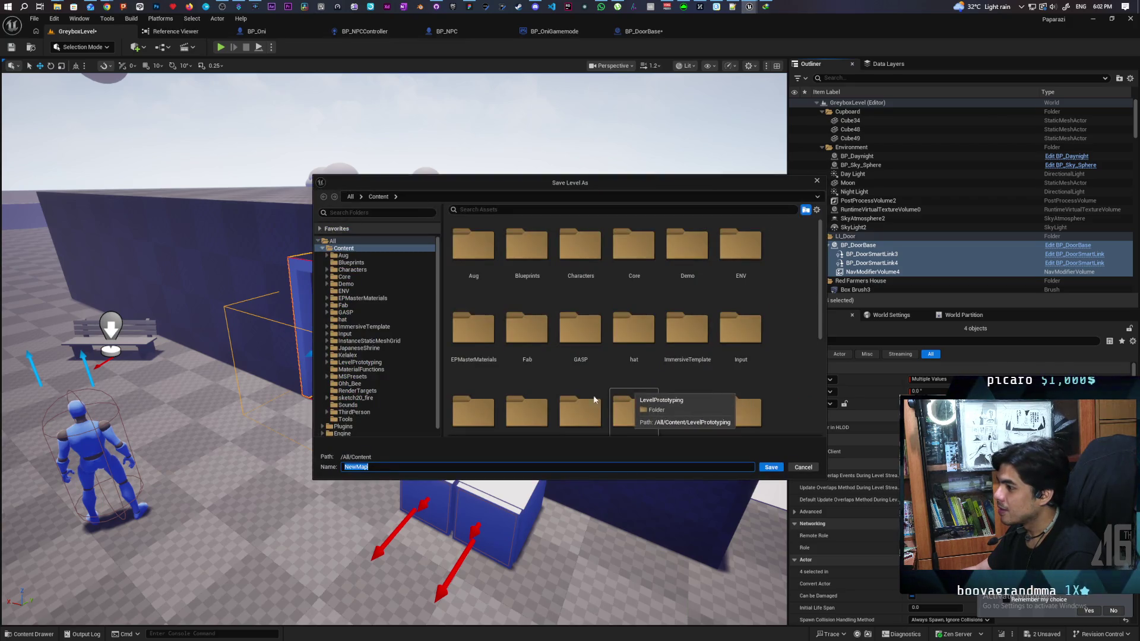
Step: Browse to the Content/Tools folder as the save location in Save Level As
scroll(544, 373, down, 1)
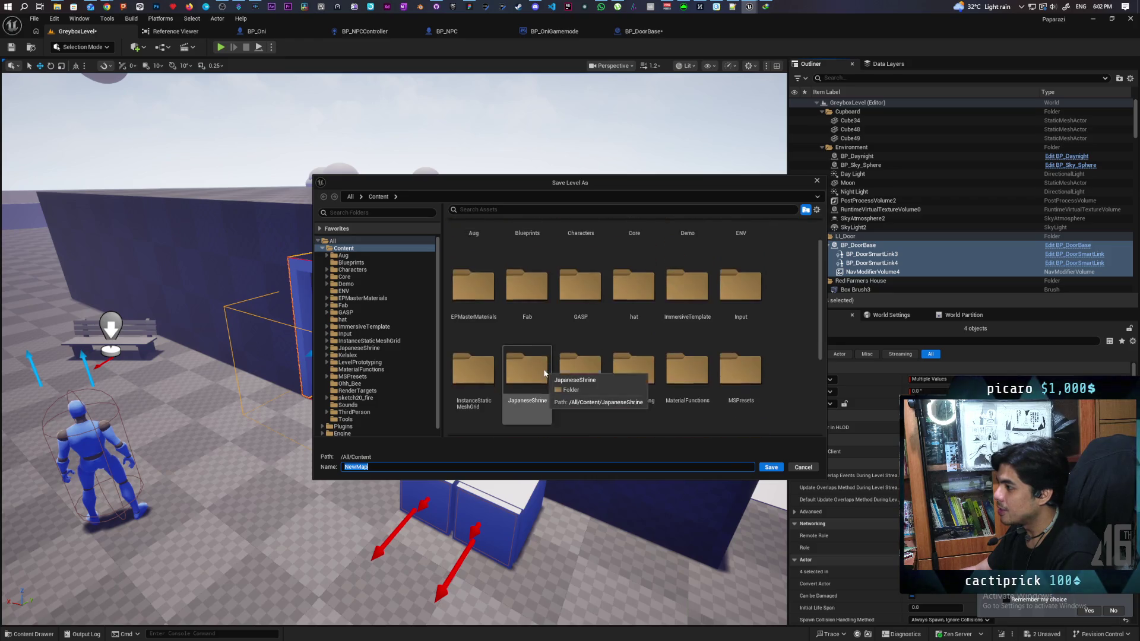
scroll(544, 368, up, 1)
scroll(478, 238, up, 1)
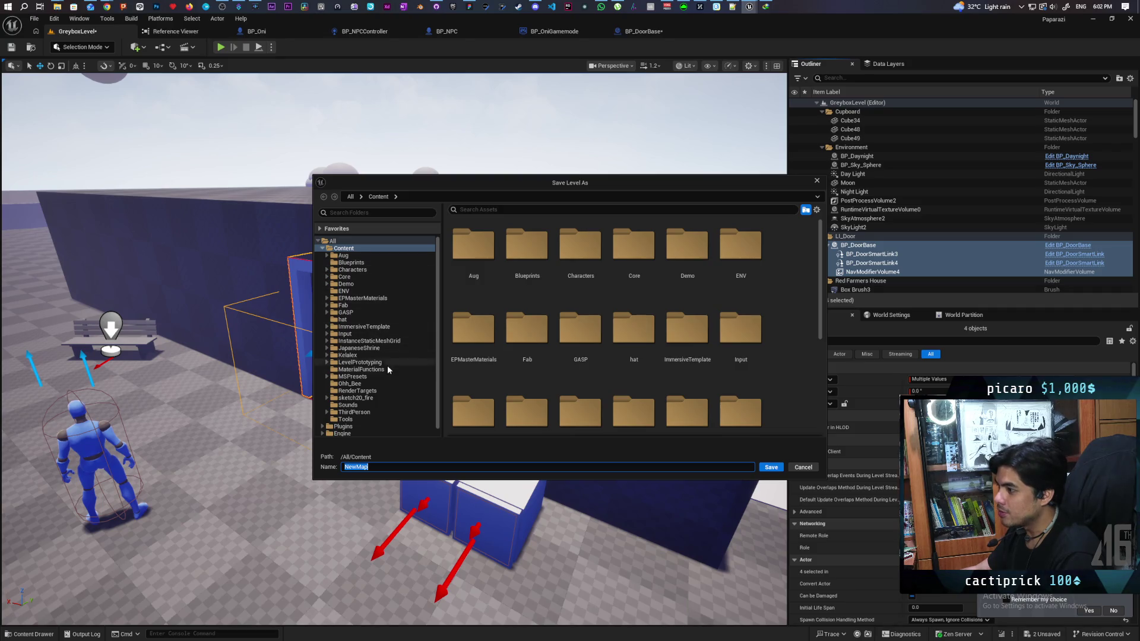
scroll(387, 368, down, 1)
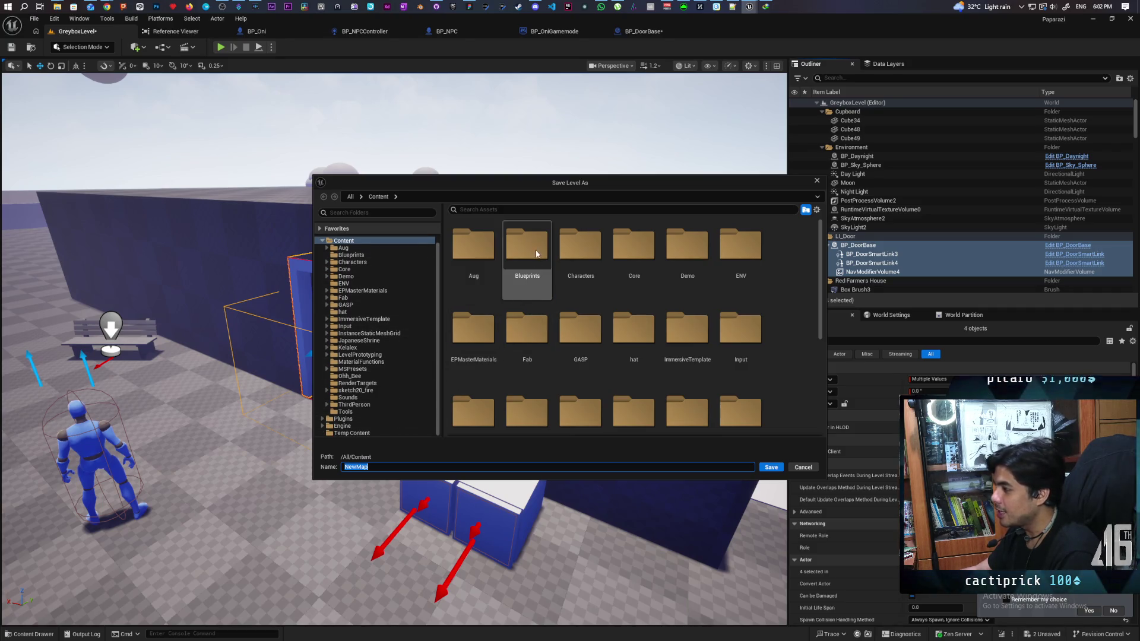
scroll(762, 333, down, 1)
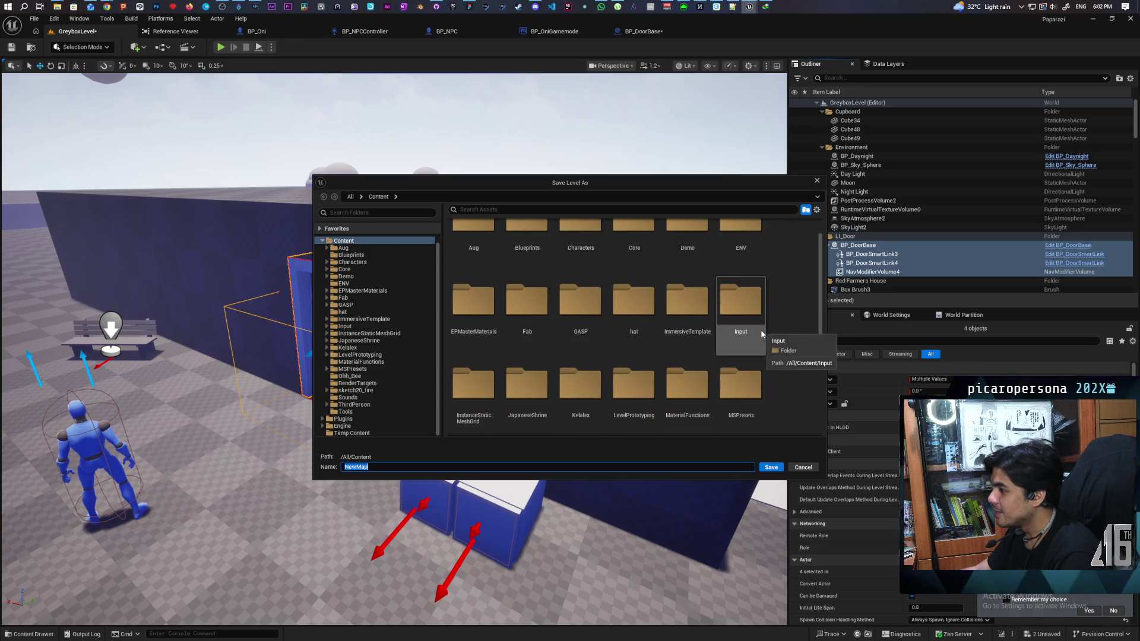
scroll(774, 358, down, 2)
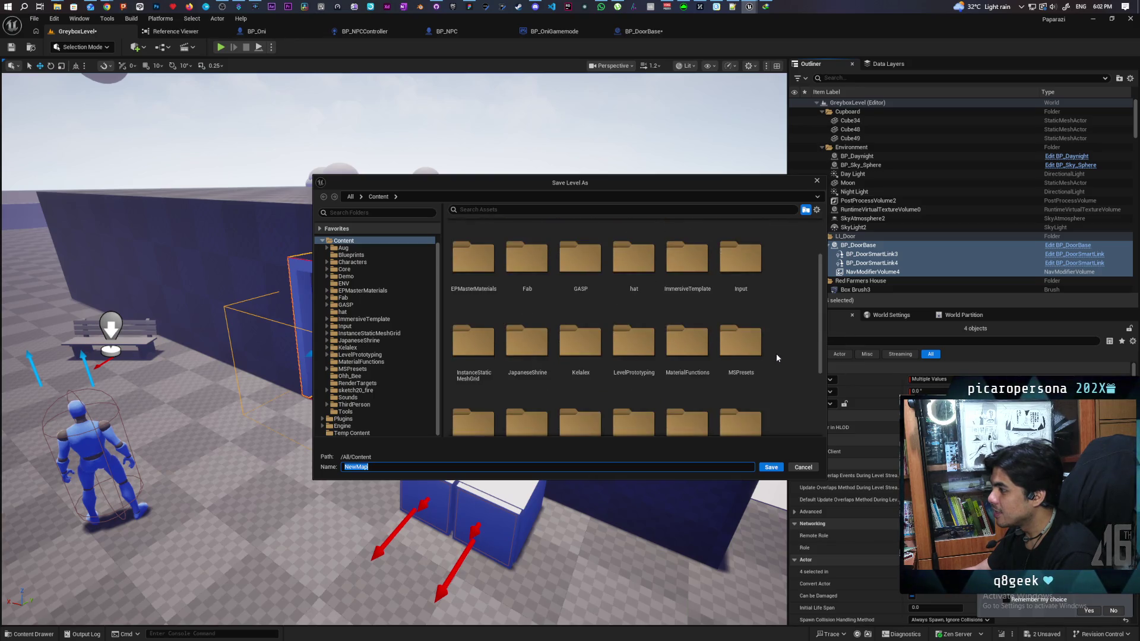
scroll(777, 358, down, 2)
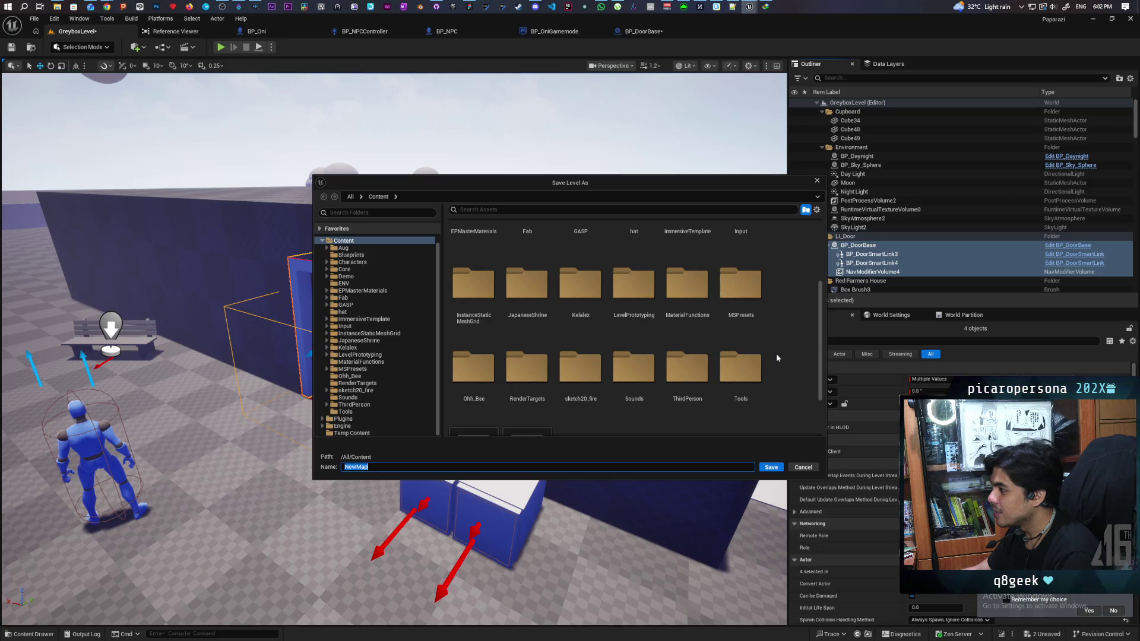
scroll(776, 354, down, 2)
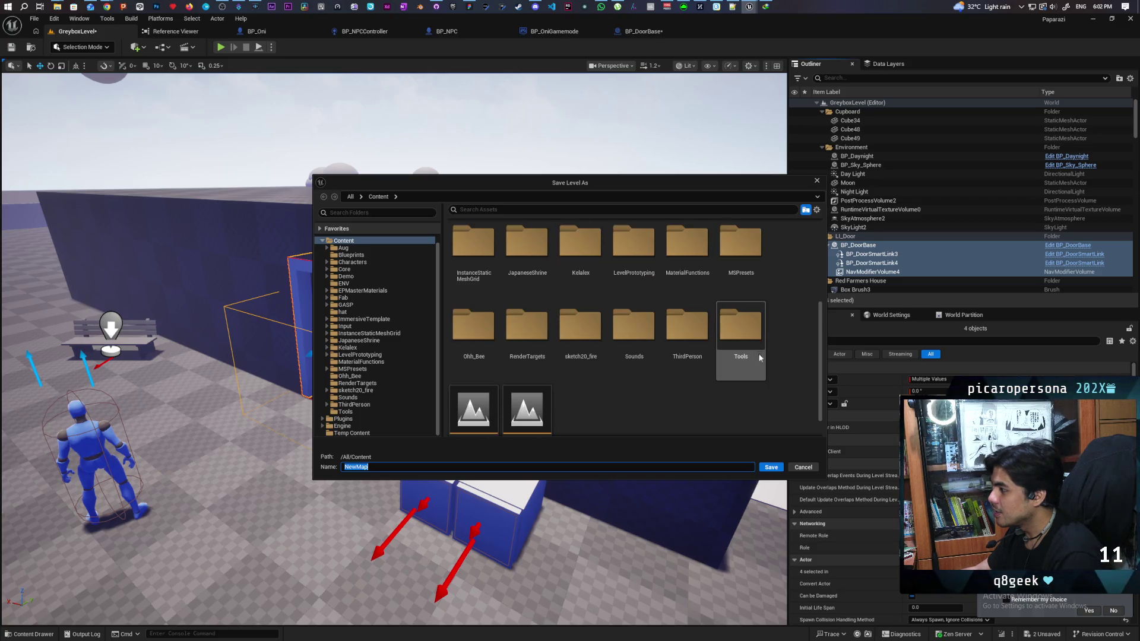
double_click(746, 338)
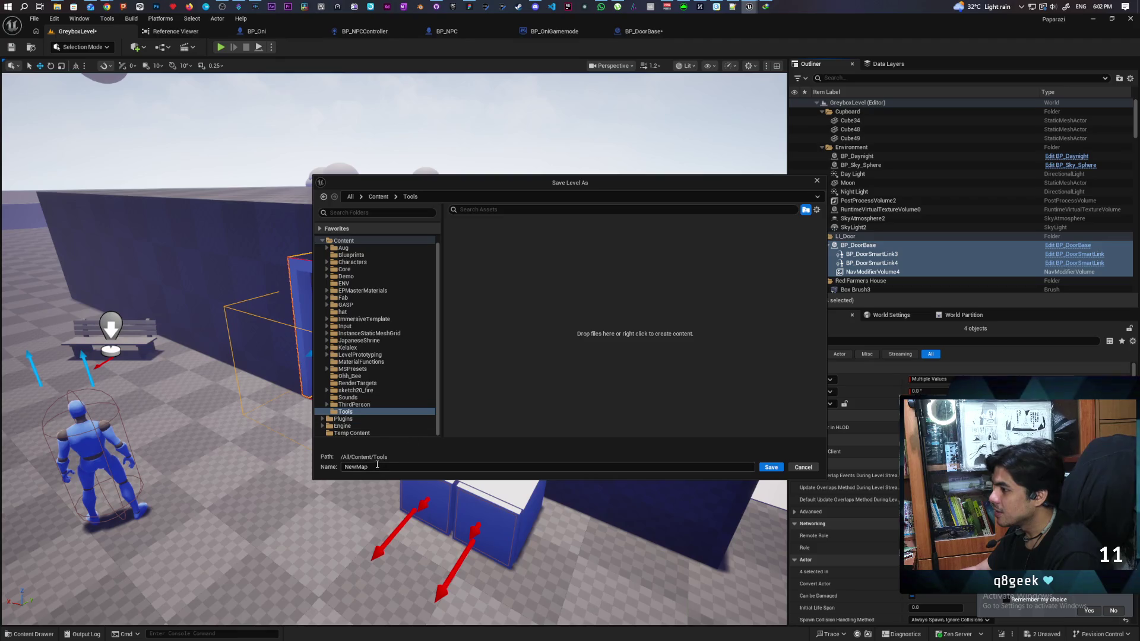
Step: Name the new level LI_Door and save it
key(Tab)
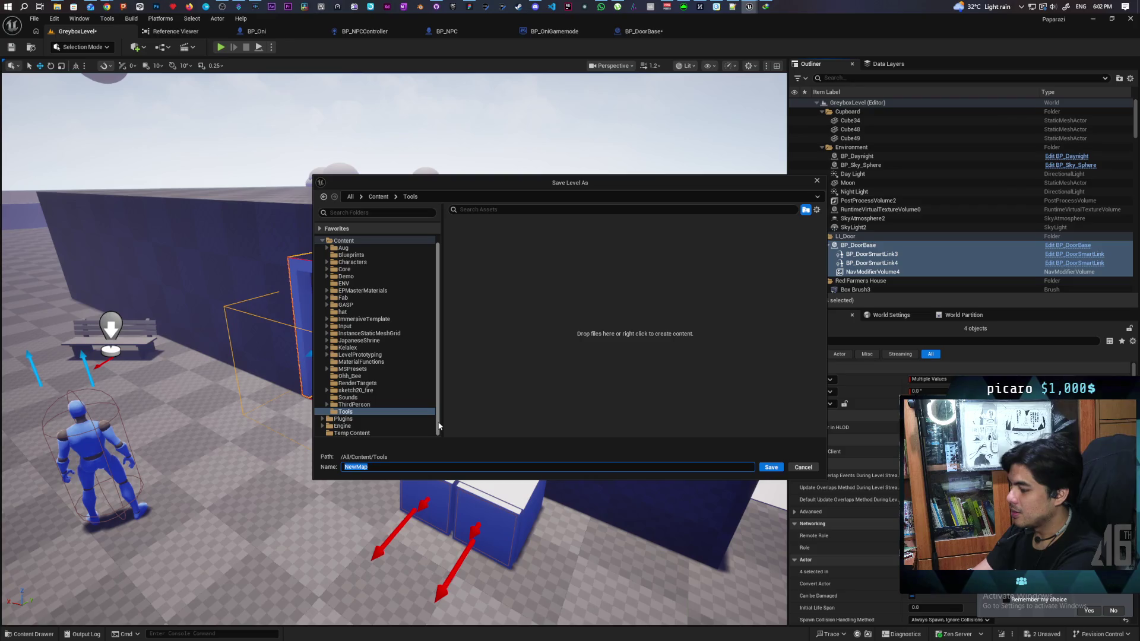
text(Door)
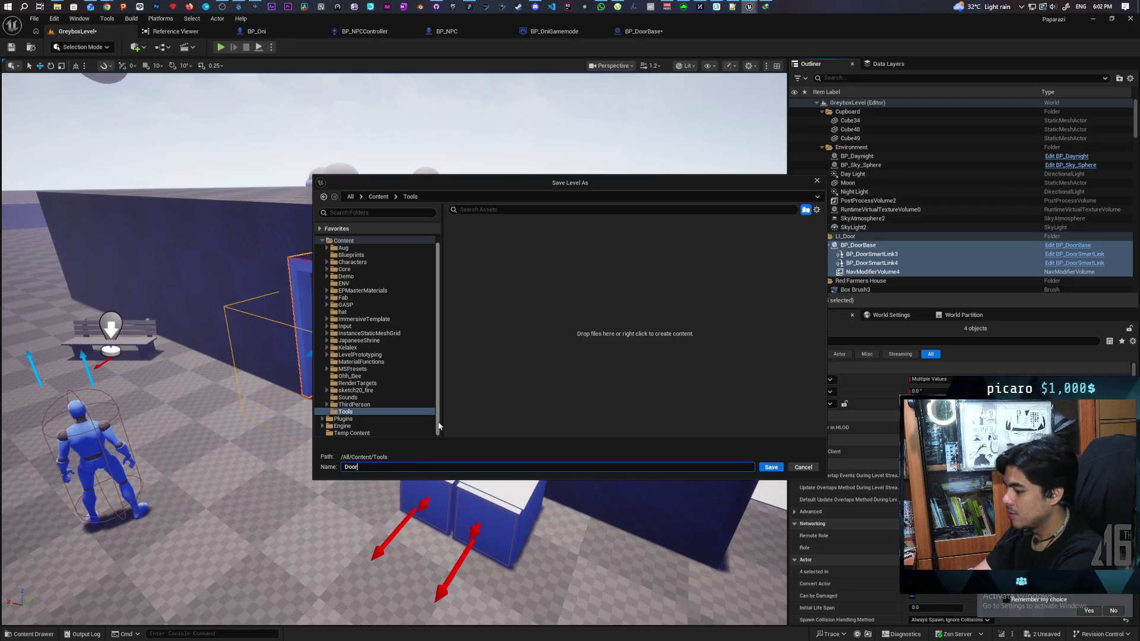
key(BackSpace)
key(BackSpace)
key(BackSpace)
text(LL)
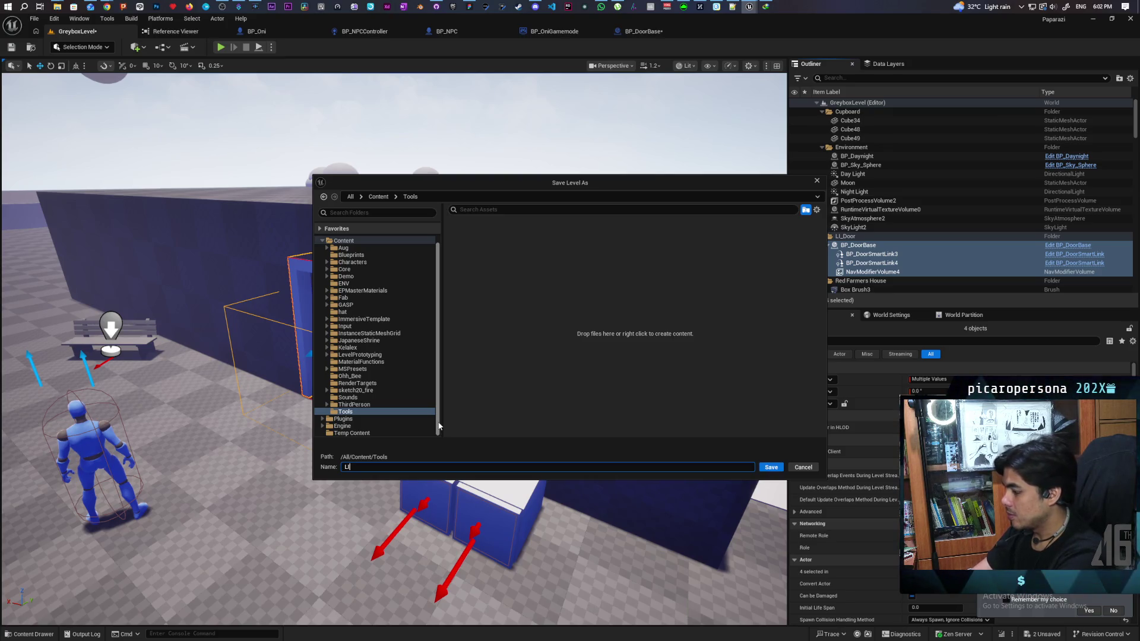
text(_Door)
key(Return)
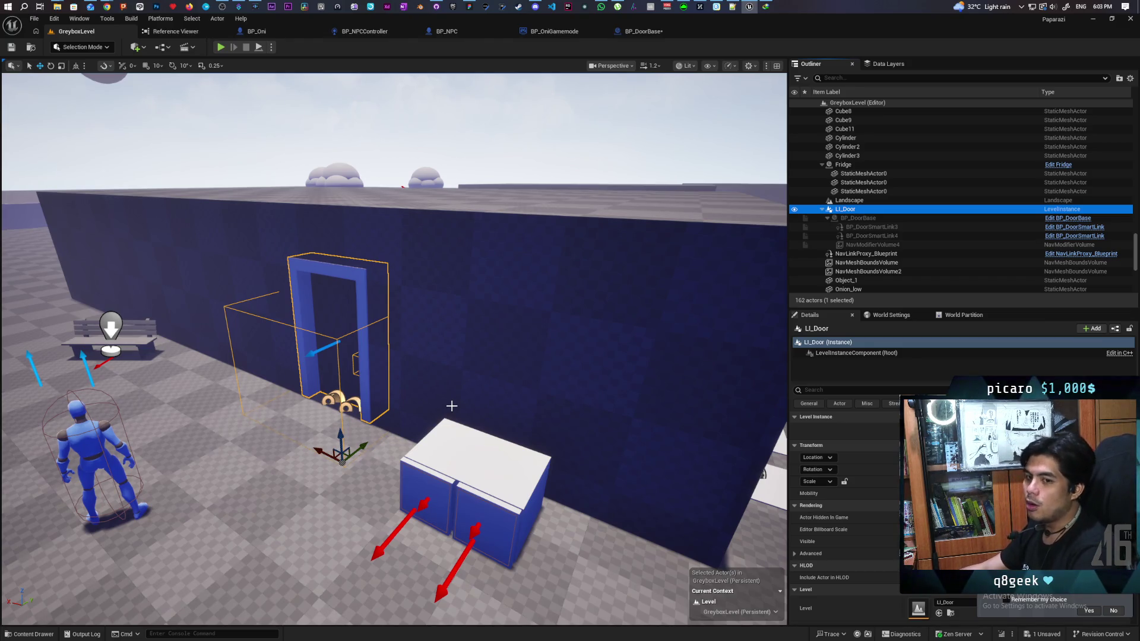
click(12, 47)
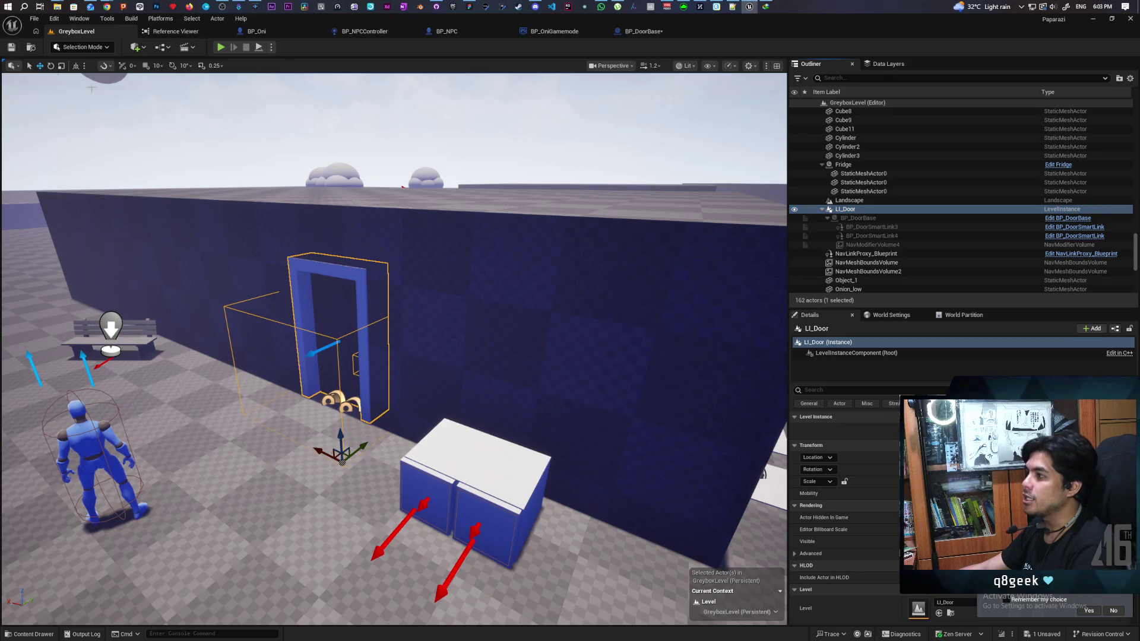
click(57, 634)
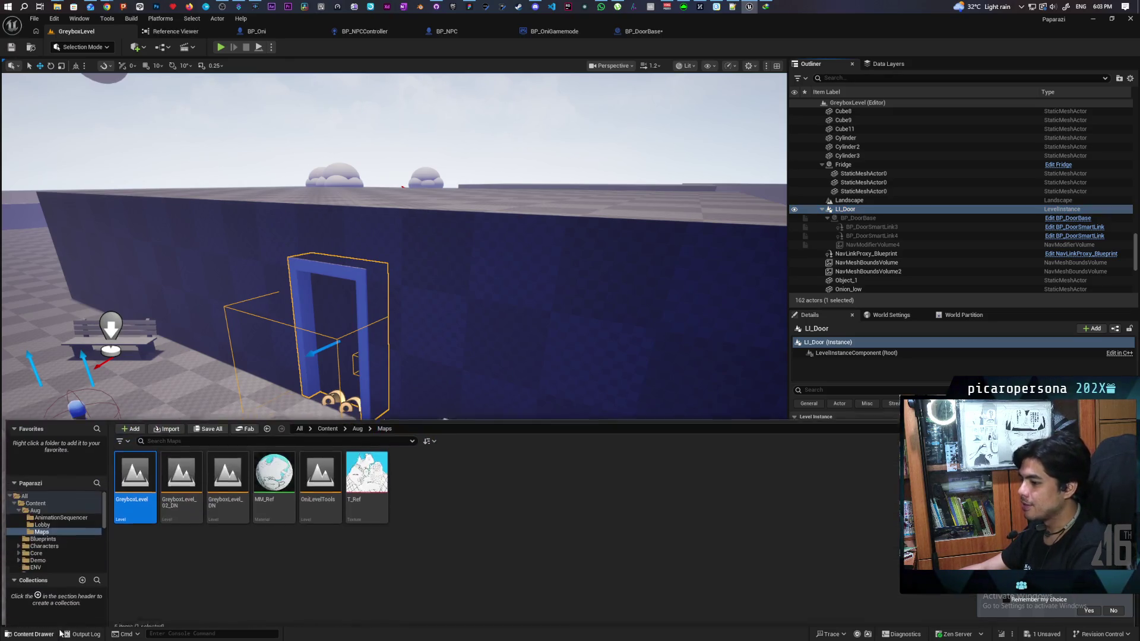
mouse_move(259, 357)
mouse_down()
mouse_move(308, 321)
mouse_move(297, 422)
mouse_up()
click(42, 637)
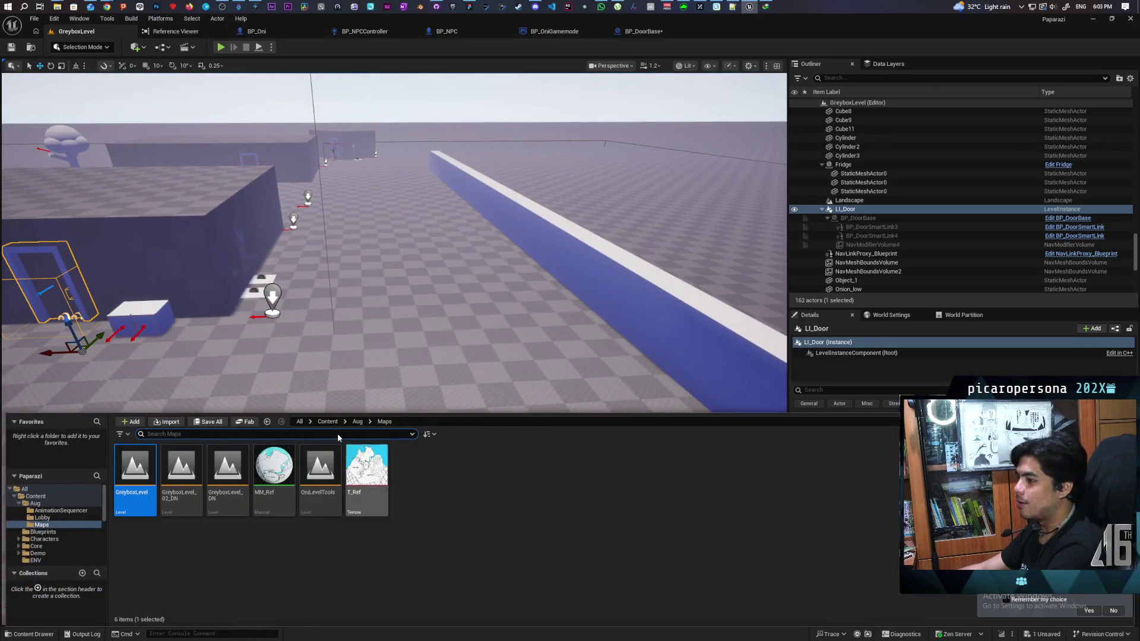
click(328, 421)
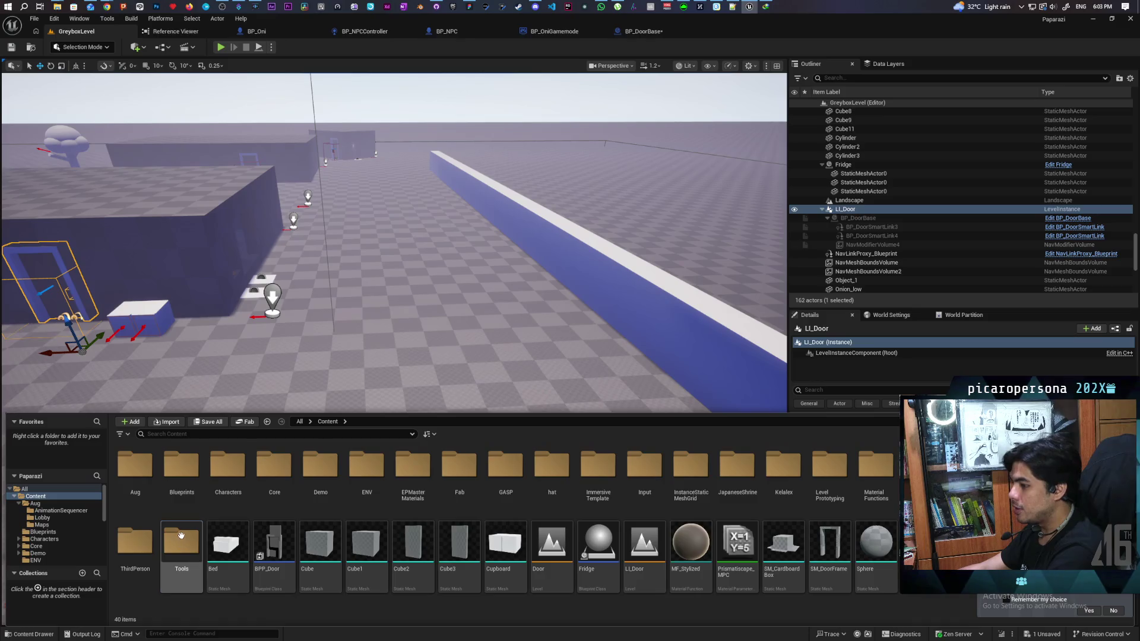
drag(226, 469, 417, 332)
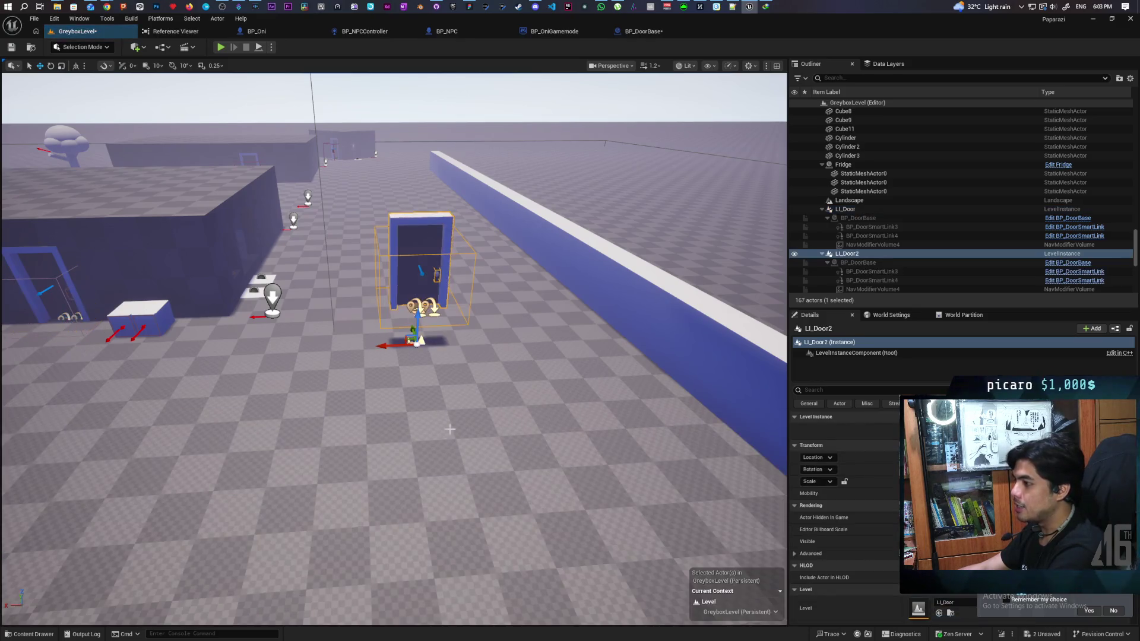
mouse_move(468, 496)
mouse_down()
mouse_move(468, 416)
mouse_move(469, 475)
mouse_move(453, 446)
mouse_move(481, 445)
mouse_move(386, 445)
mouse_move(451, 434)
mouse_move(471, 415)
mouse_move(510, 419)
mouse_move(452, 452)
mouse_move(456, 486)
mouse_up()
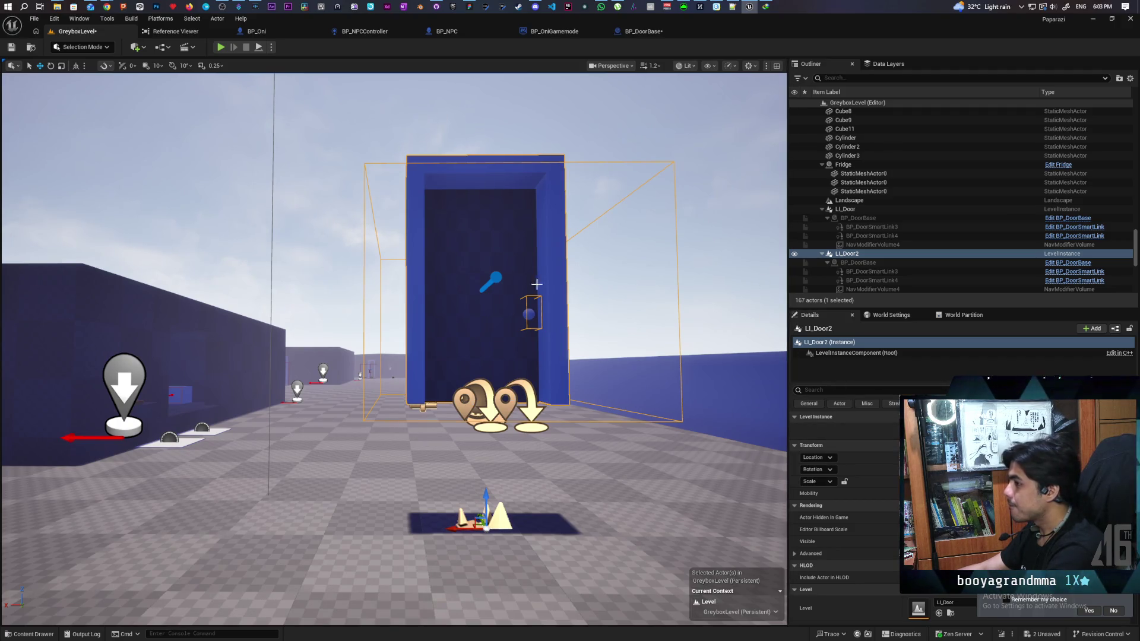
drag(517, 402, 517, 463)
mouse_move(483, 416)
mouse_down()
mouse_move(493, 386)
mouse_move(484, 378)
mouse_up()
key(Delete)
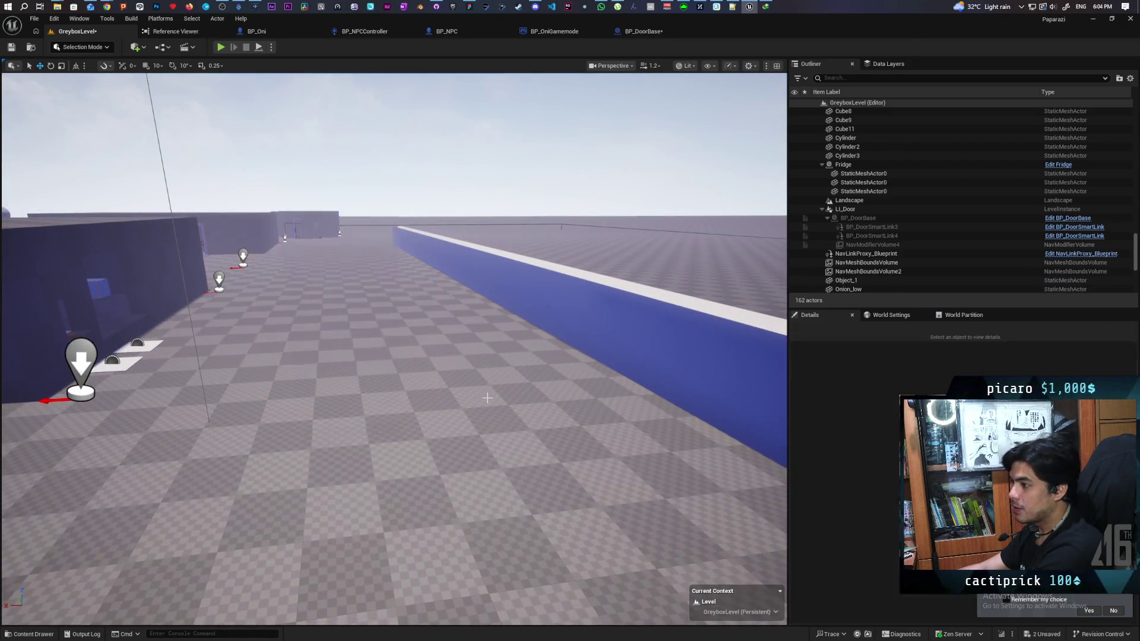
click(32, 634)
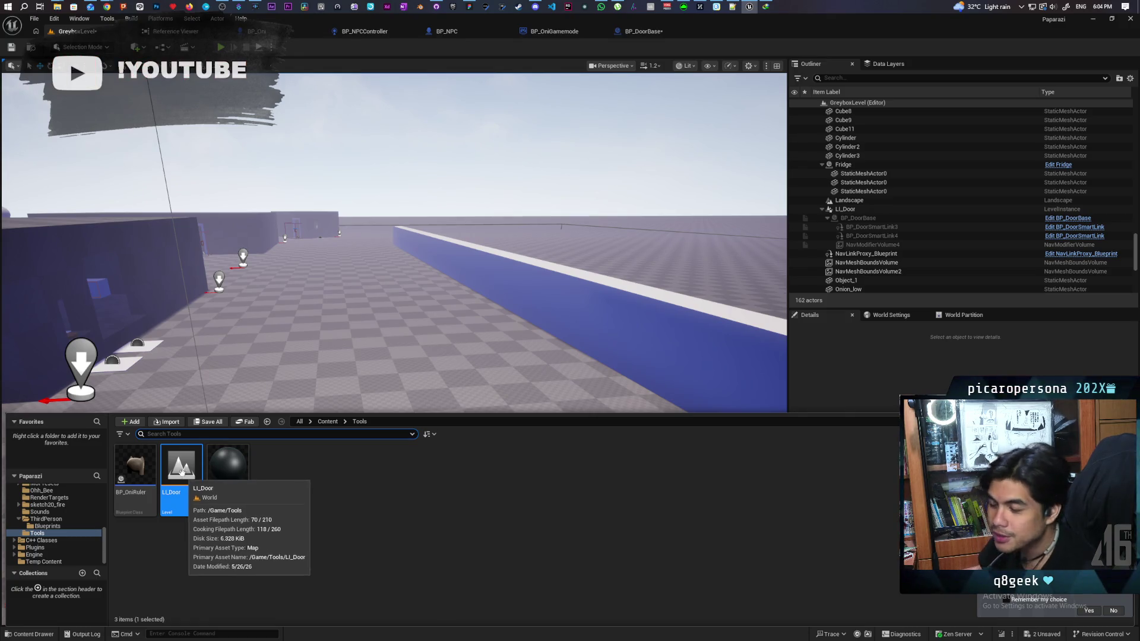
Step: Open LI_Door from Tools, saving BP_DoorBase and GreyboxLevel first, and focus on the door actor
double_click(181, 475)
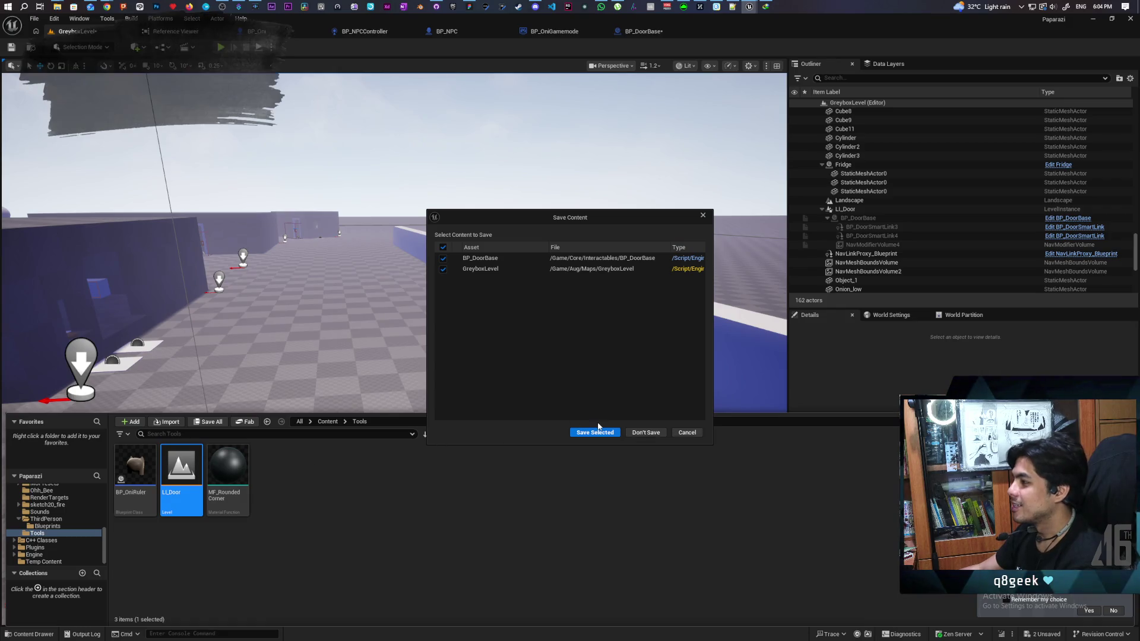
click(646, 432)
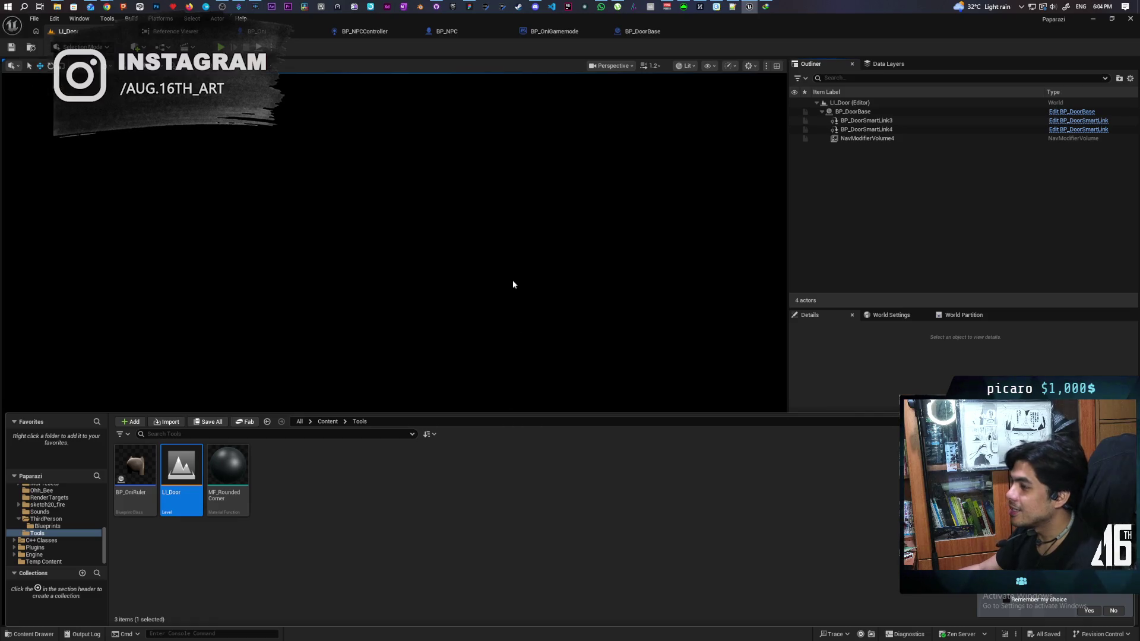
click(512, 280)
double_click(857, 114)
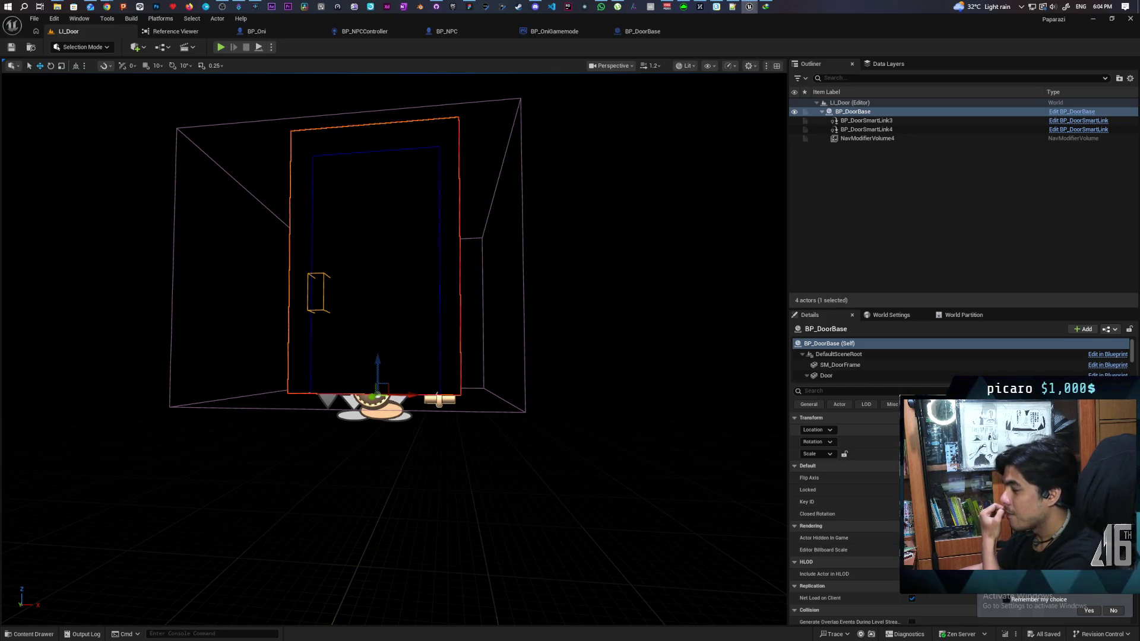
Step: Drop the door actor to the ground, save, and set BP_DoorBase as the first smart link's door
key(End)
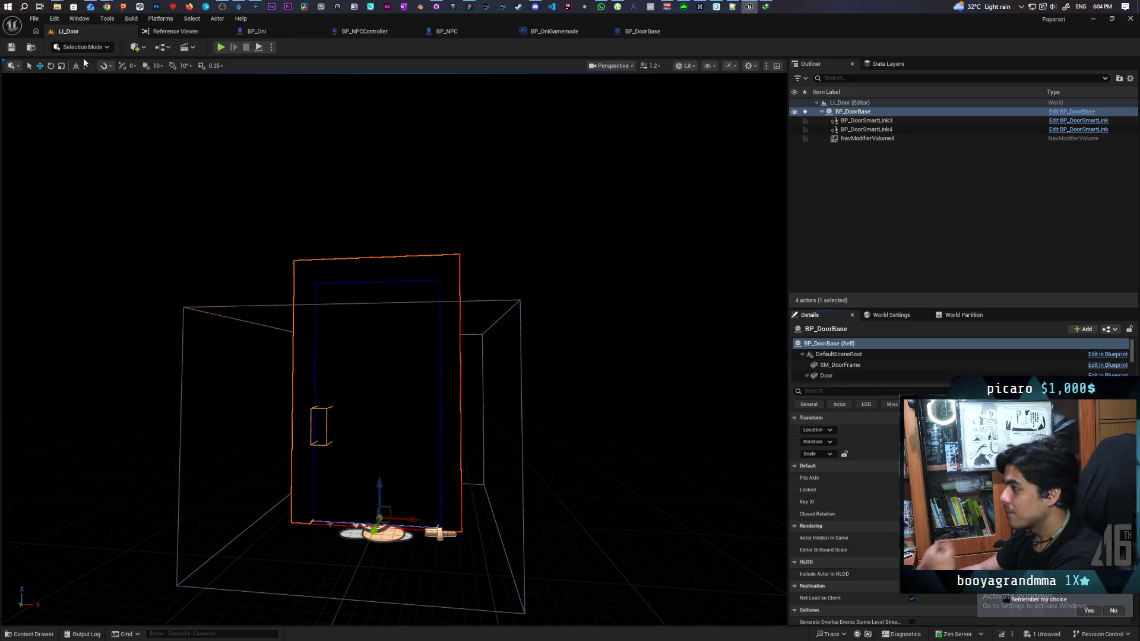
key(ctrl+s)
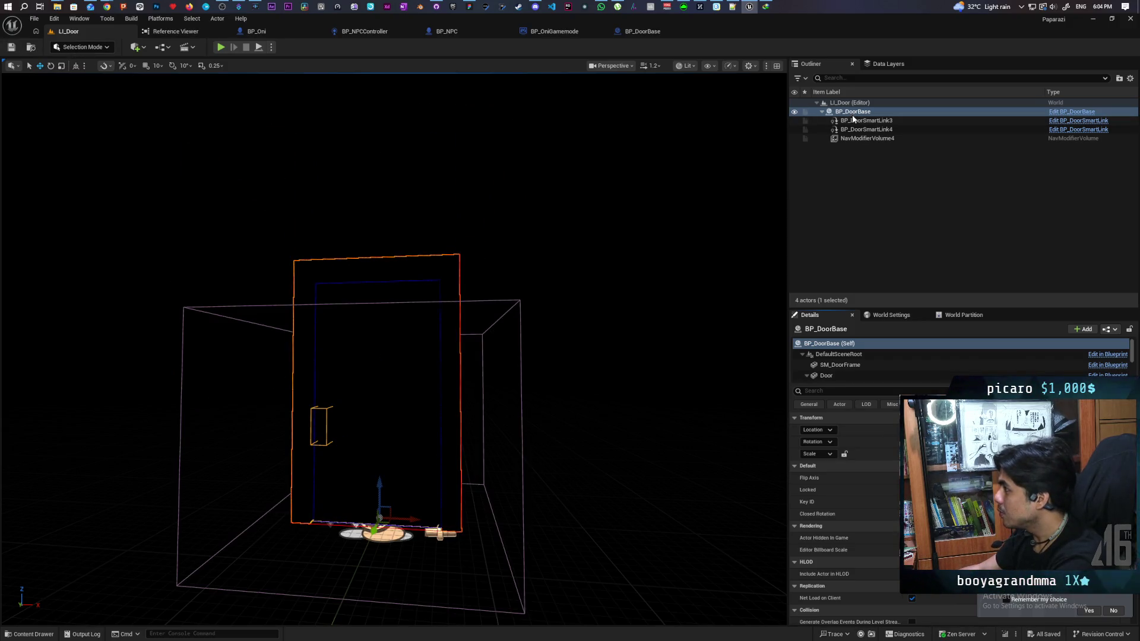
click(853, 120)
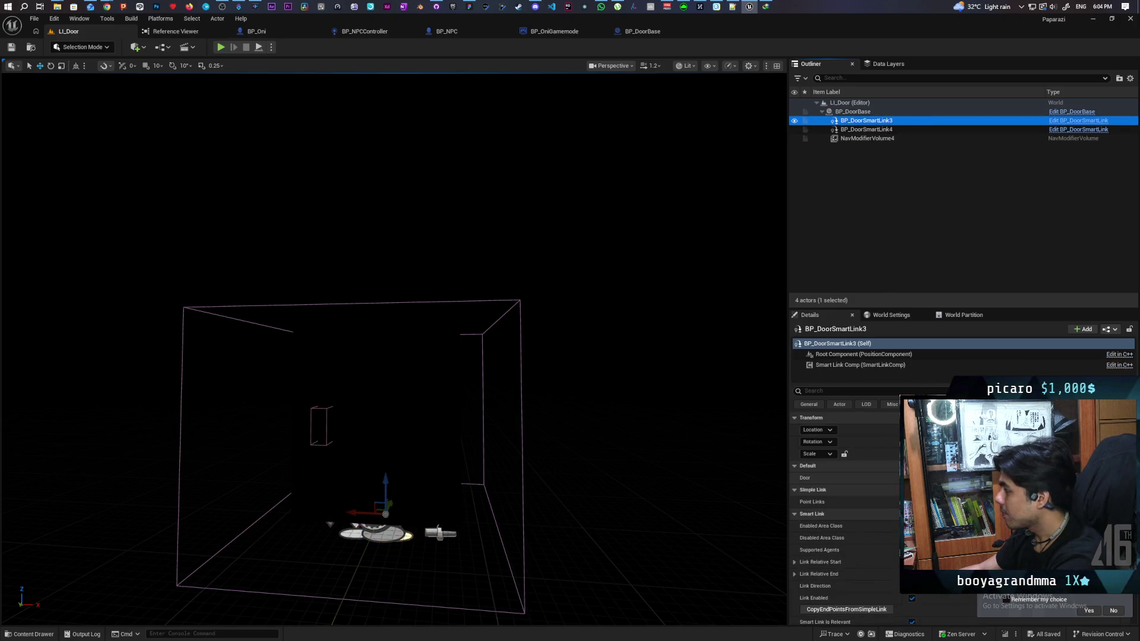
click(1123, 478)
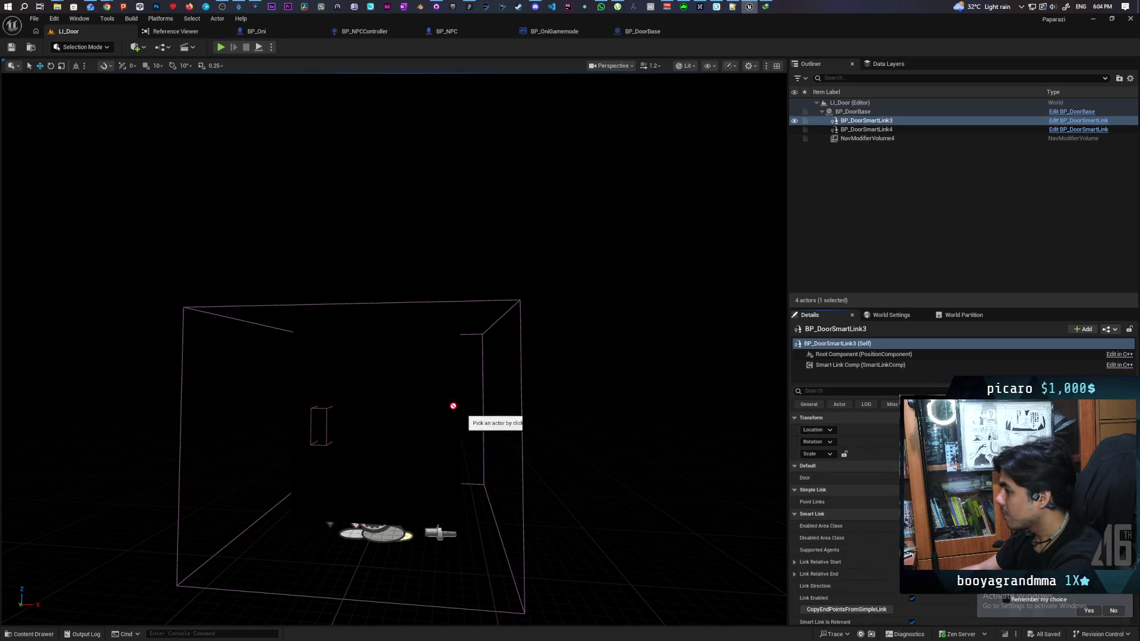
click(387, 476)
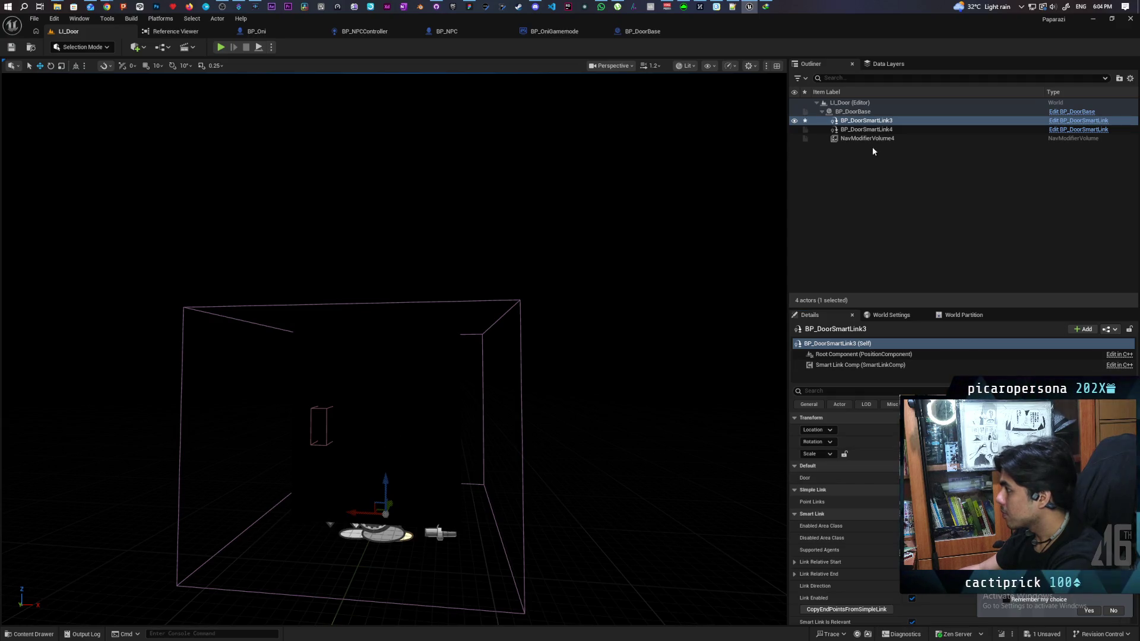
Step: Assign BP_DoorBase as BP_DoorSmartLink4's door and save the LI_Door level
click(867, 129)
click(1122, 478)
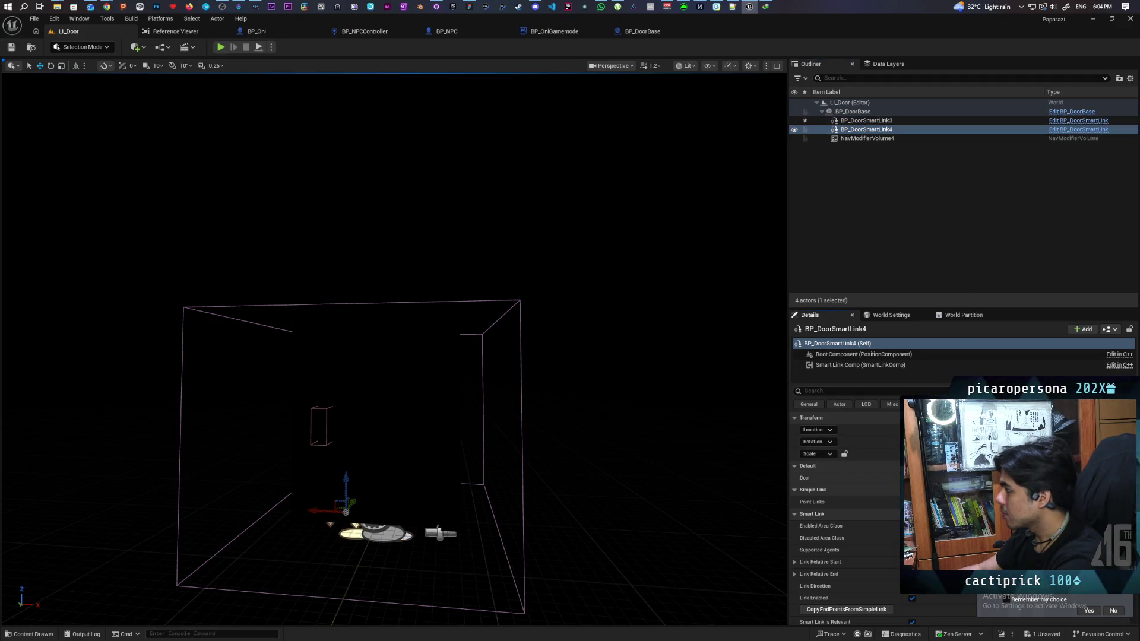
click(335, 422)
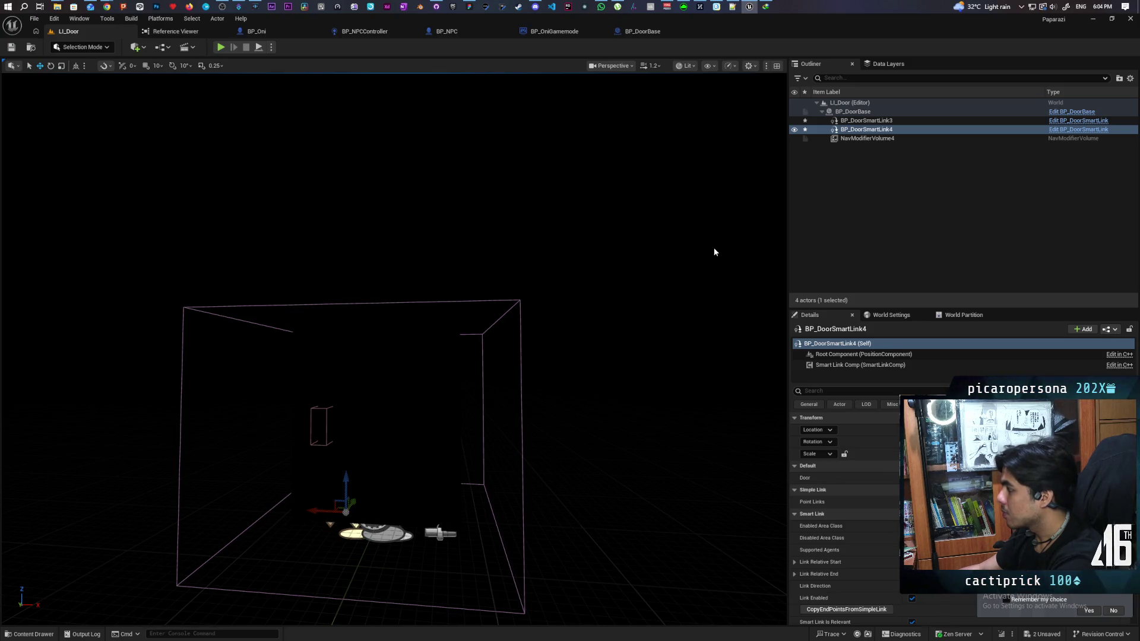
click(865, 139)
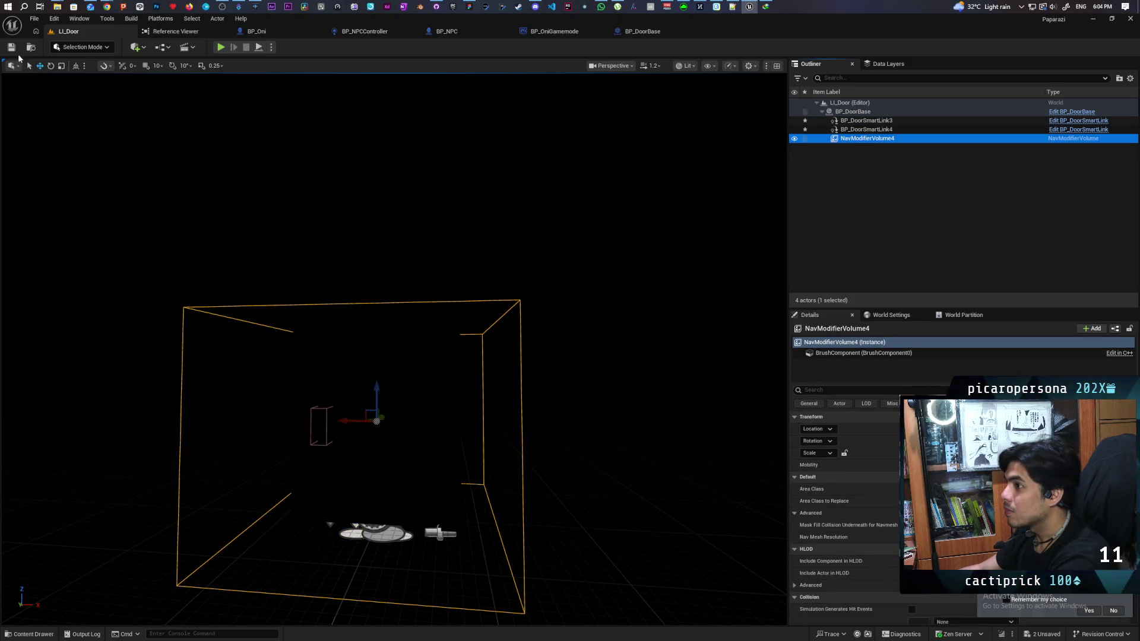
key(ctrl+s)
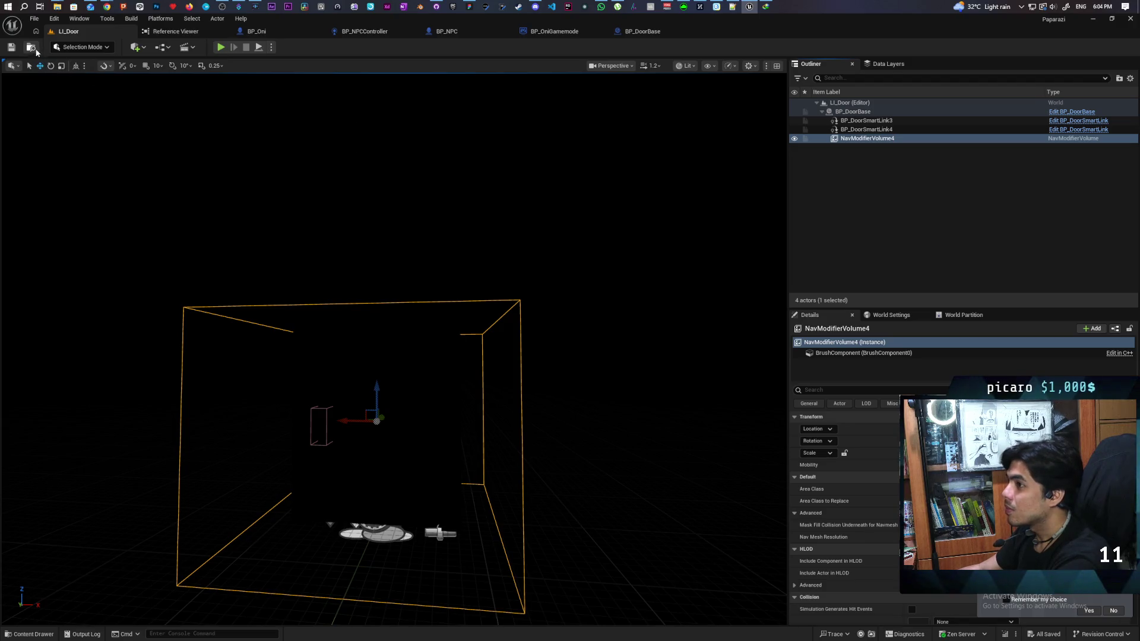
Step: Go back to the Content folder and load GreyboxLevel from File > Favorite Levels
key(ctrl+space)
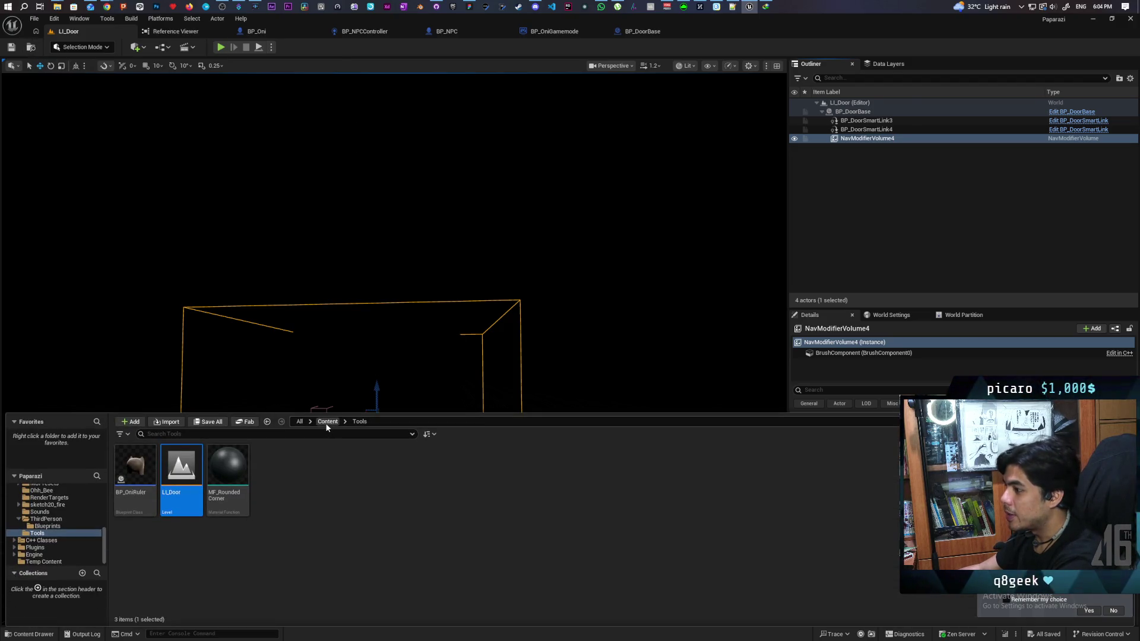
click(326, 423)
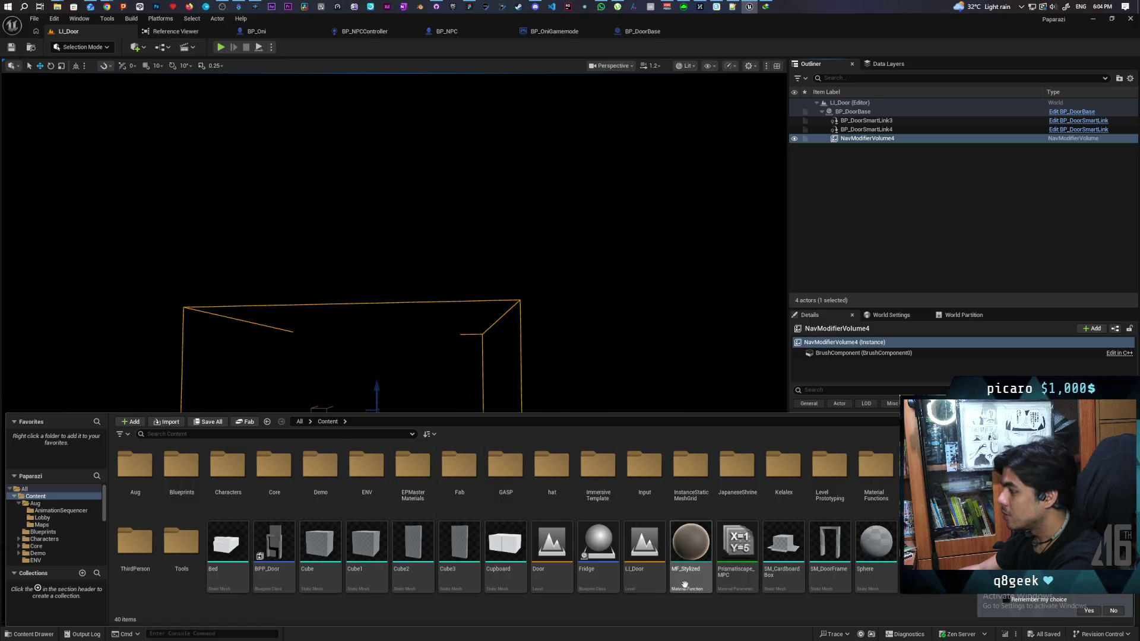
click(34, 19)
mouse_move(124, 73)
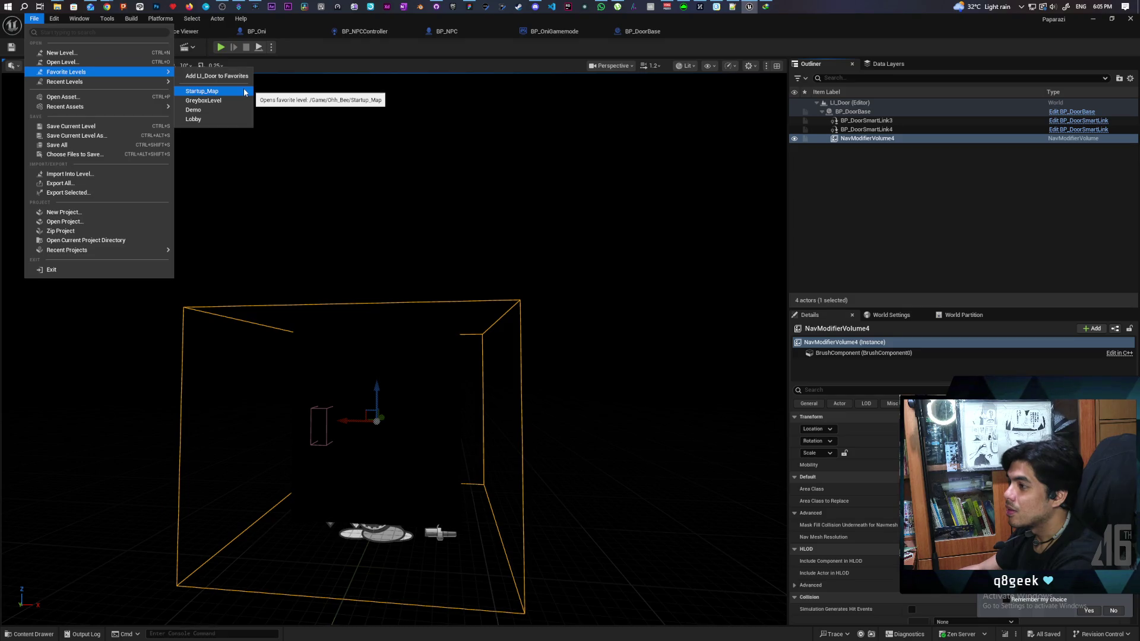
click(222, 99)
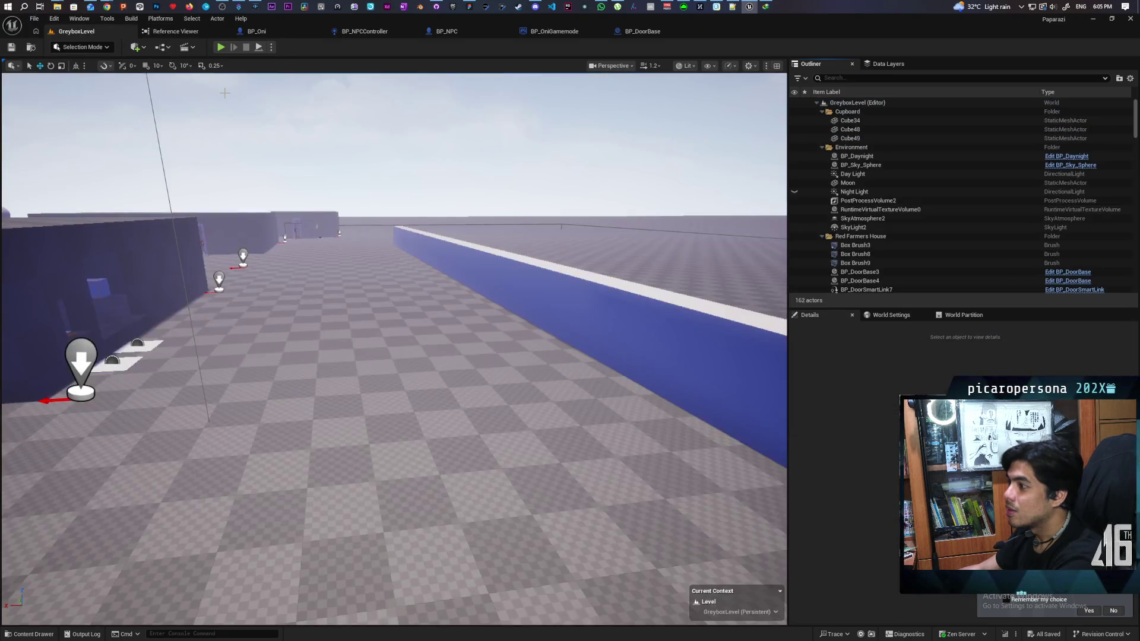
Step: Drag a second LI_Door instance, LI_Door2, from the Content Drawer onto the GreyboxLevel floor
click(34, 635)
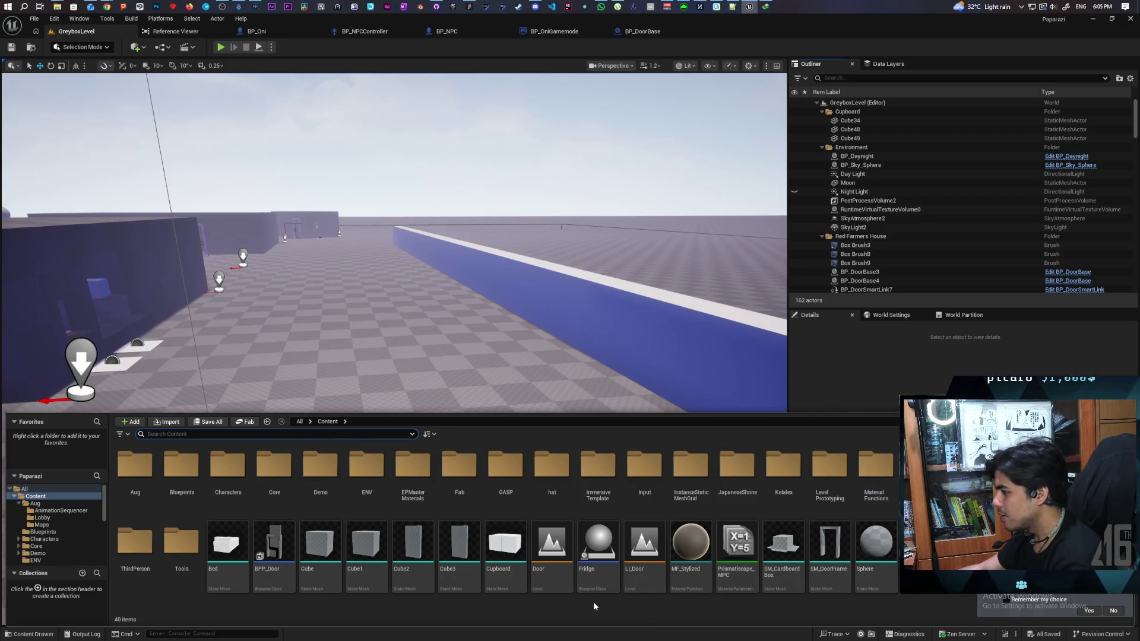
click(640, 593)
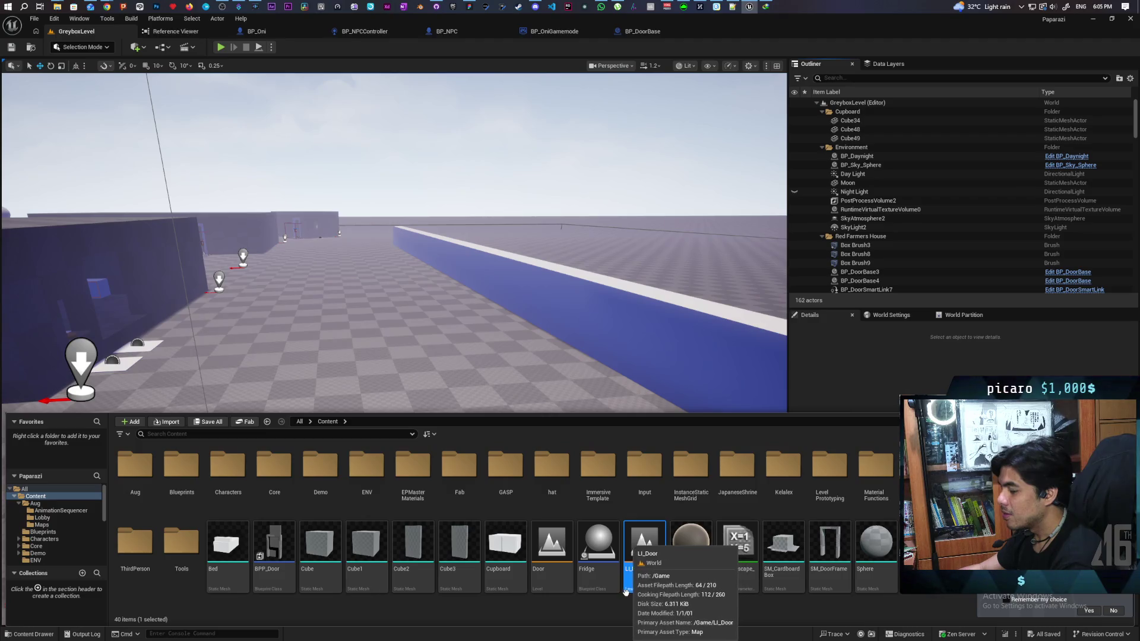
double_click(178, 543)
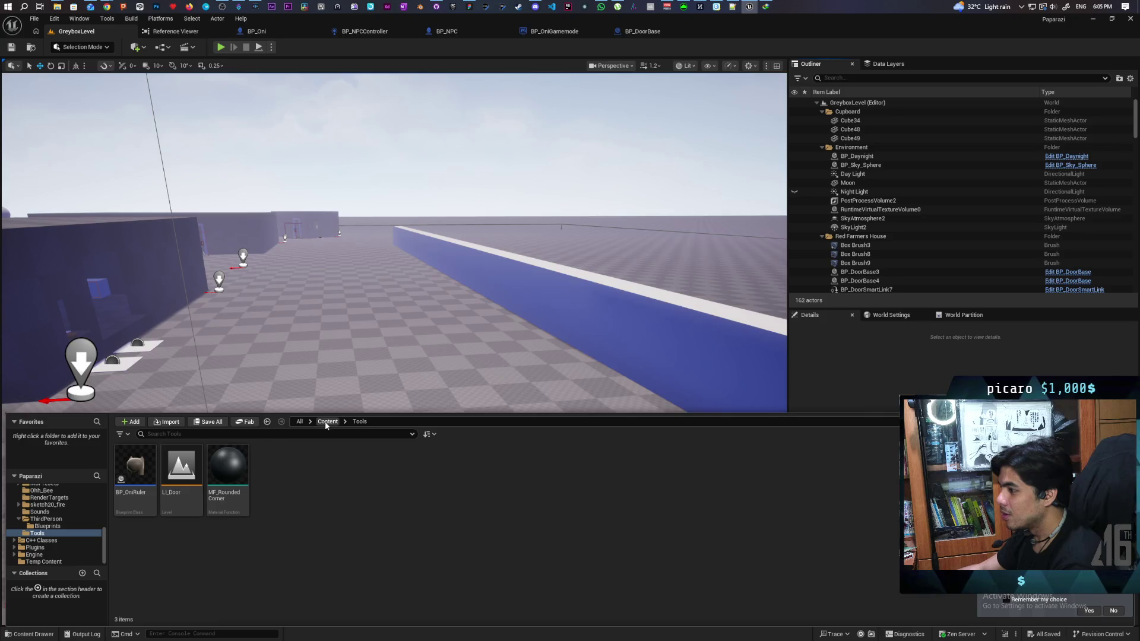
click(328, 422)
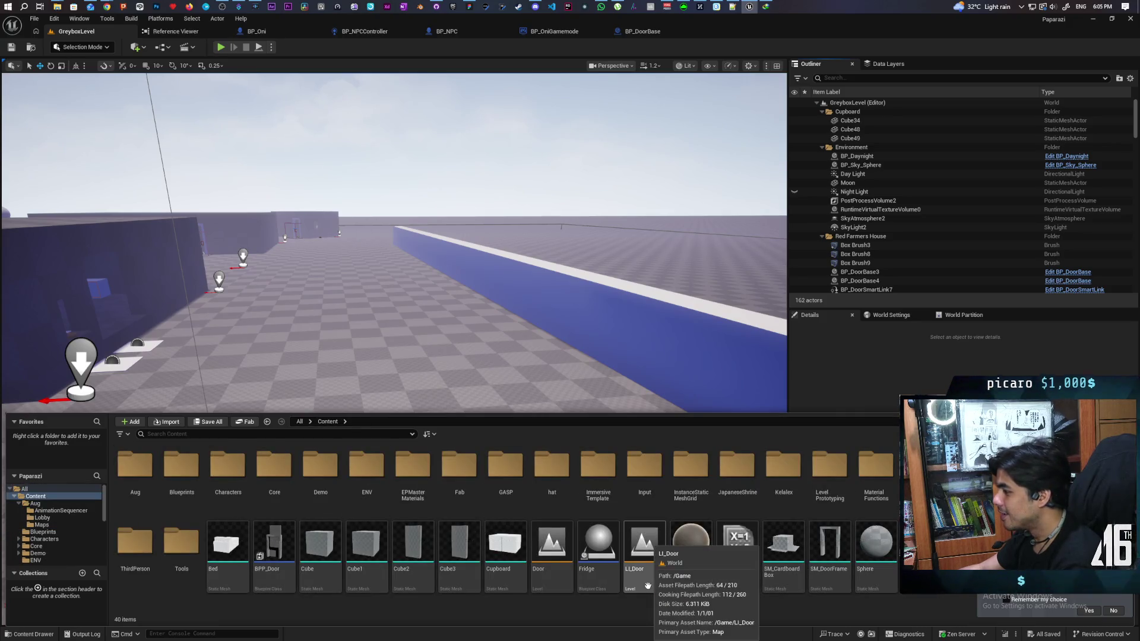
mouse_move(652, 581)
mouse_down()
mouse_move(412, 377)
mouse_move(380, 392)
mouse_up()
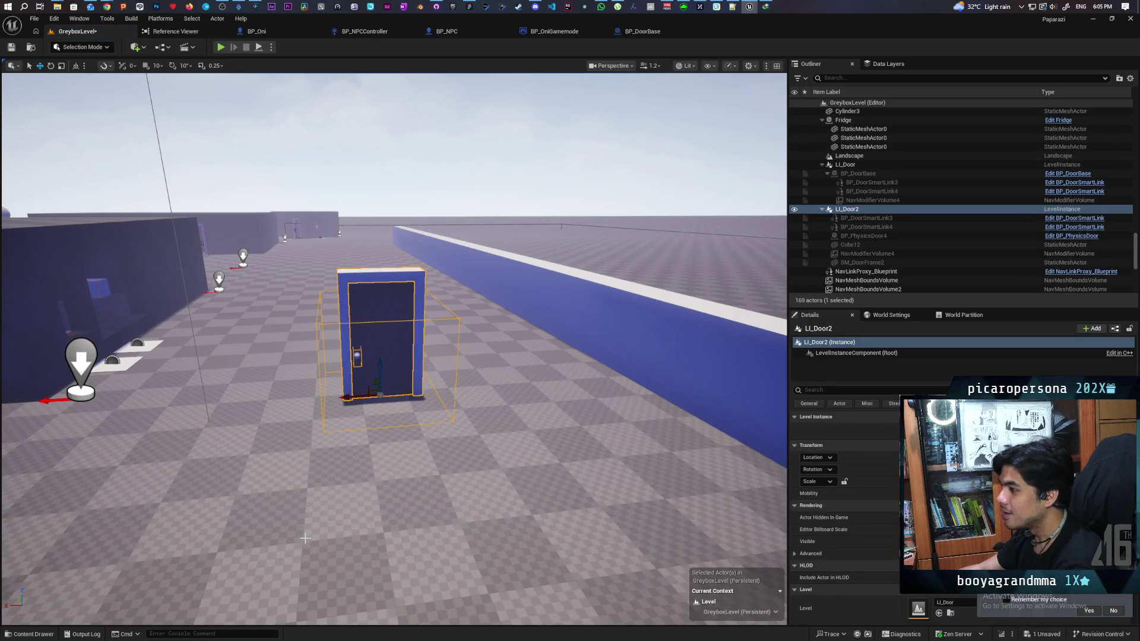
click(51, 631)
click(175, 555)
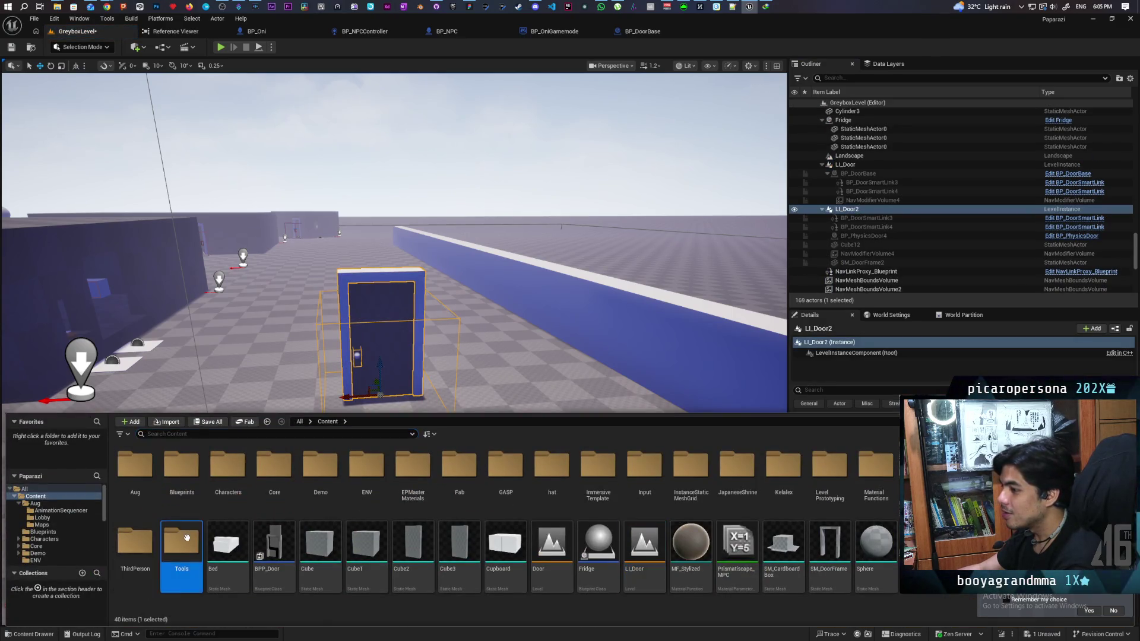
double_click(174, 551)
drag(181, 466, 496, 362)
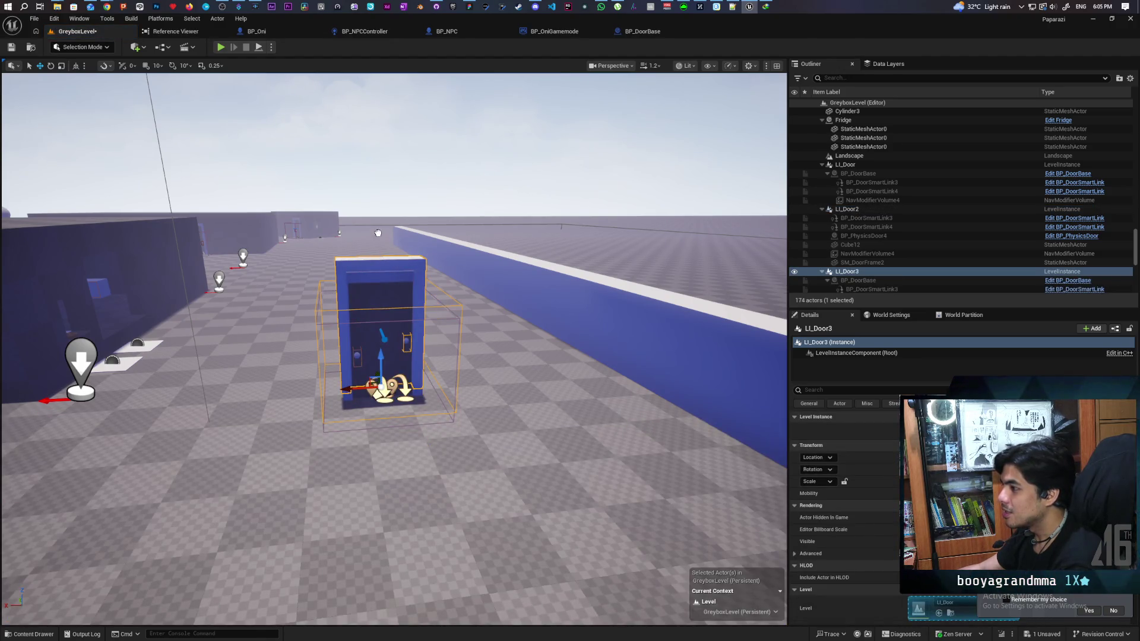
key(ctrl+d)
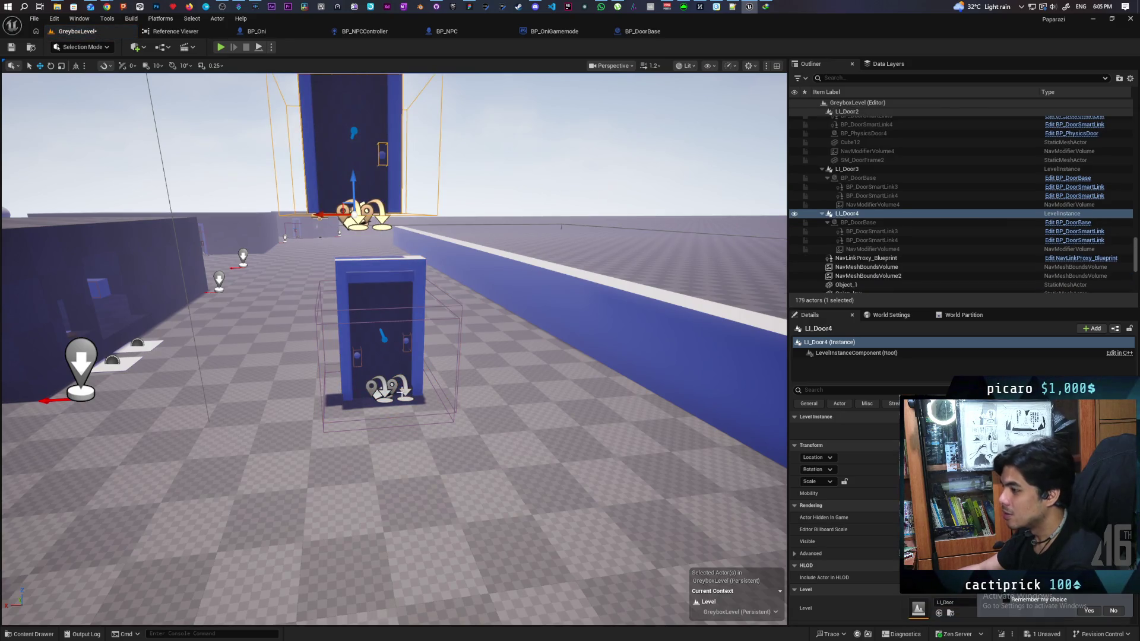
key(ctrl+z)
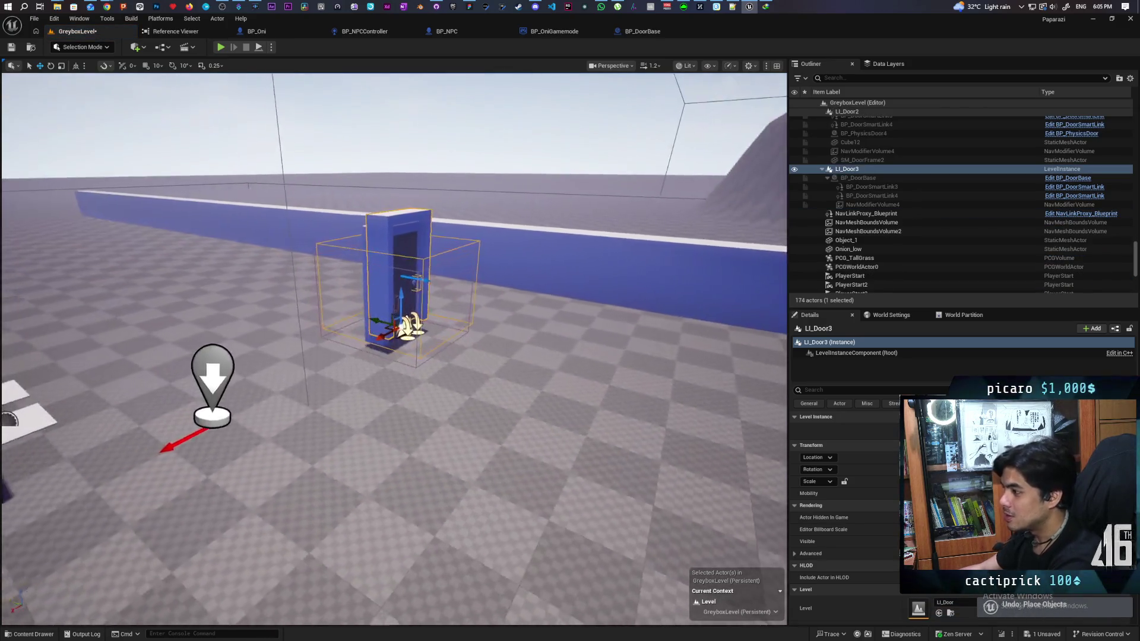
key(f)
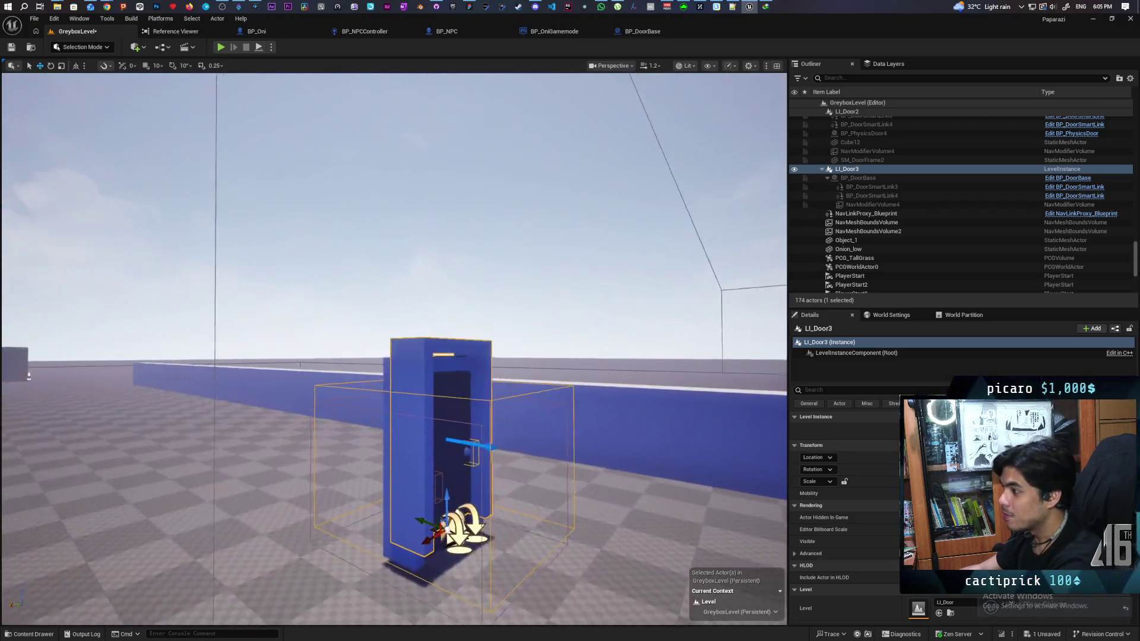
key(ctrl+z)
key(ctrl+z)
key(ctrl+z)
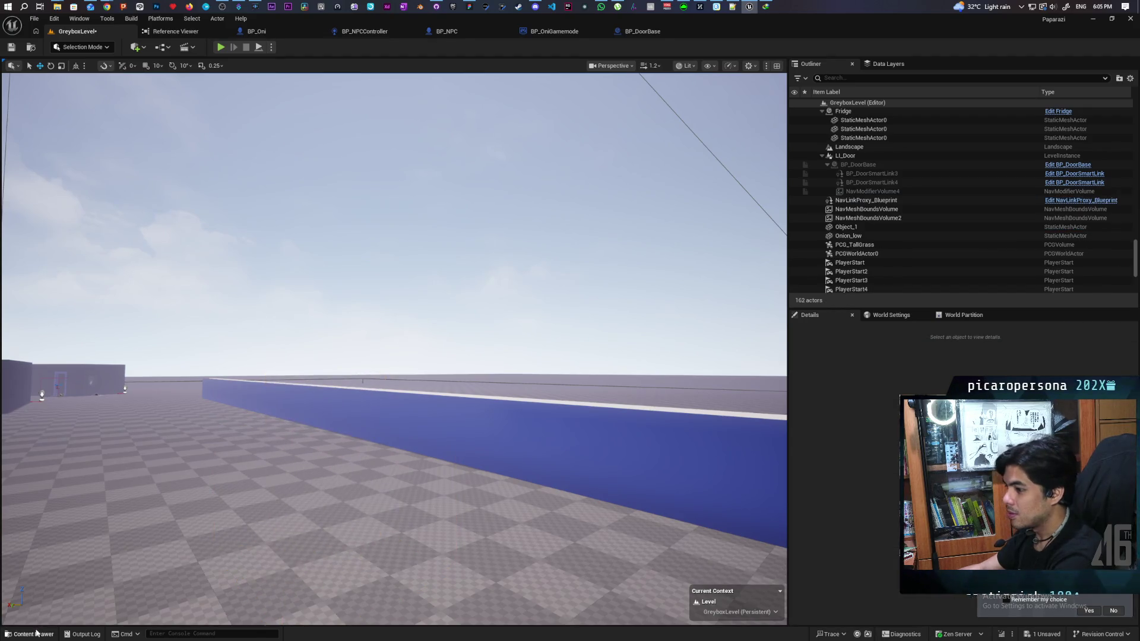
key(ctrl+space)
mouse_move(183, 472)
mouse_down()
mouse_move(228, 433)
mouse_move(254, 547)
mouse_move(267, 487)
mouse_move(256, 546)
mouse_move(265, 517)
mouse_move(486, 583)
mouse_up()
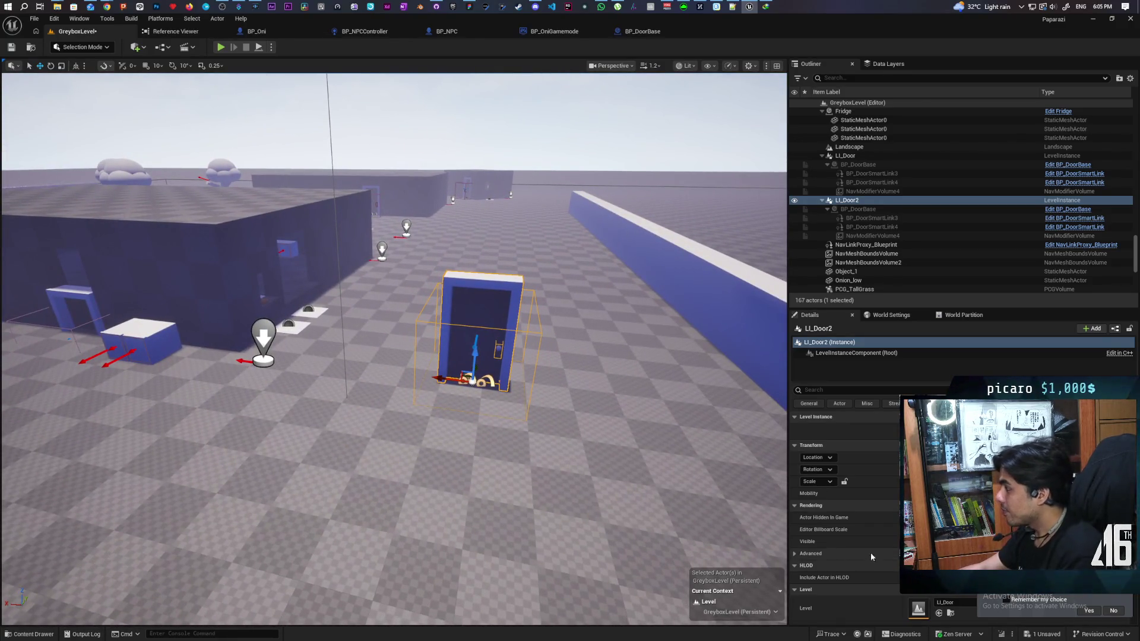
Step: Rotate LI_Door2 around its Z axis and reselect it in the Outliner
mouse_move(478, 380)
mouse_down()
mouse_move(466, 380)
mouse_move(493, 380)
mouse_move(478, 381)
mouse_up()
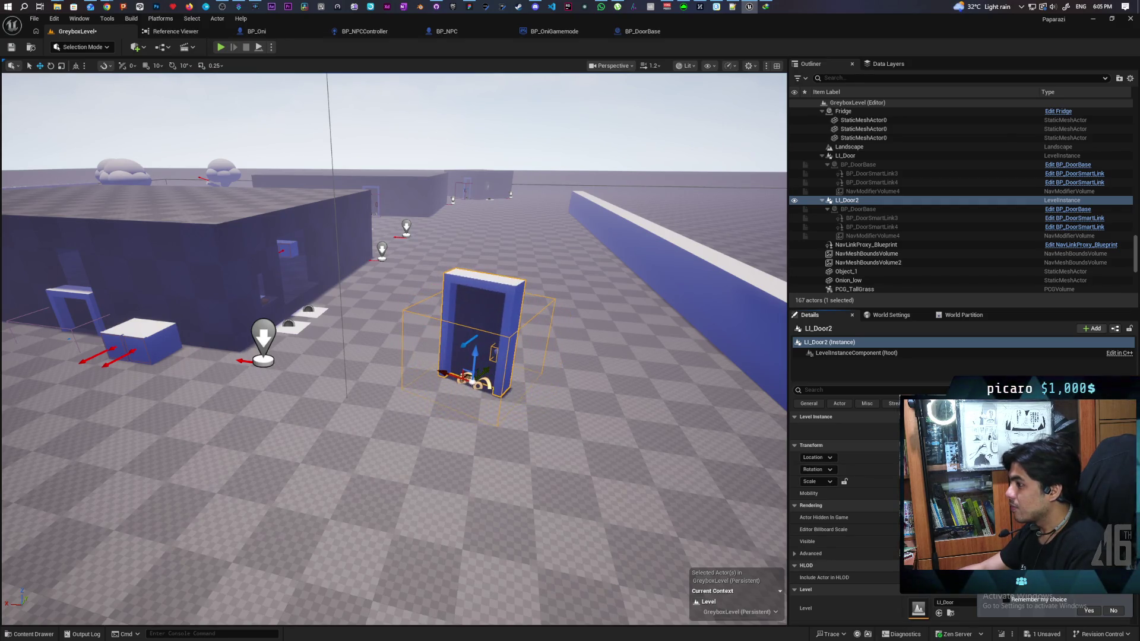
click(861, 219)
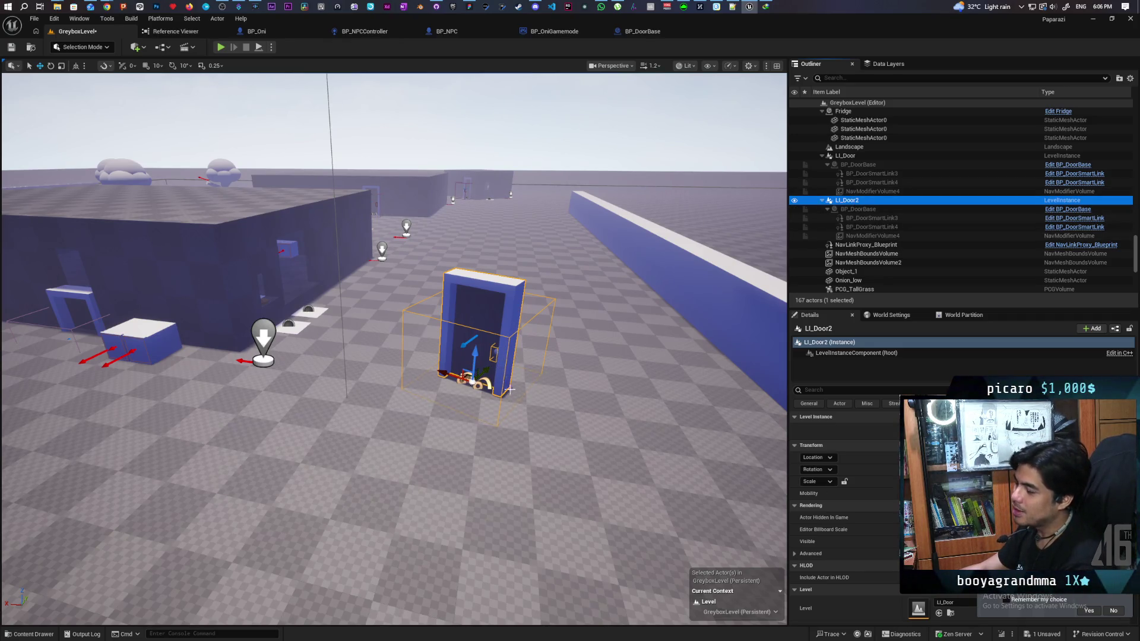
Step: Select the original LI_Door, move it back and to the left, and frame it
click(852, 156)
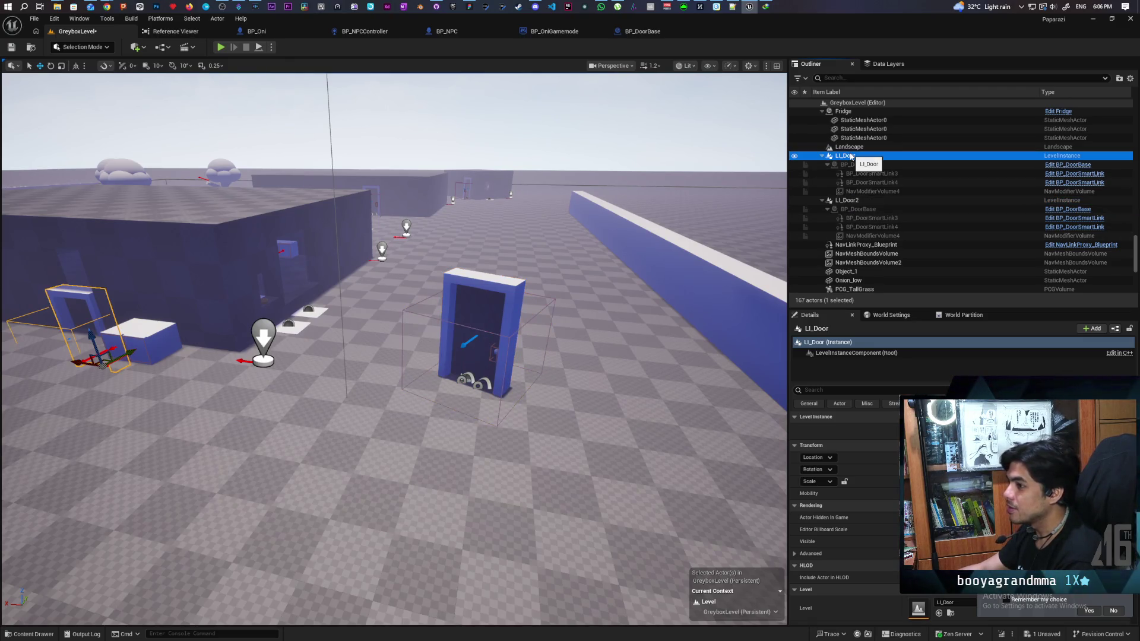
click(95, 345)
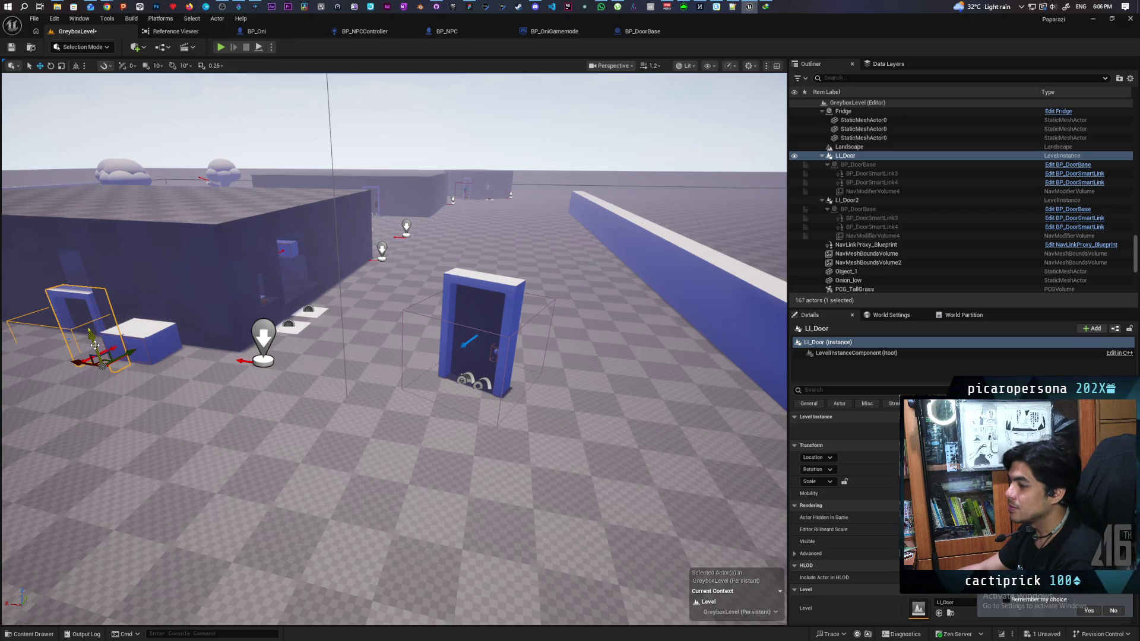
drag(95, 346, 94, 306)
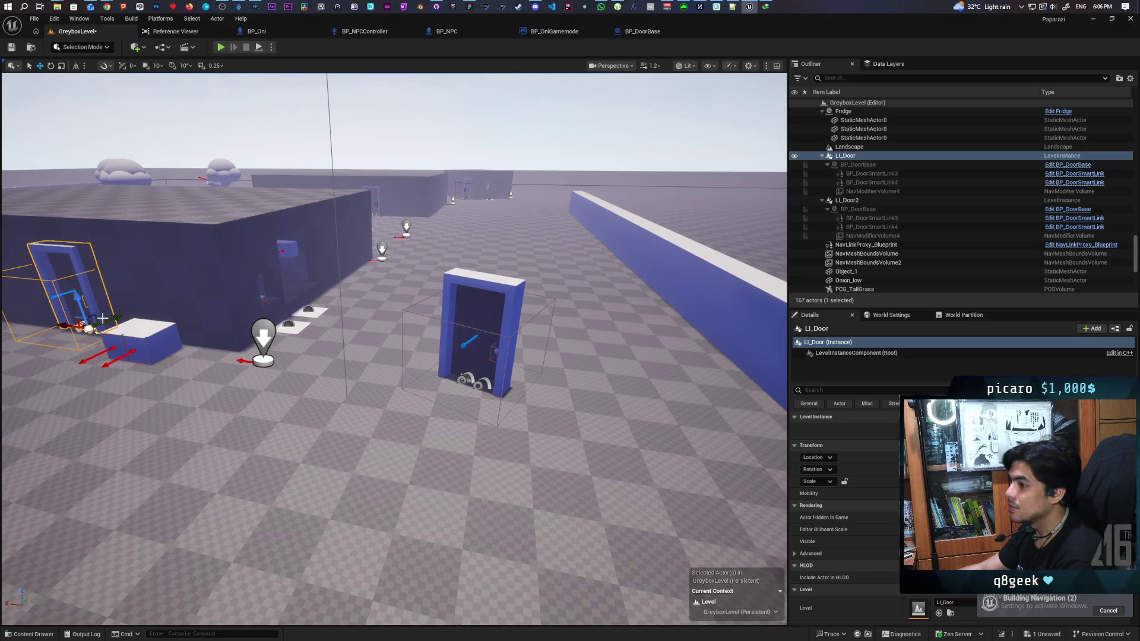
key(f)
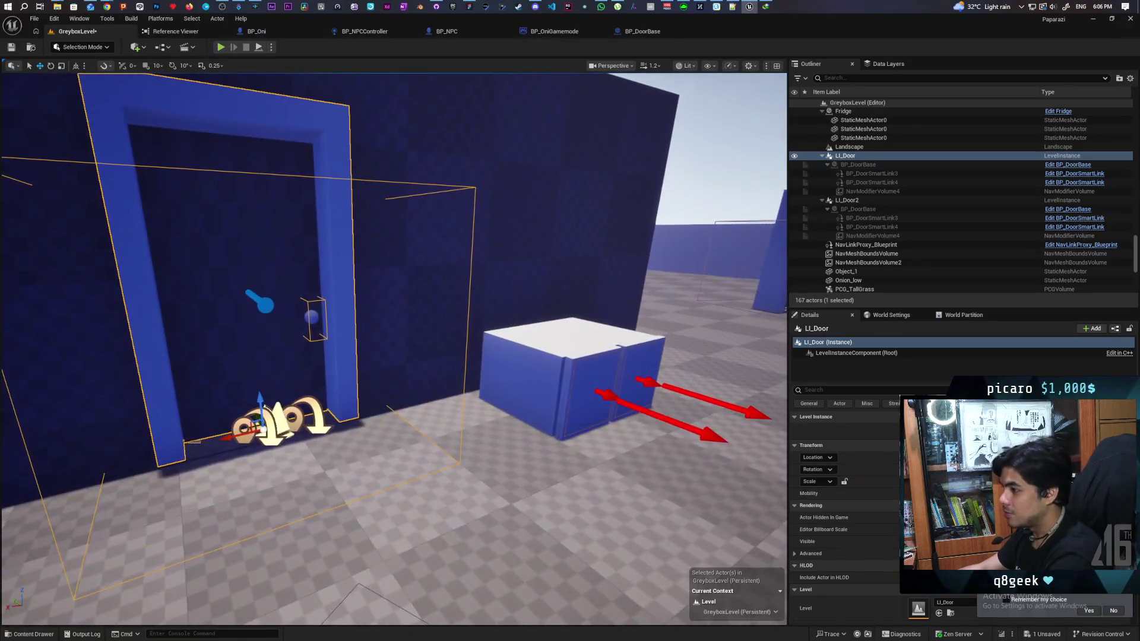
Step: Lower the LI_Door instance, zoom out to see the wider level, and select LI_Door2
scroll(248, 475, down, 5)
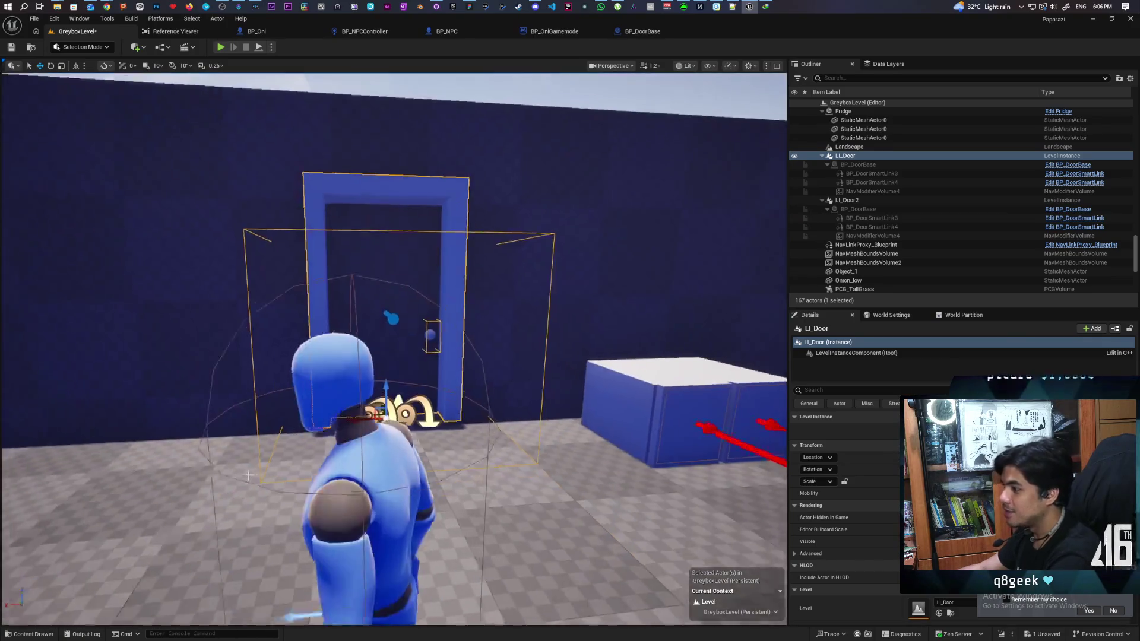
scroll(262, 466, down, 2)
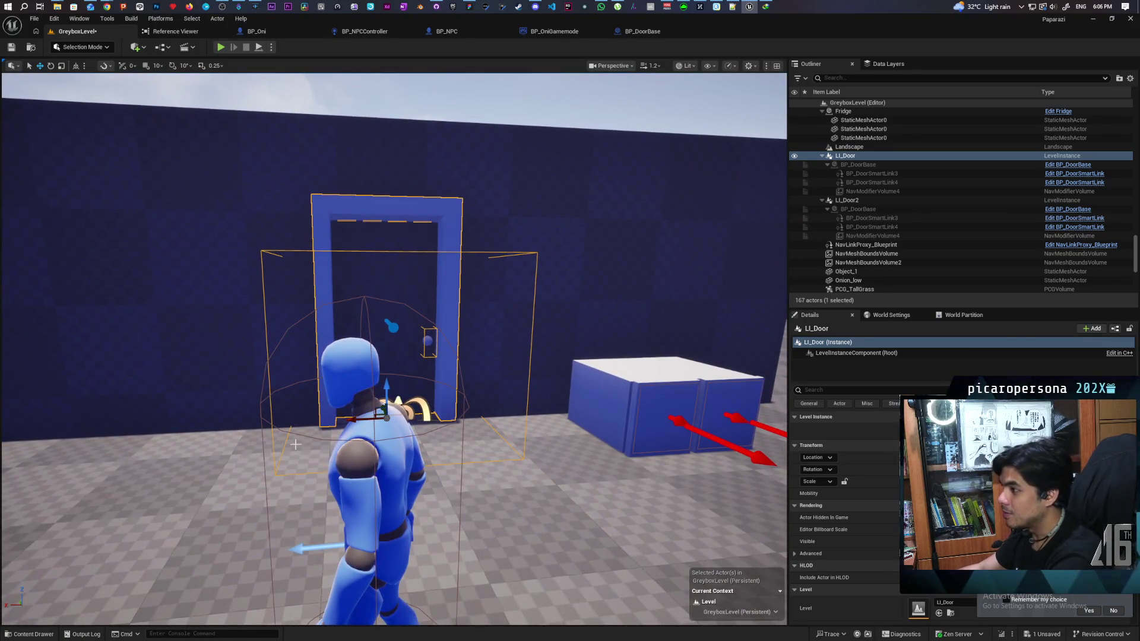
scroll(296, 444, up, 8)
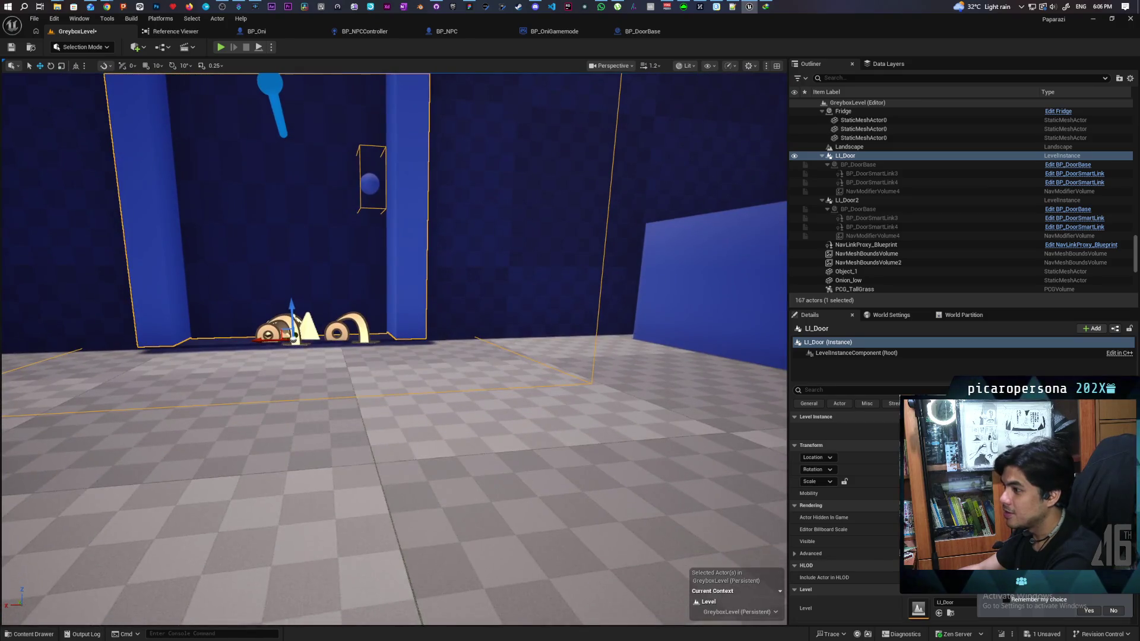
scroll(313, 435, up, 2)
drag(310, 350, 312, 353)
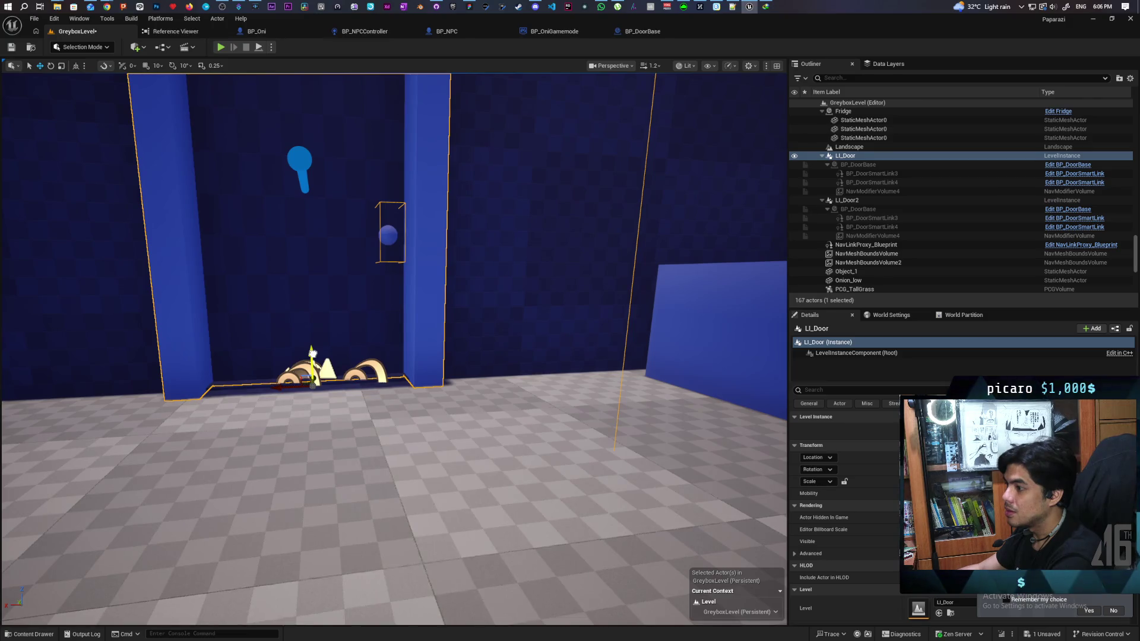
scroll(322, 387, down, 10)
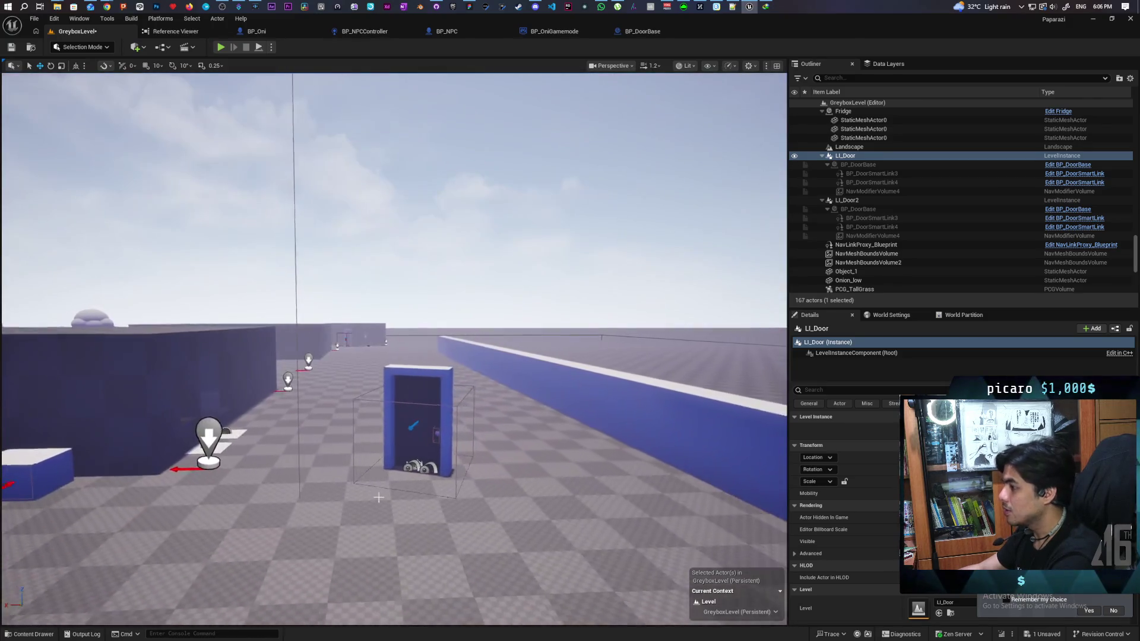
click(413, 398)
Step: Delete LI_Door2 and save GreyboxLevel
key(Delete)
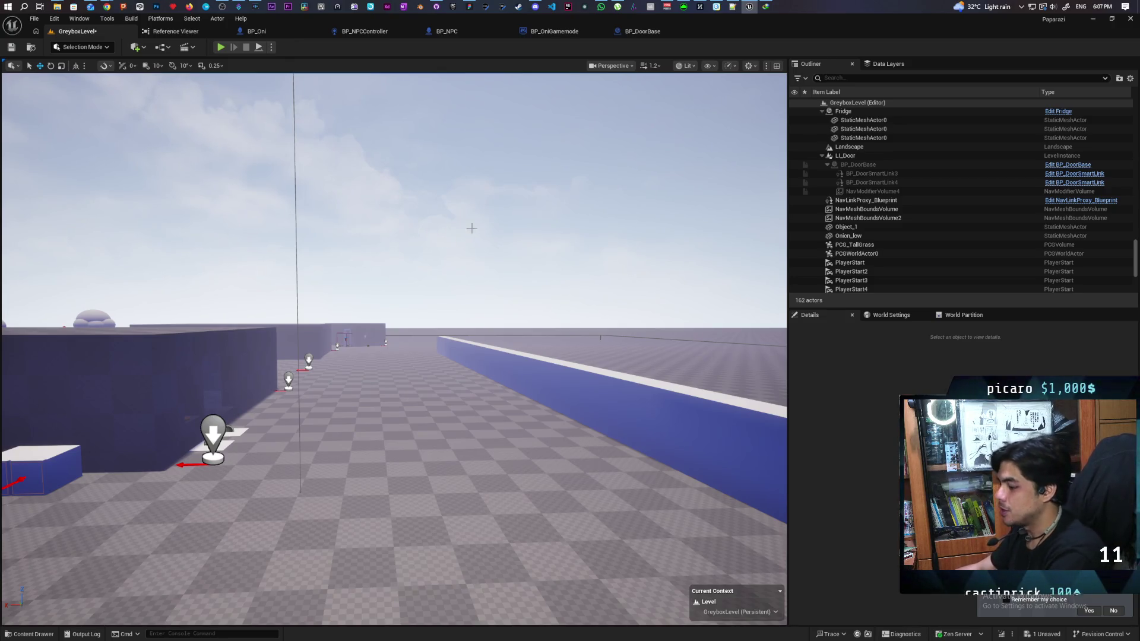
key(ctrl+s)
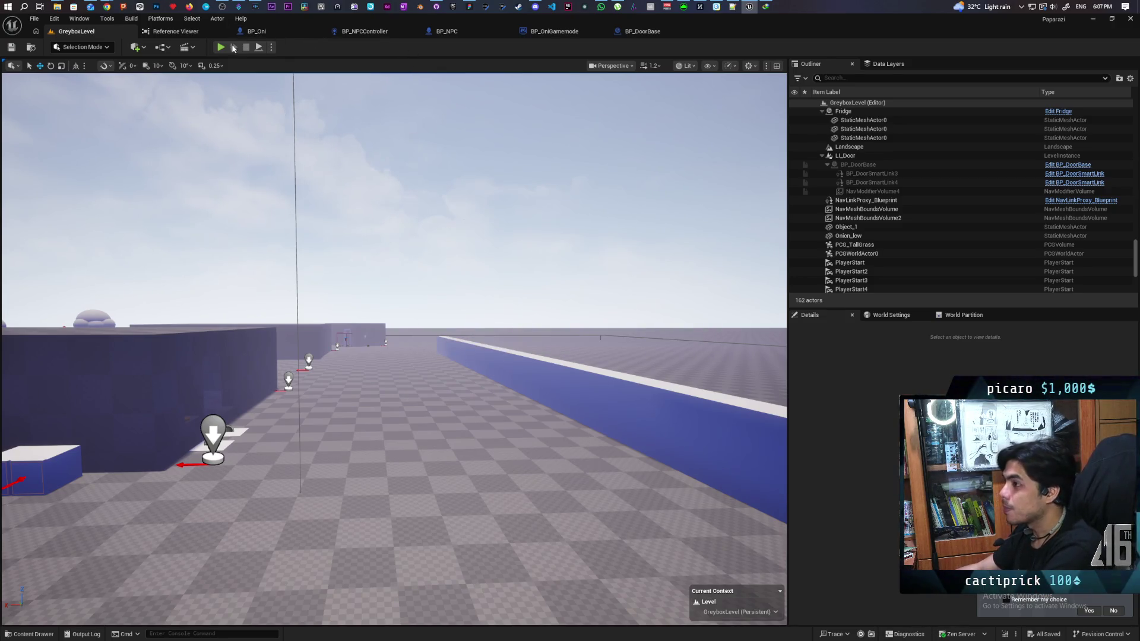
mouse_move(109, 8)
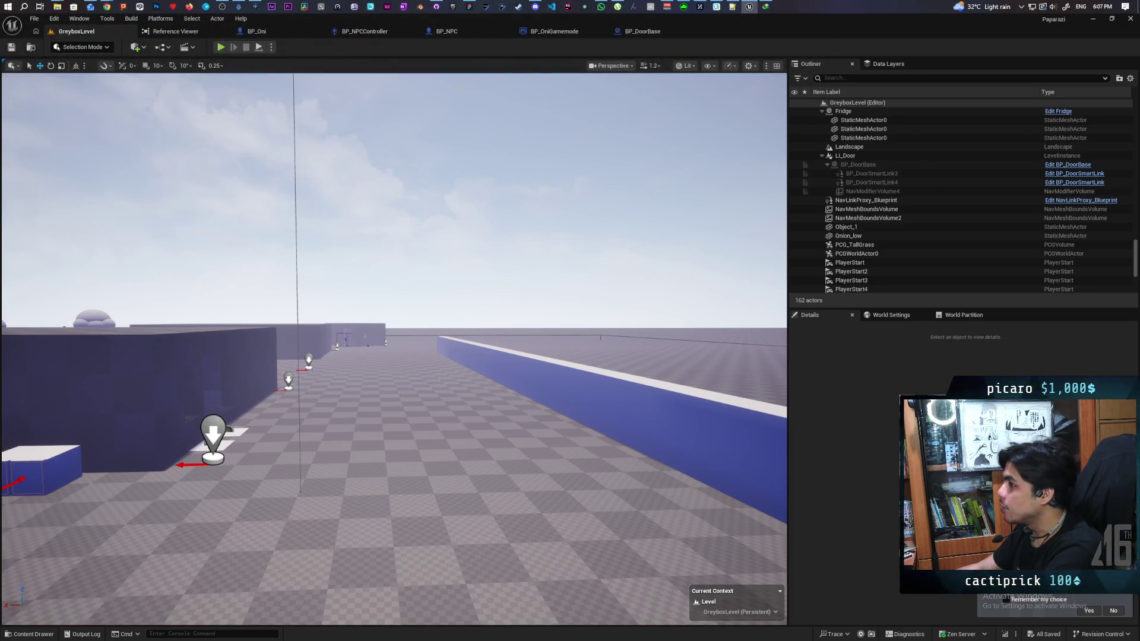
Step: Start a Play In Editor session and walk the character past the bushes into the tall grass near the NPC
click(219, 47)
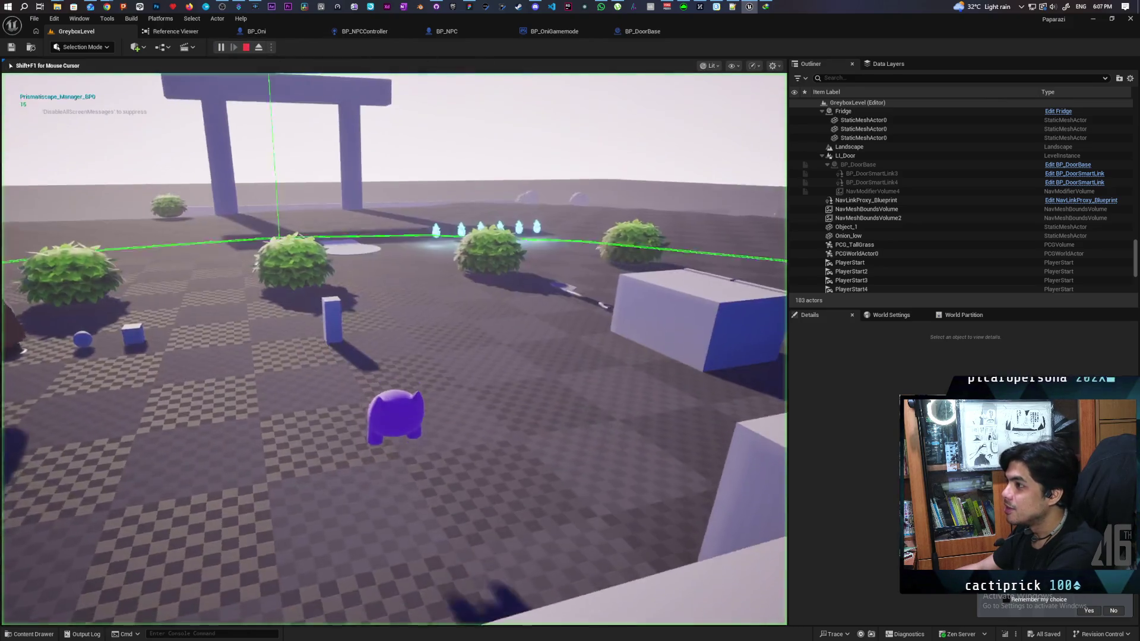
key(w)
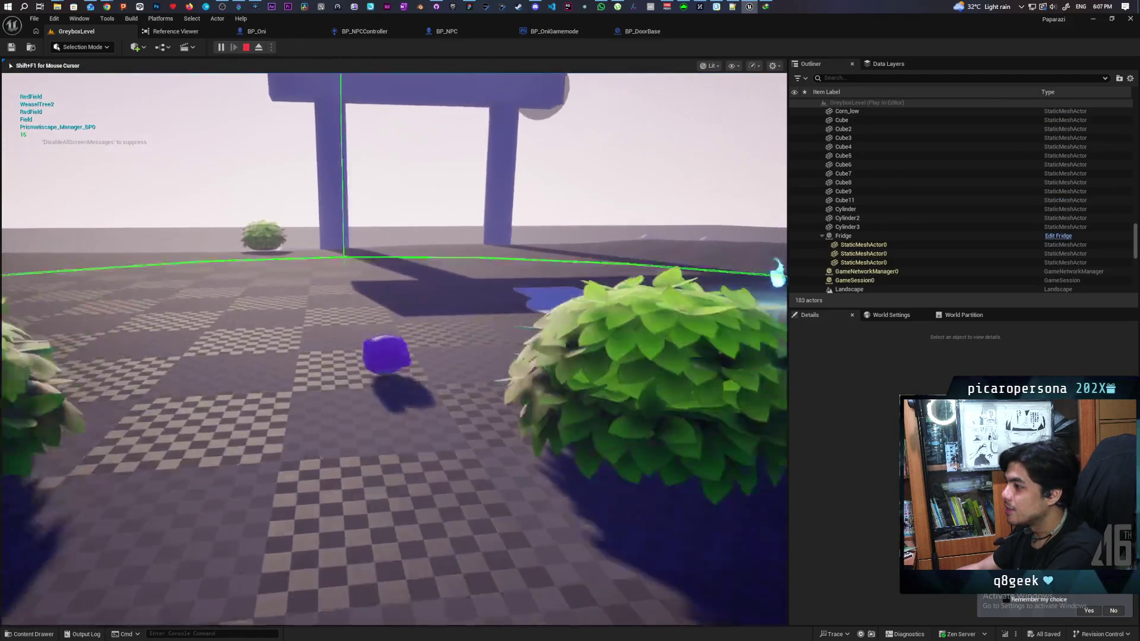
key(w)
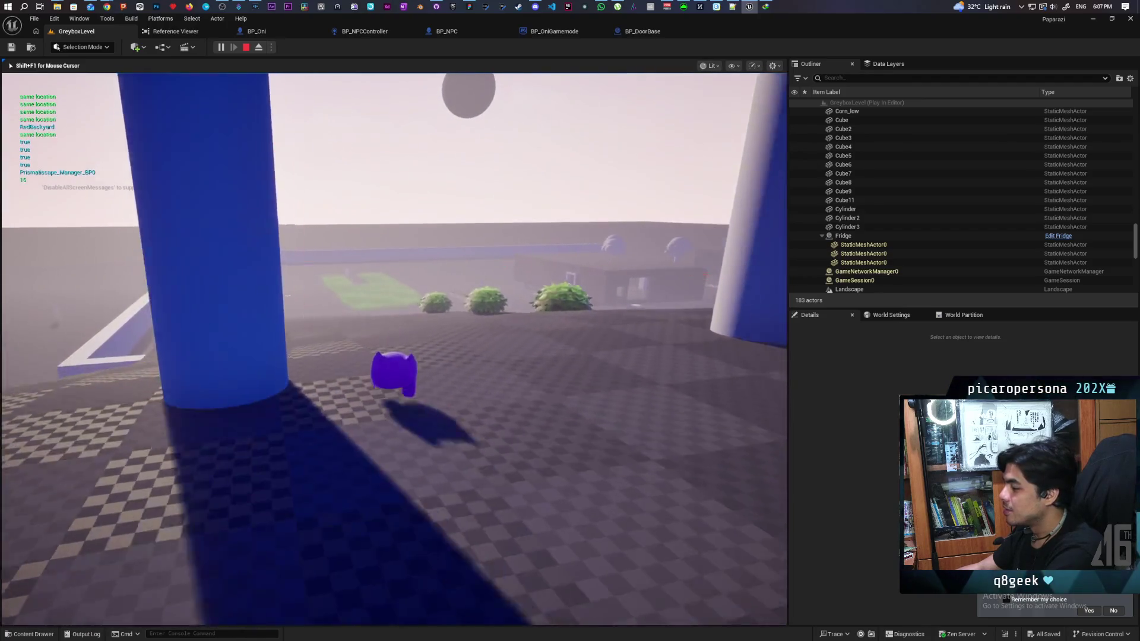
key(w)
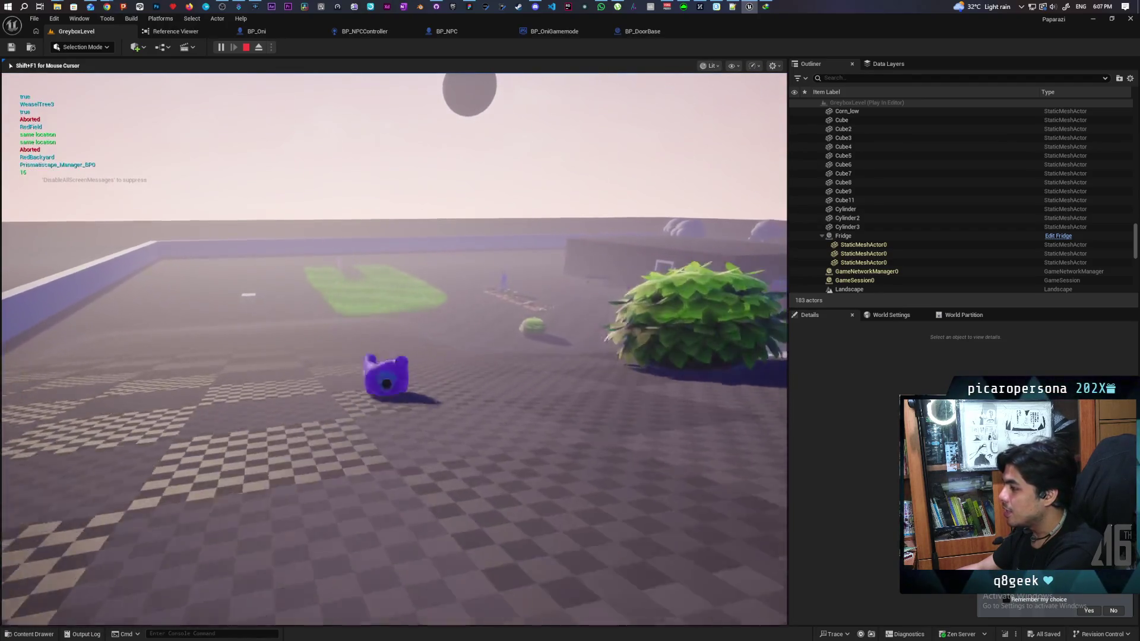
key(w)
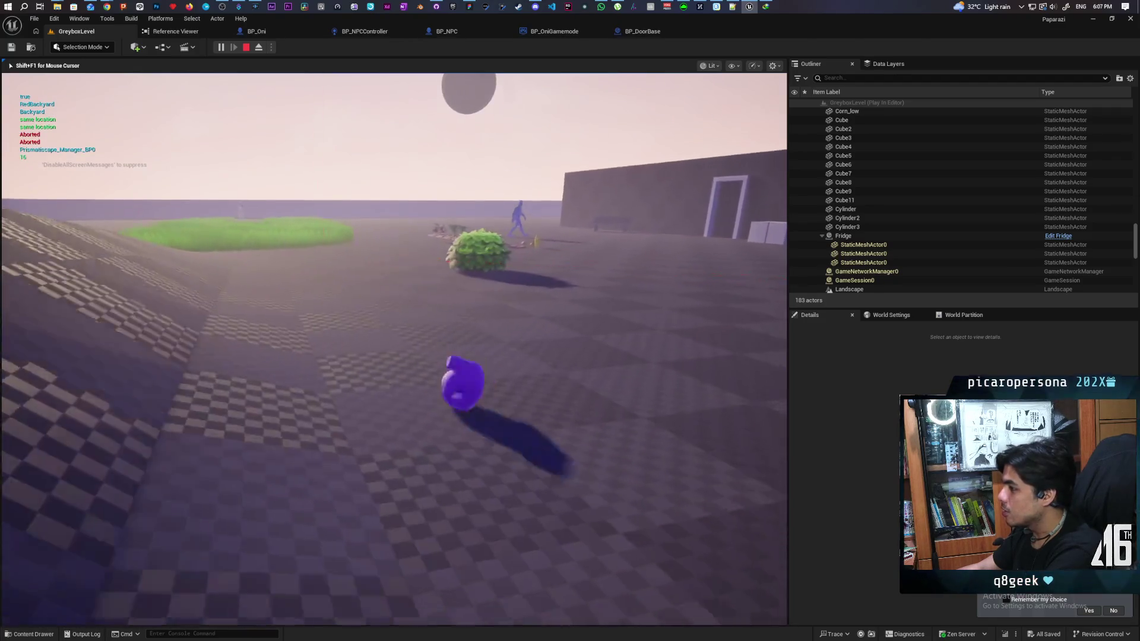
key(w)
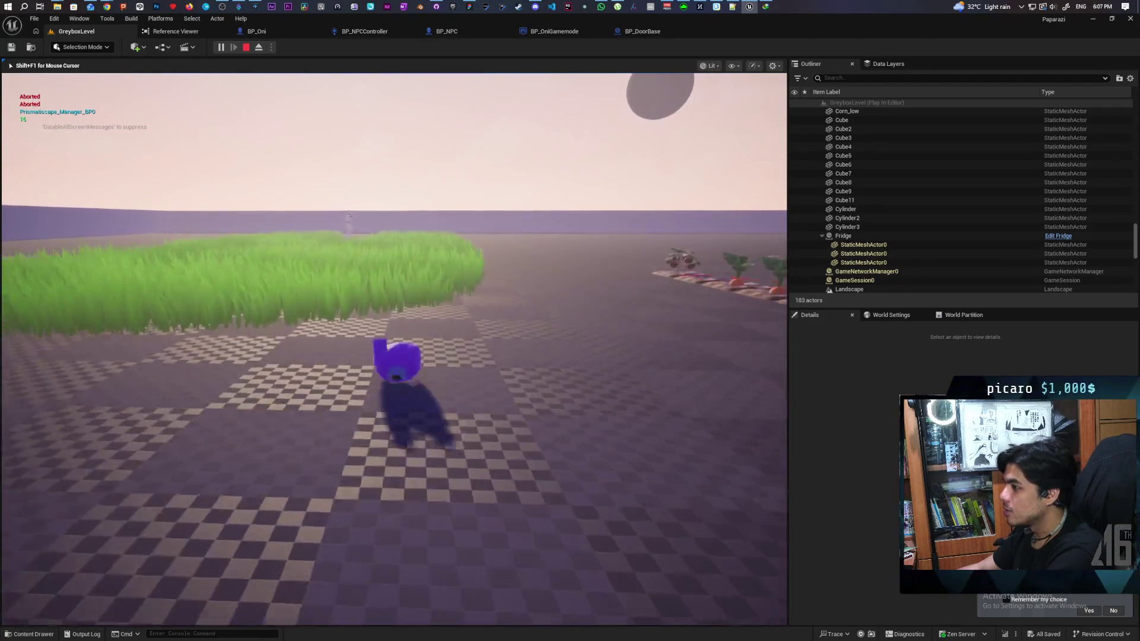
key(w)
key(w)
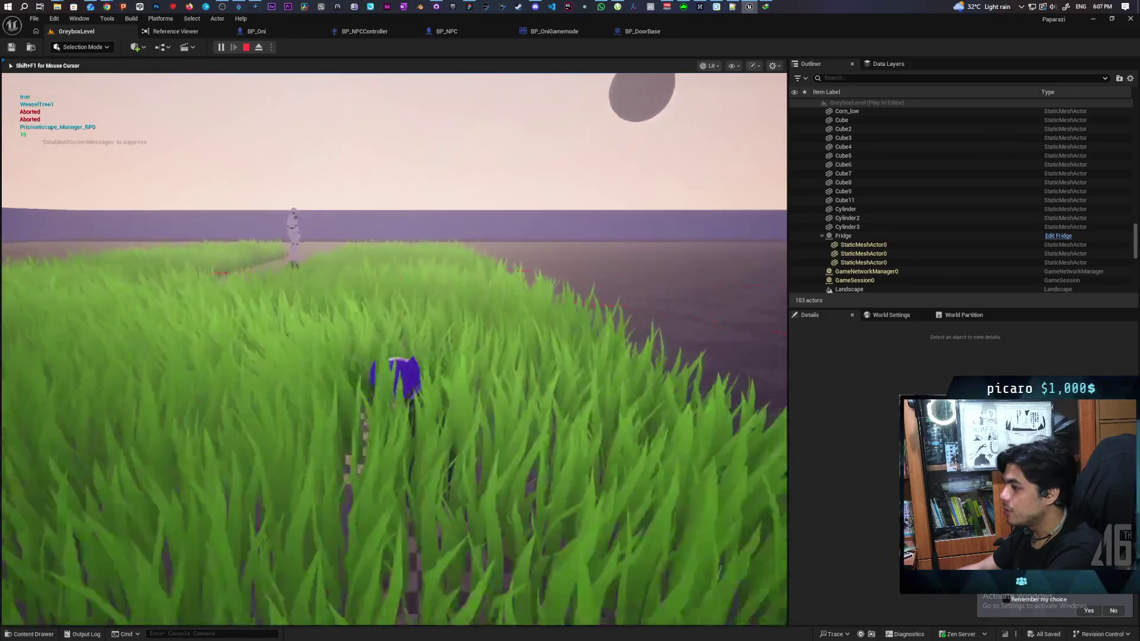
key(w)
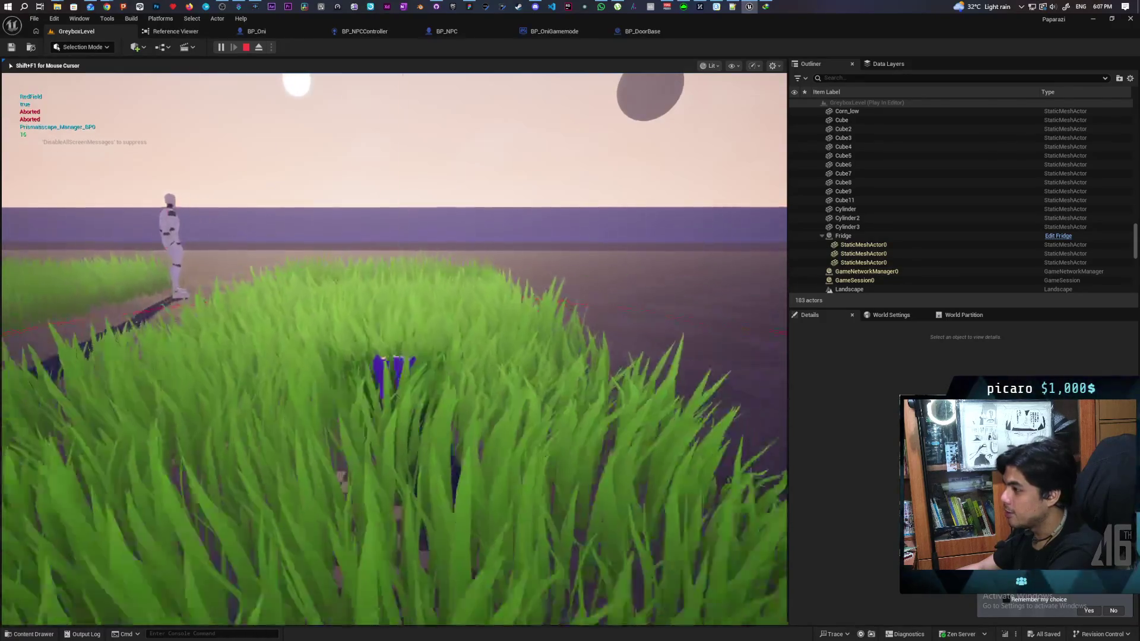
key(w)
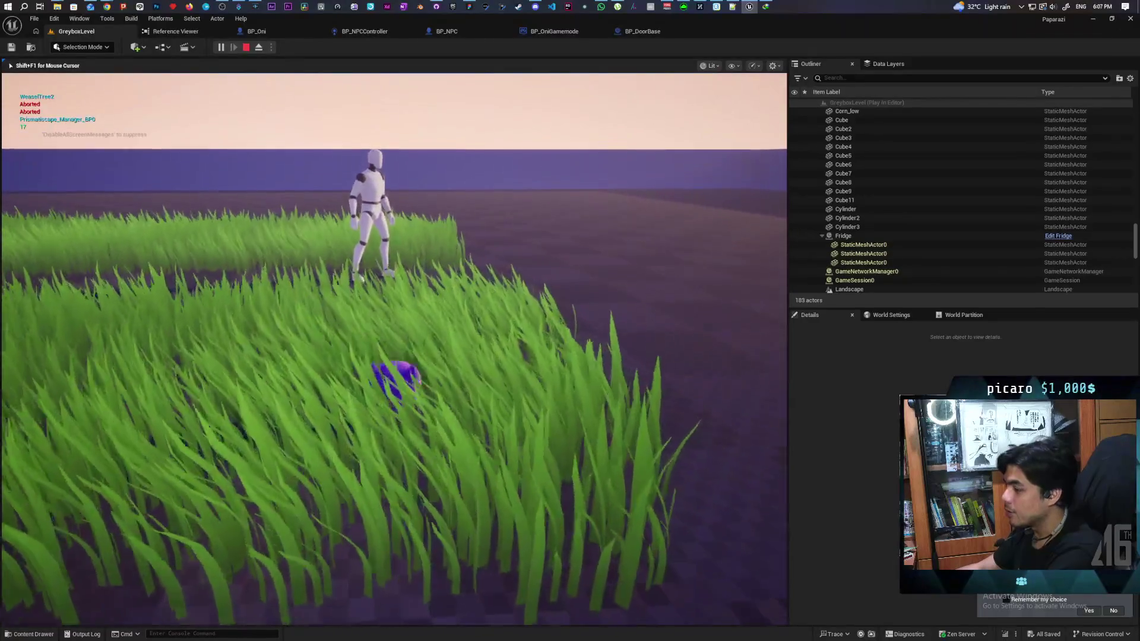
key(w)
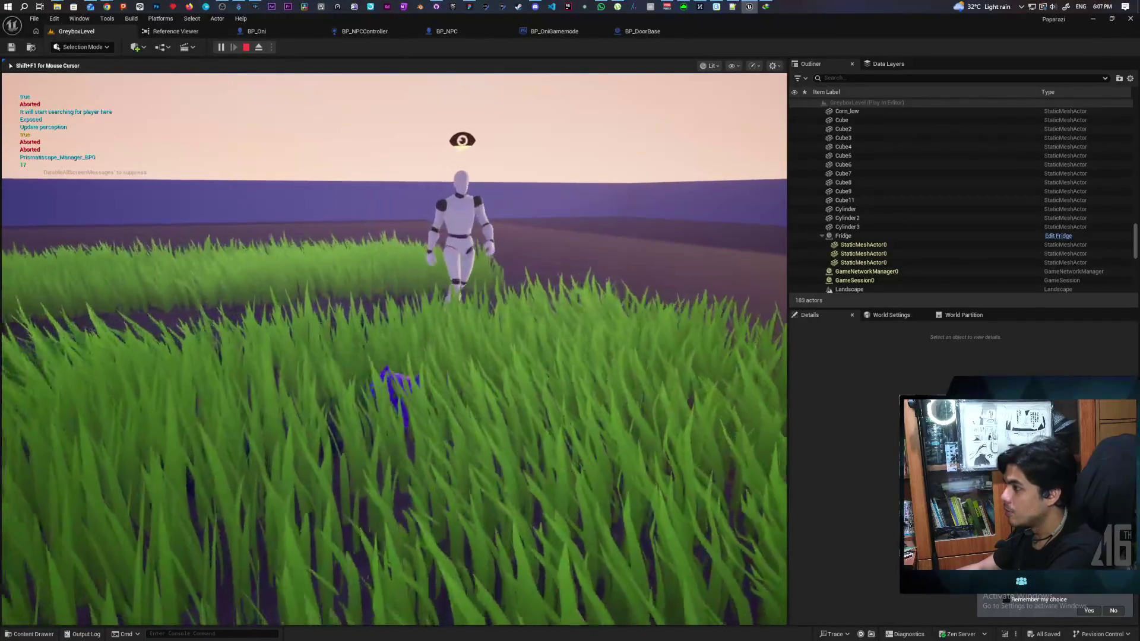
key(w)
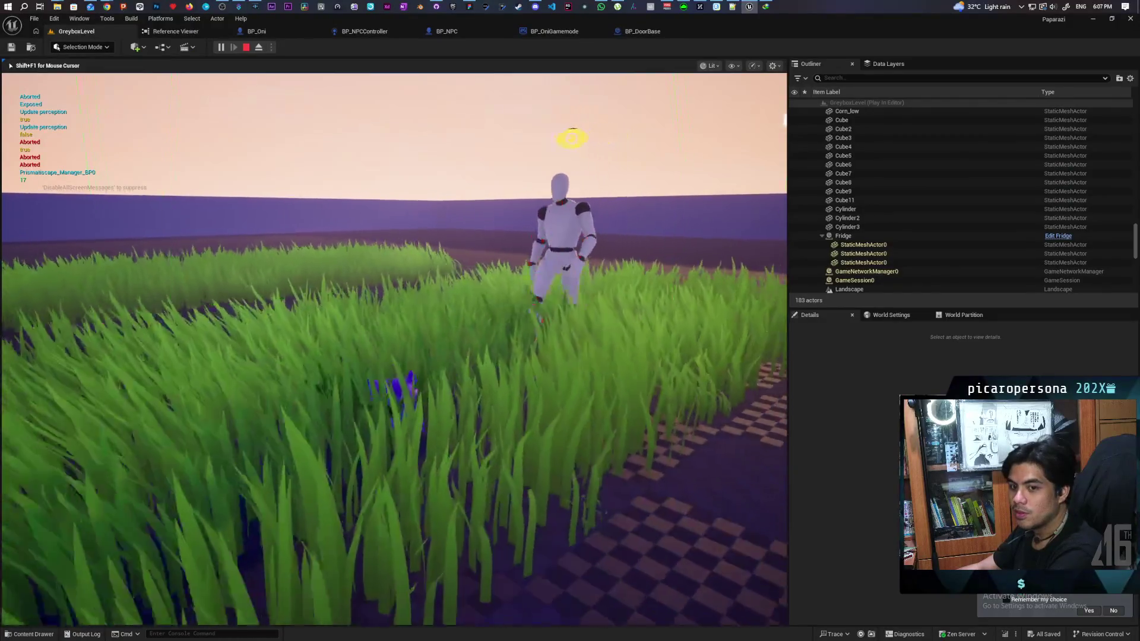
key(w)
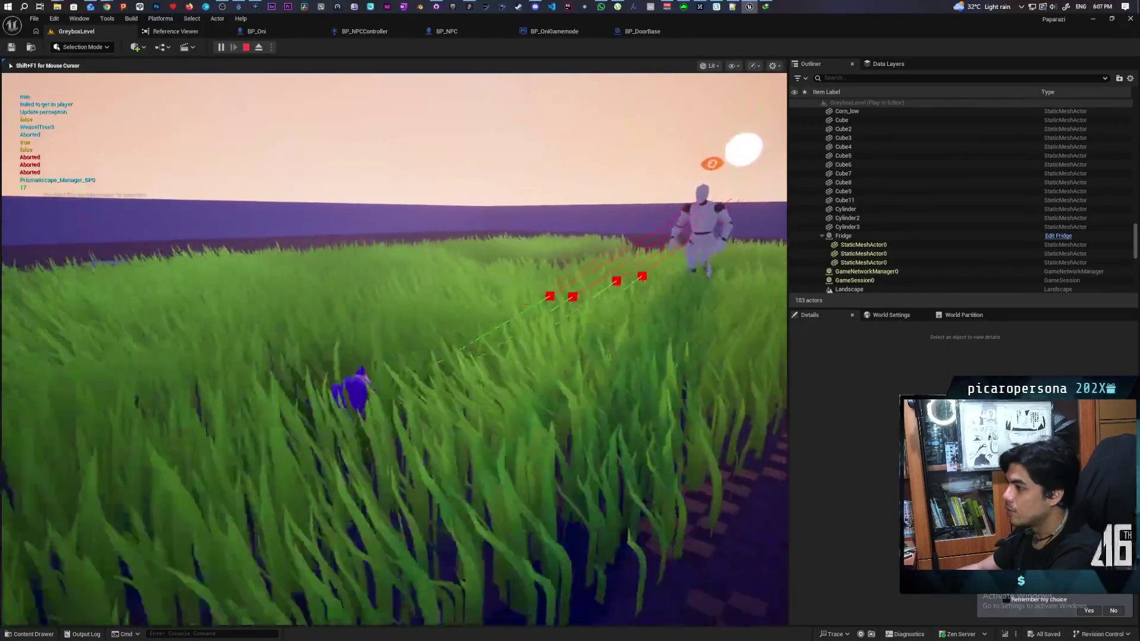
key(w)
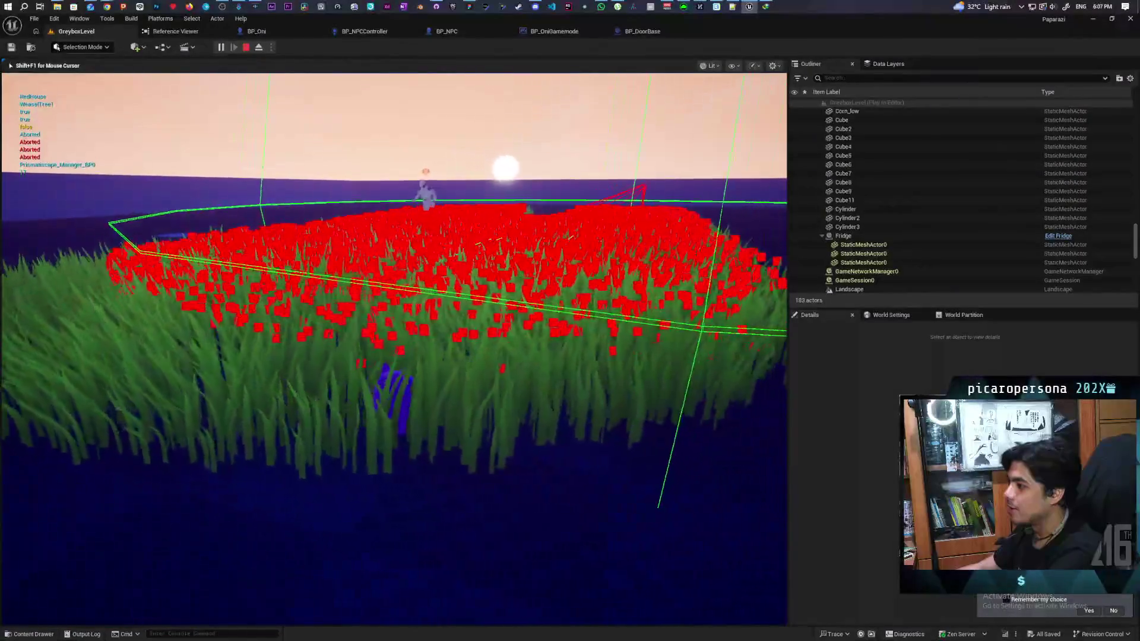
Step: Move around in the grass, back out facing the NPC, and stop the playtest
key(w)
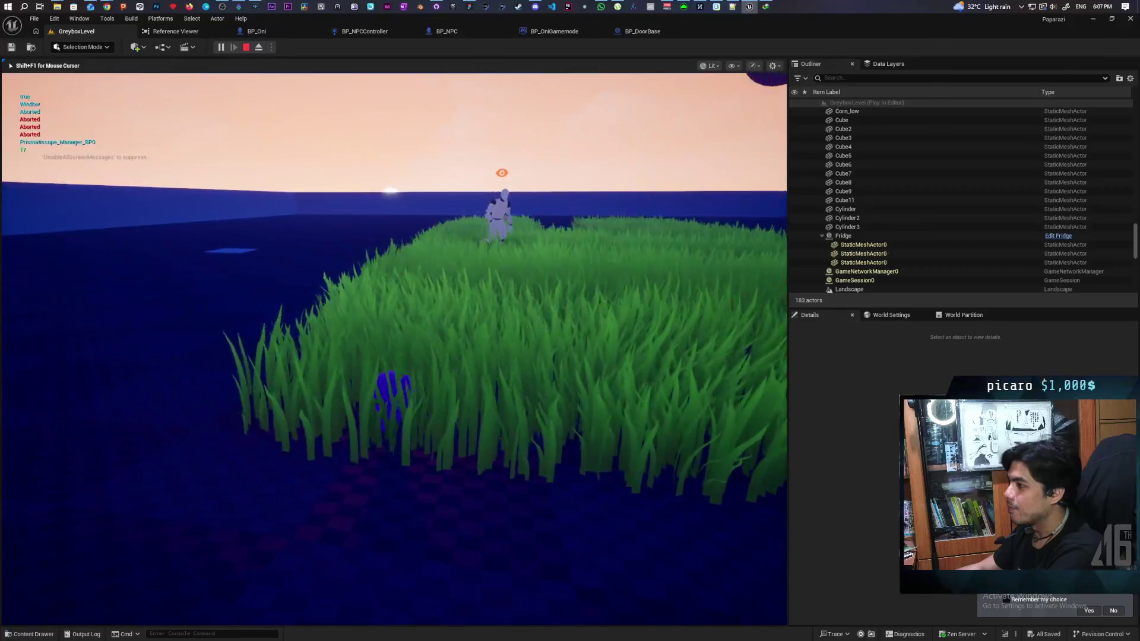
key(w)
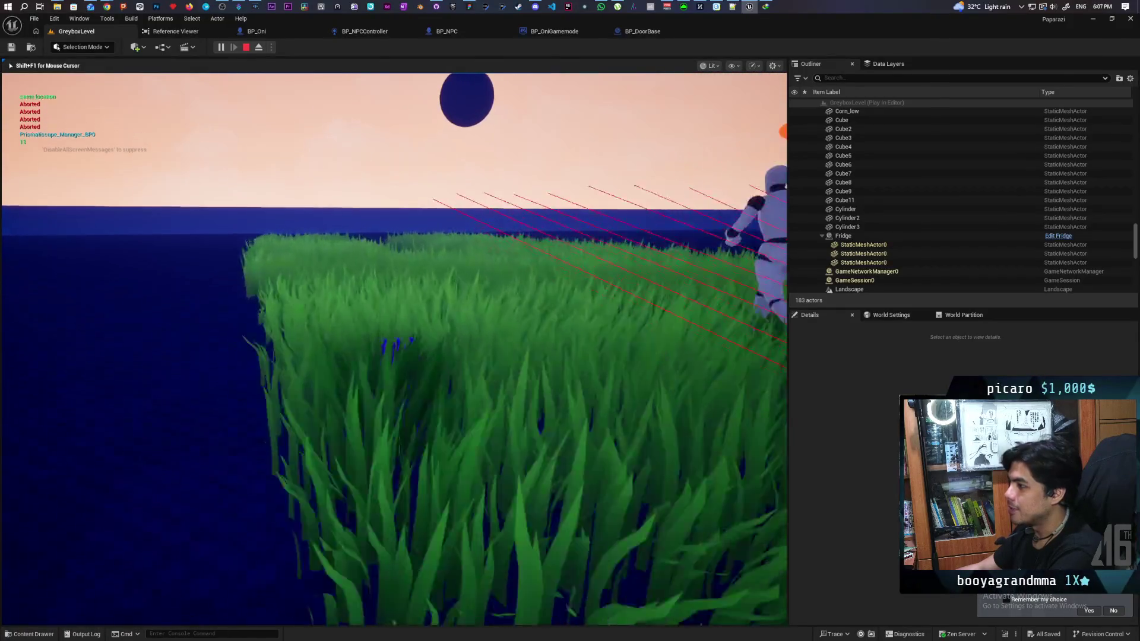
key(w)
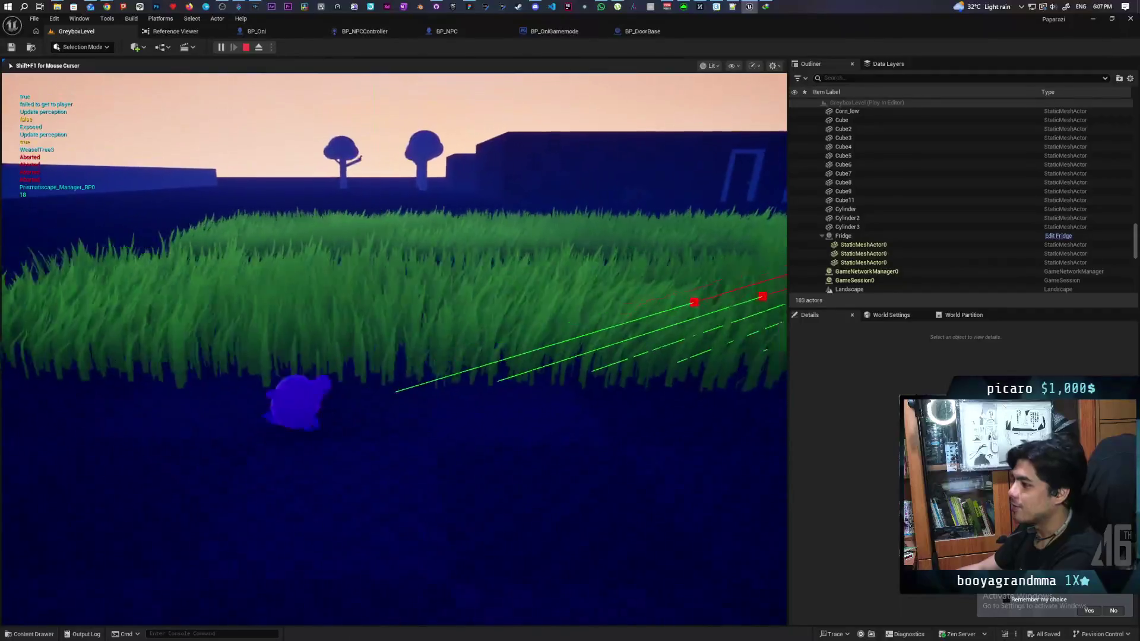
key(w)
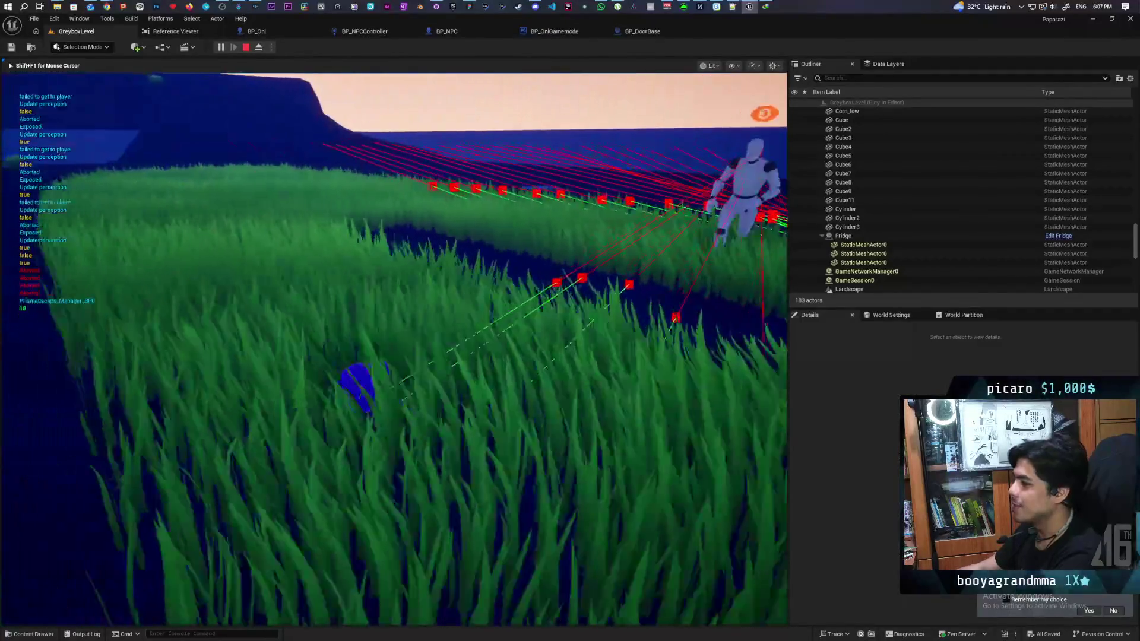
key(w)
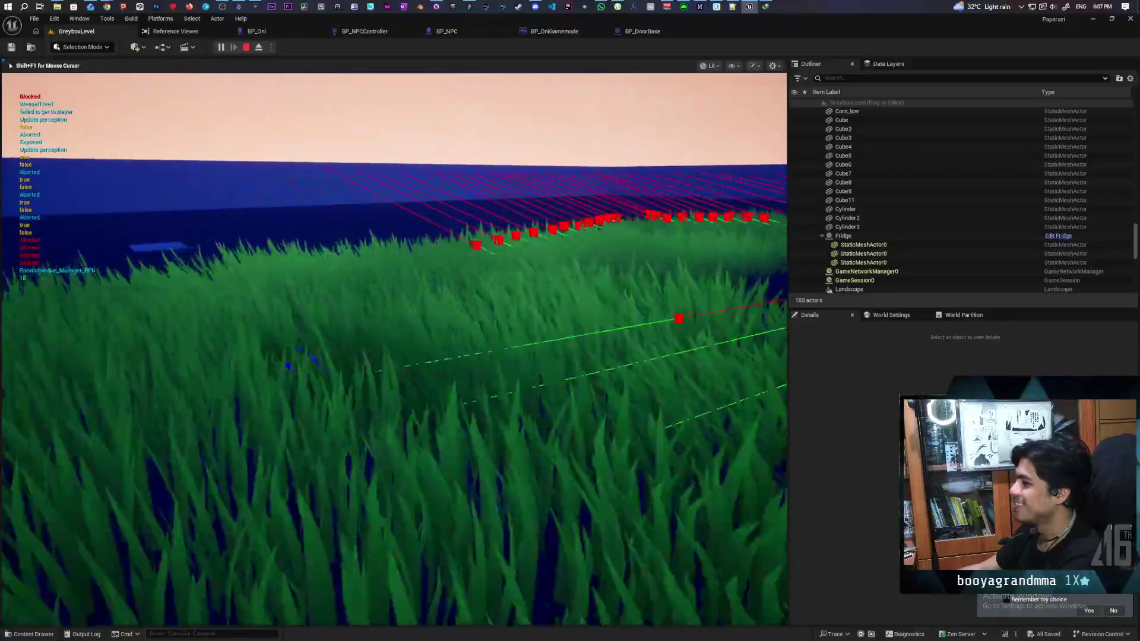
key(w)
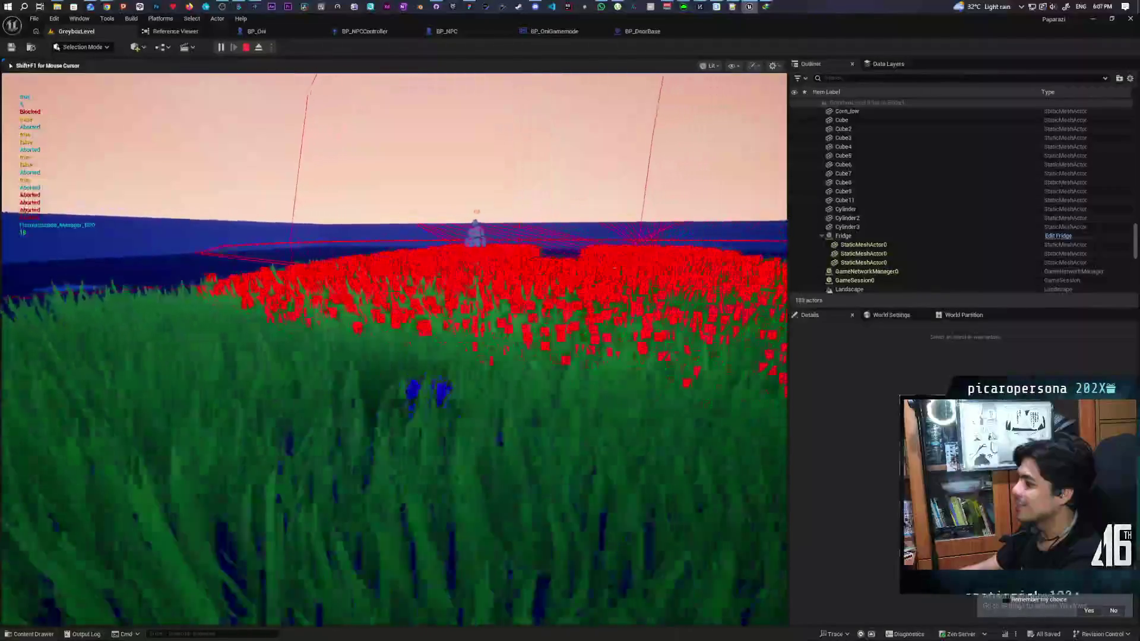
key(s)
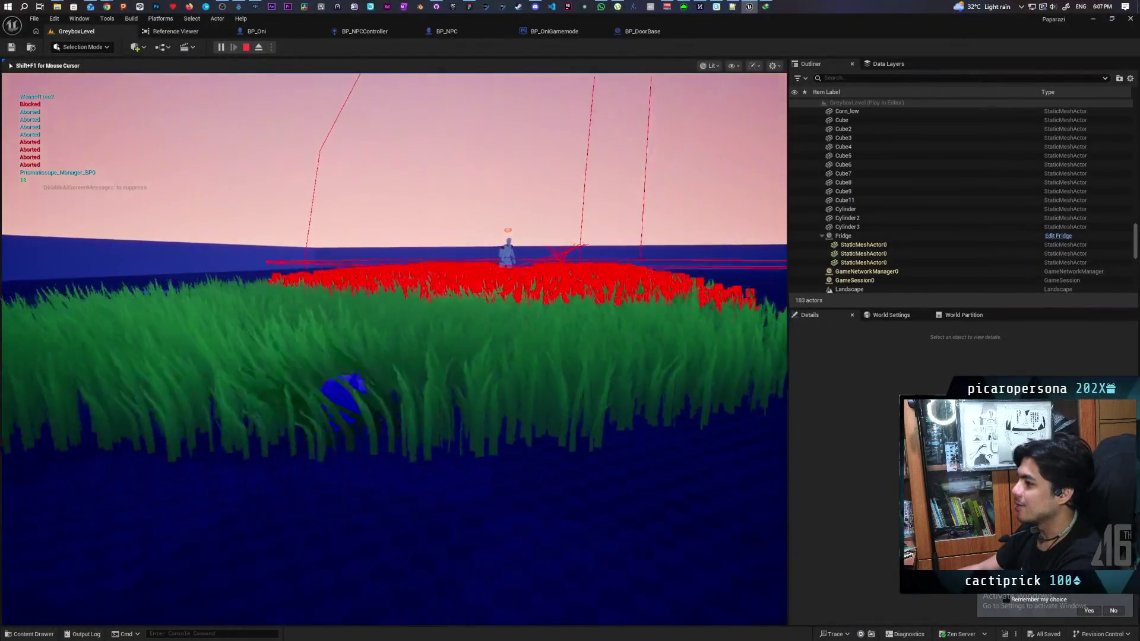
key(s)
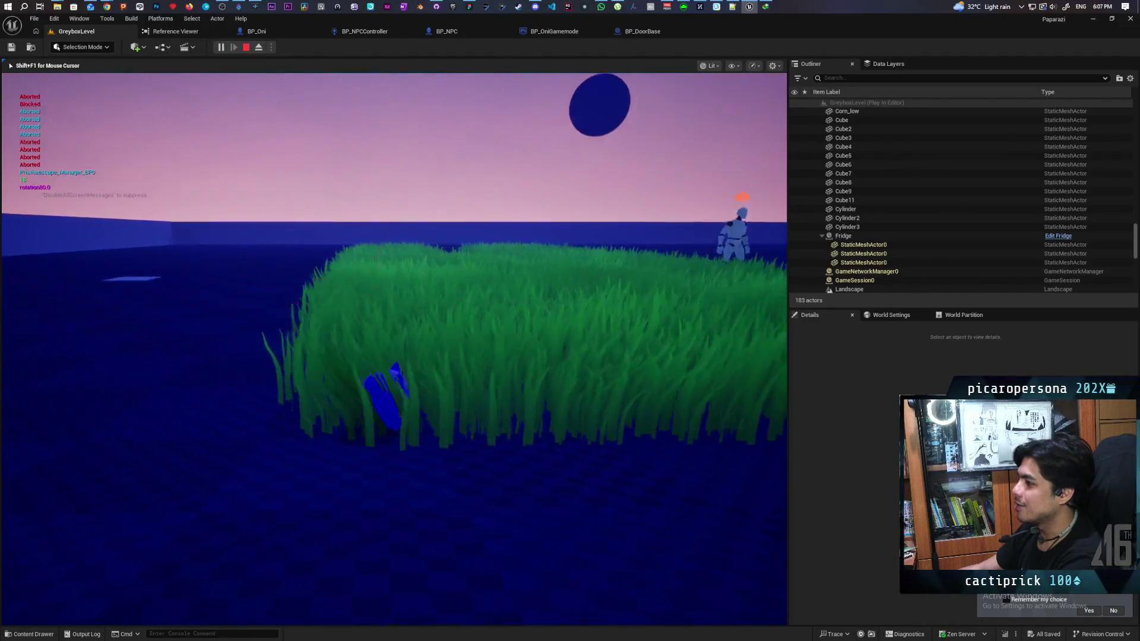
key(s)
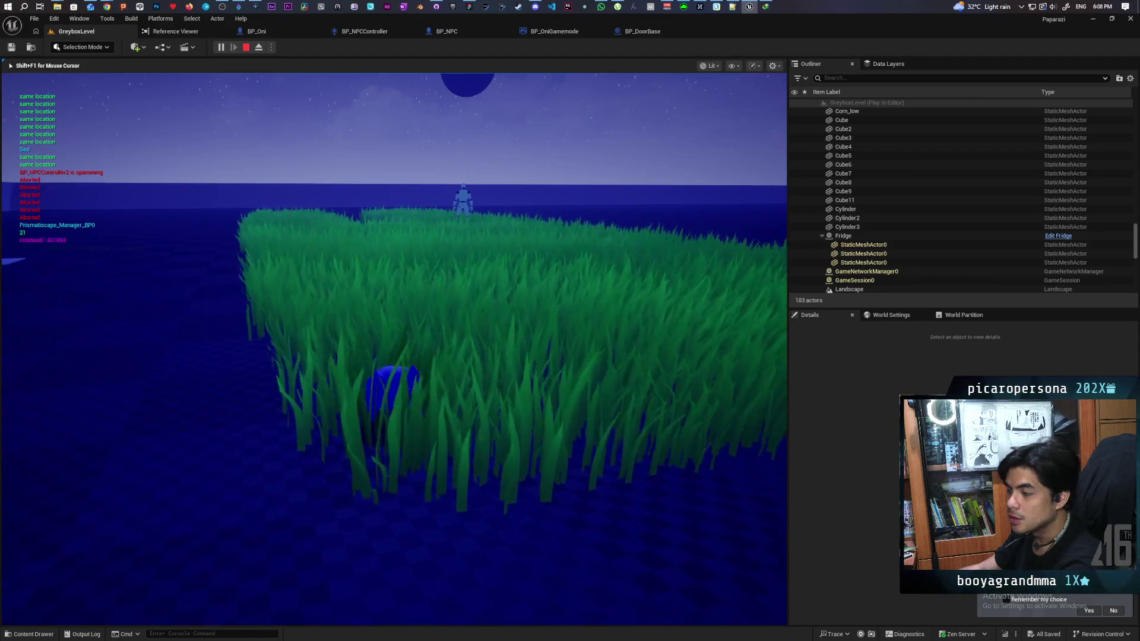
key(Escape)
Step: Bring Chrome in front of the editor and switch to the YouTube video tab
mouse_move(109, 6)
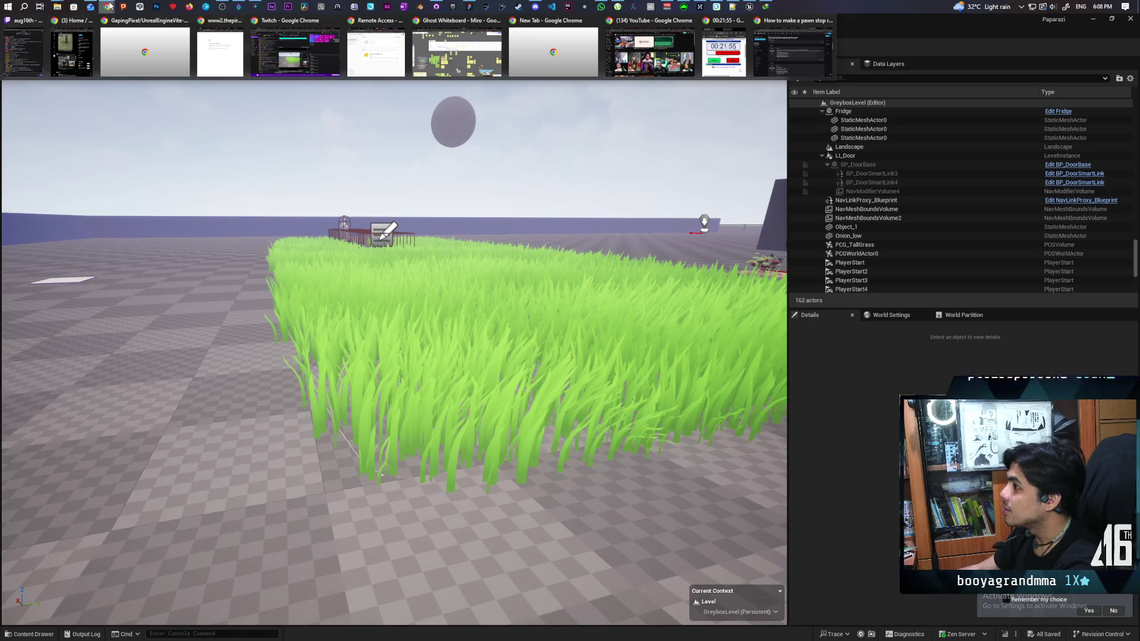
click(561, 51)
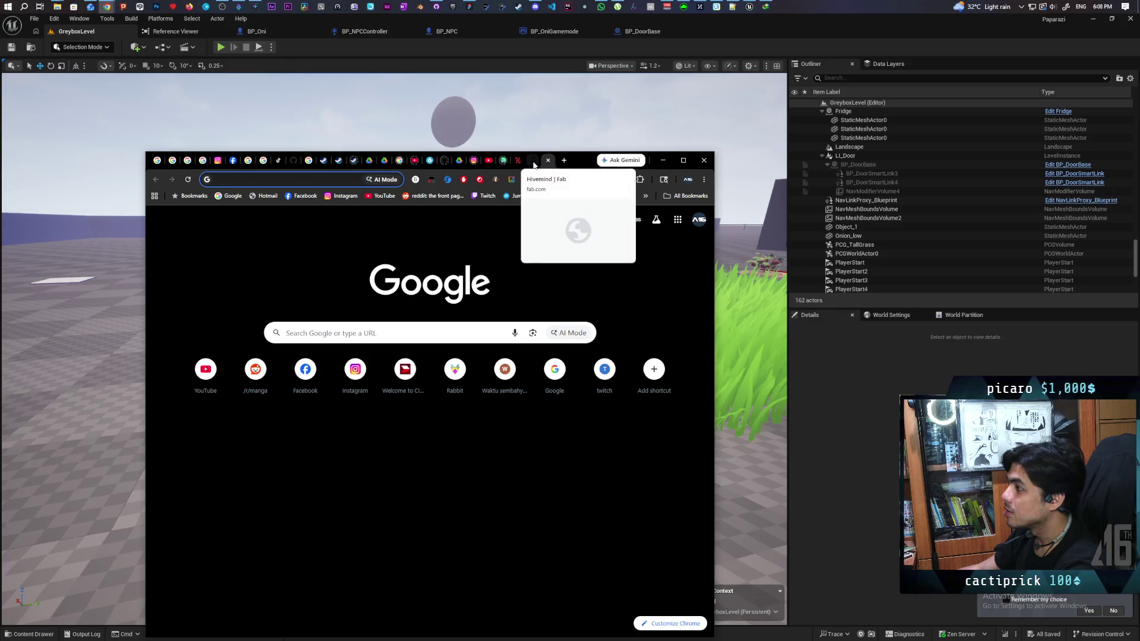
click(488, 161)
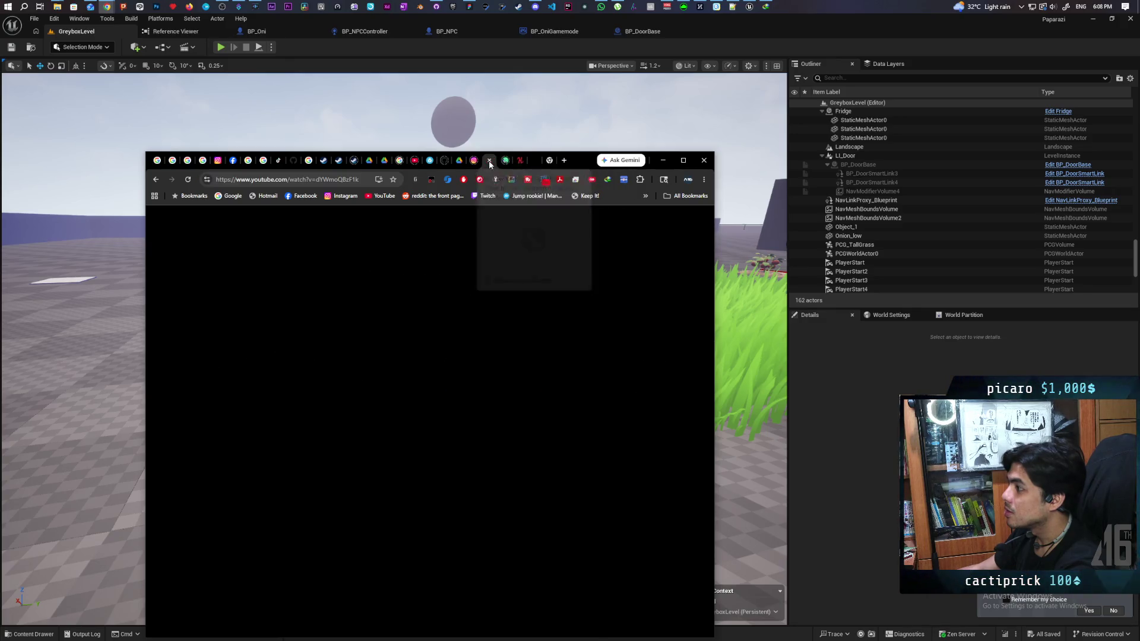
Step: Maximize Chrome and play the 0:30 Yaris Cross HEV ad through to its end screen
double_click(594, 164)
key(space)
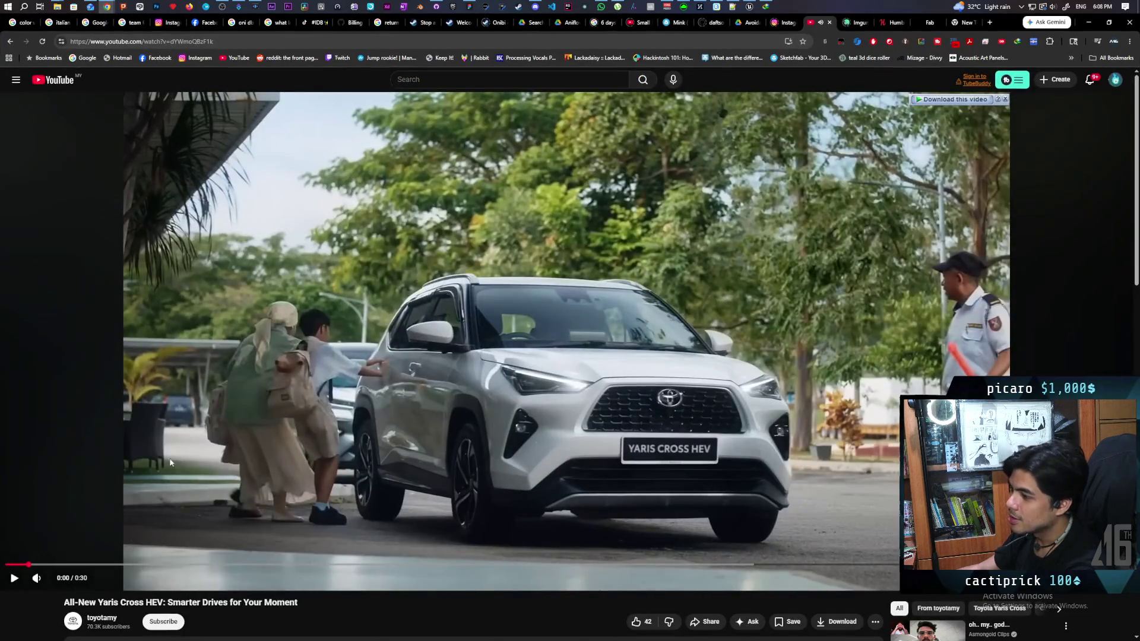
key(space)
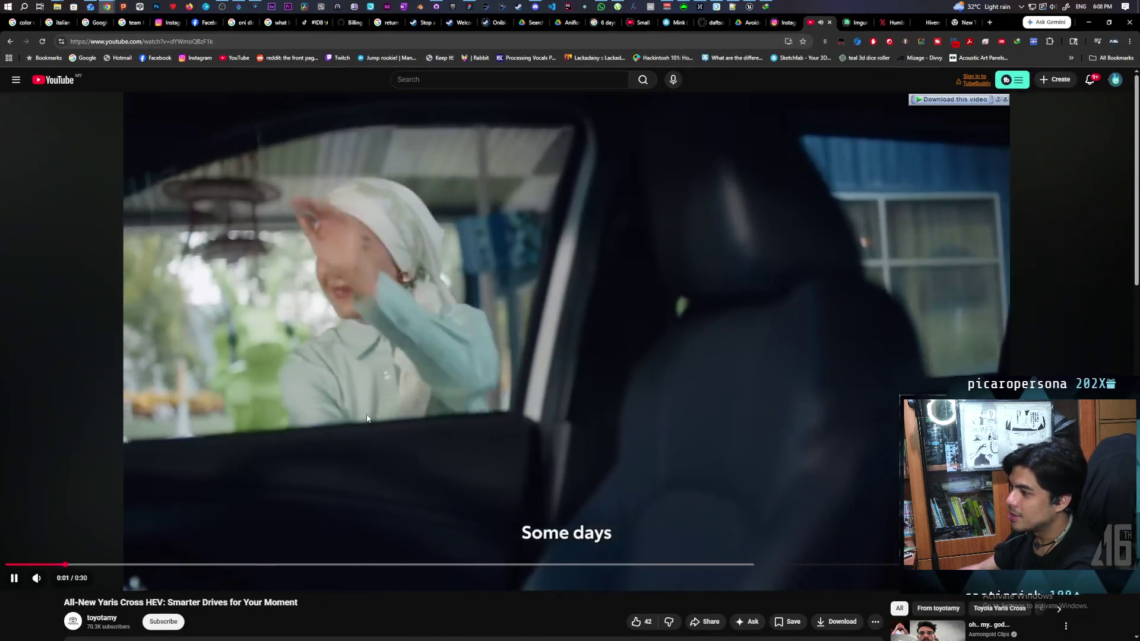
click(314, 457)
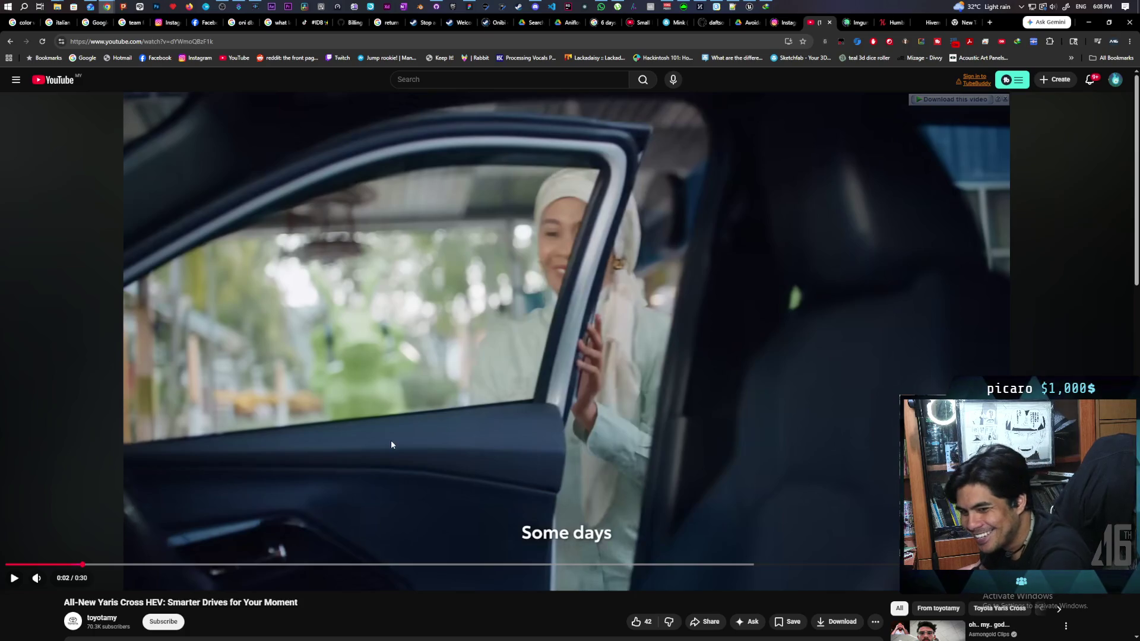
click(451, 430)
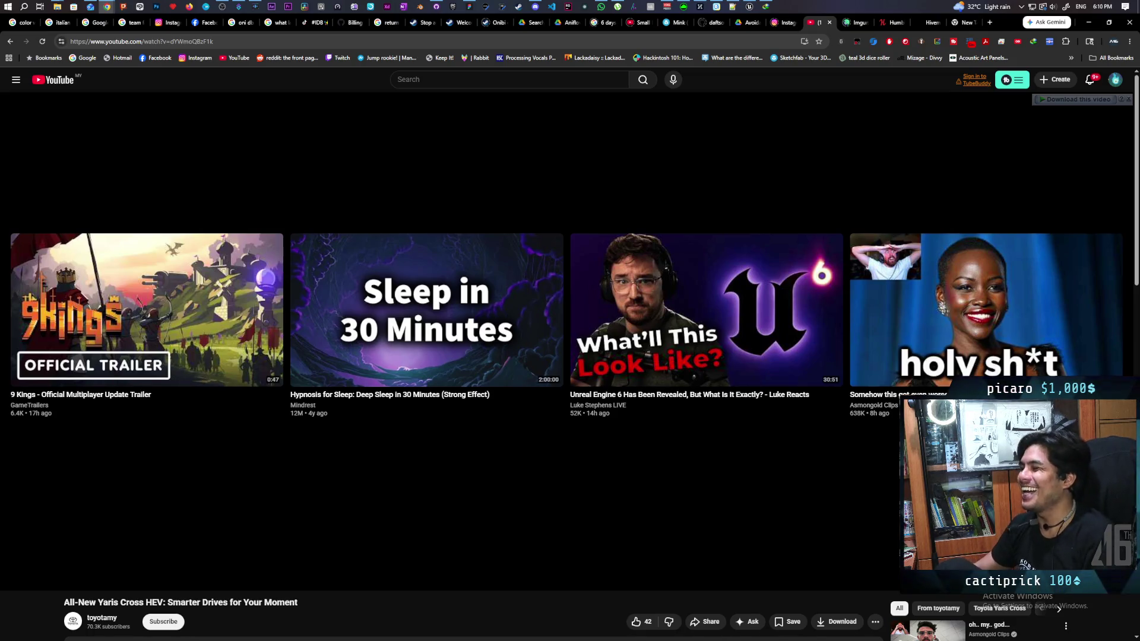
click(14, 578)
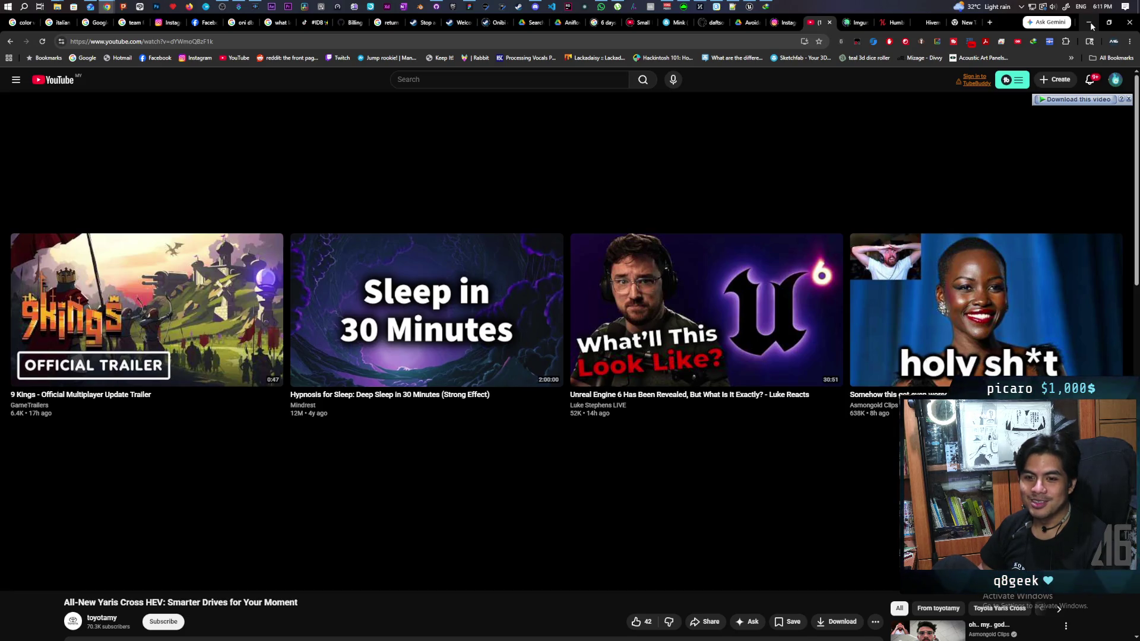
Step: Back in the level, focus the viewport on LI_Door and select its door smart link
click(1090, 26)
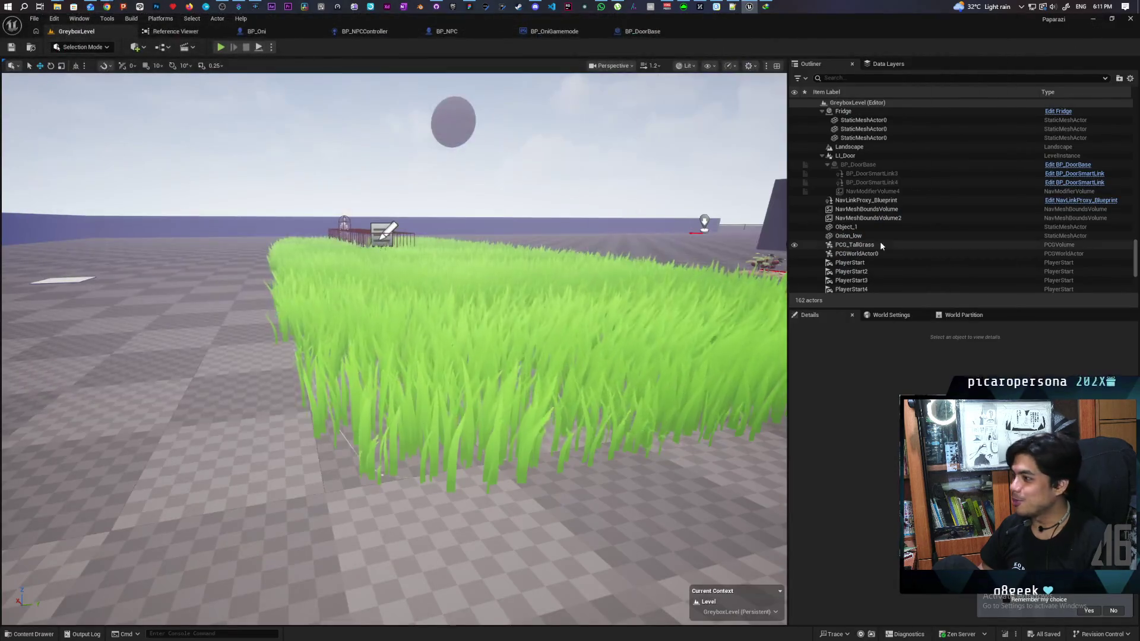
mouse_move(534, 191)
mouse_down()
mouse_move(600, 207)
mouse_move(570, 213)
mouse_move(546, 255)
mouse_move(611, 303)
mouse_move(576, 267)
mouse_up()
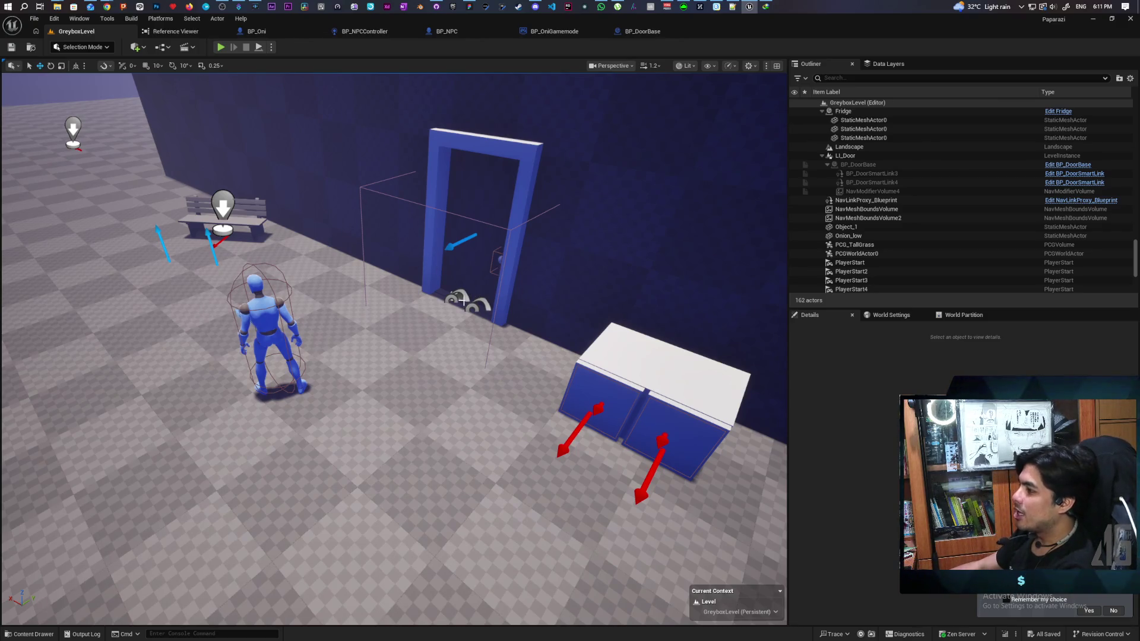
click(463, 301)
key(f)
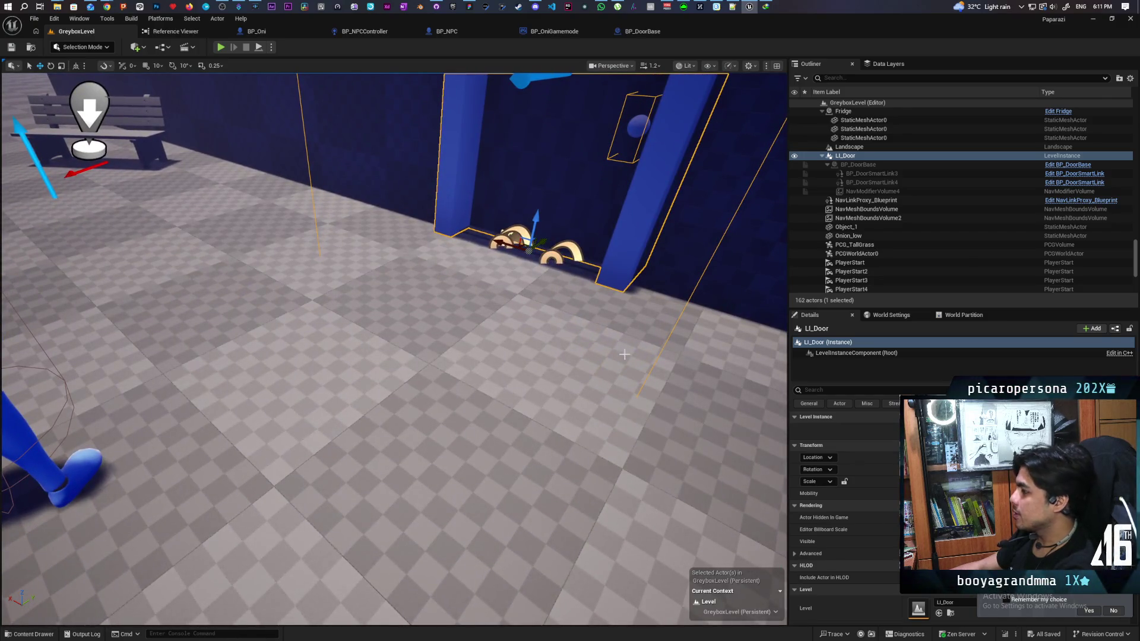
scroll(504, 170, down, 10)
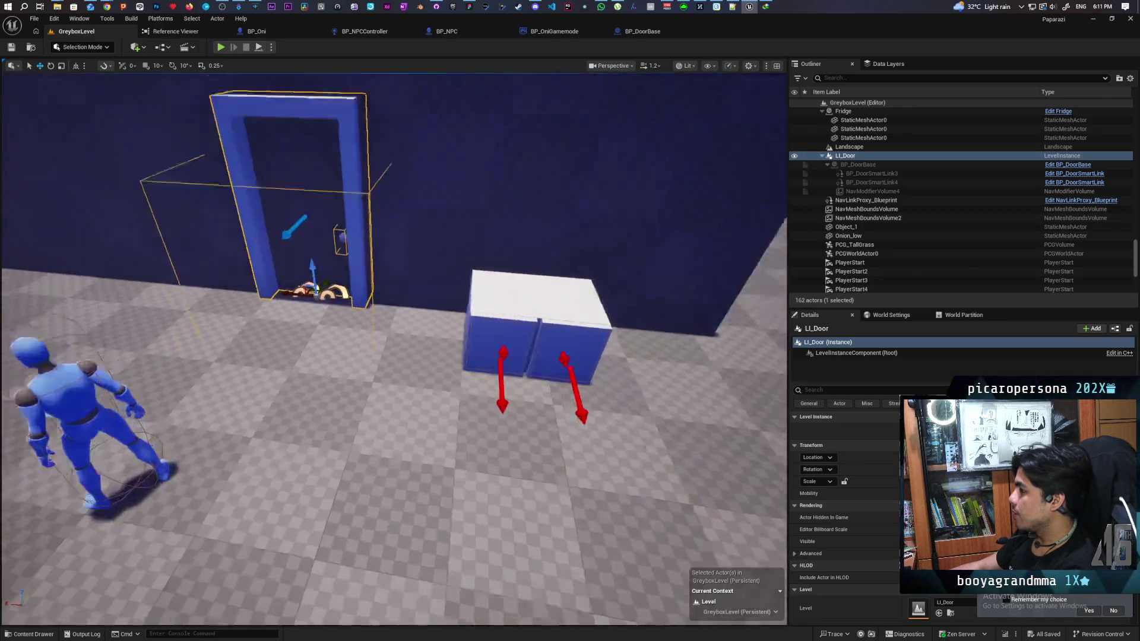
key(f)
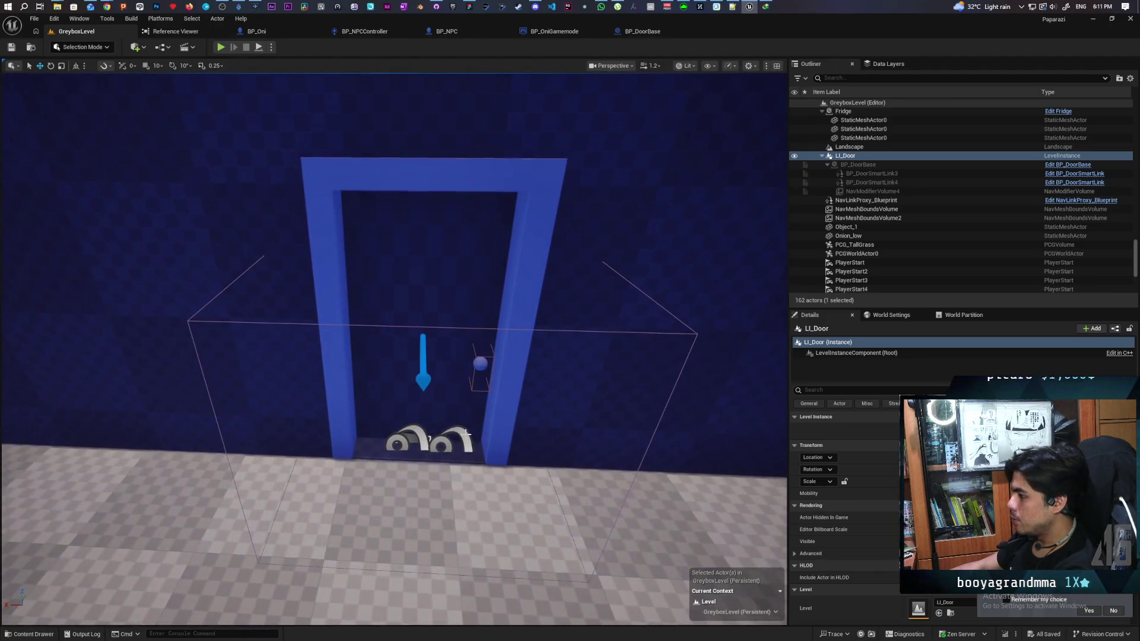
click(454, 439)
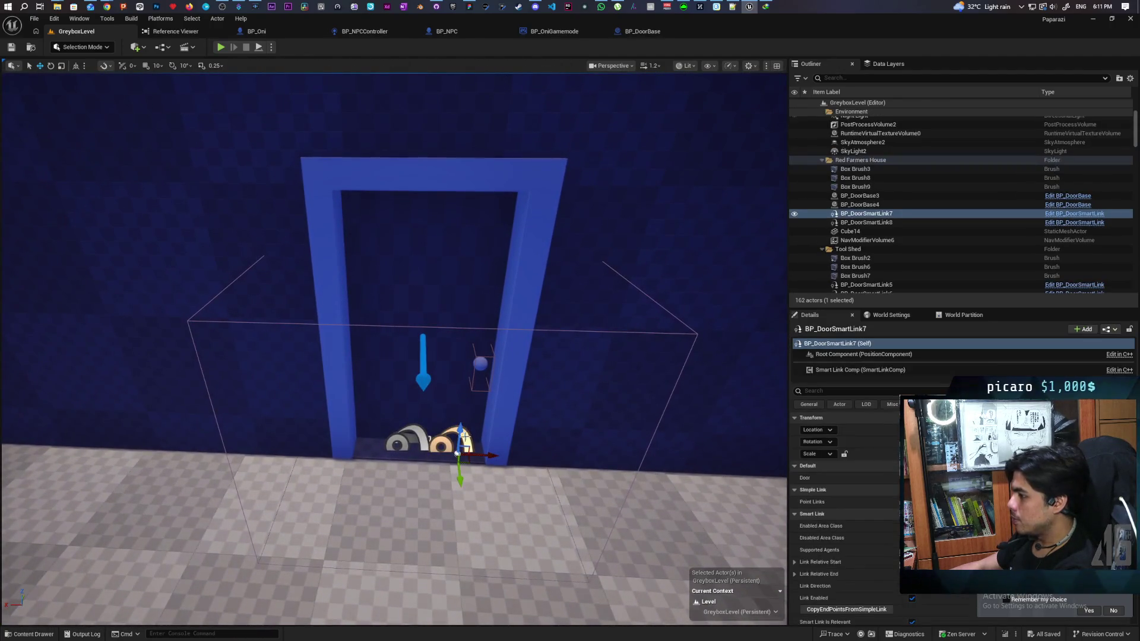
Step: Show the navigation mesh overlay with P and select the second door smart link
scroll(455, 439, down, 5)
scroll(617, 401, down, 5)
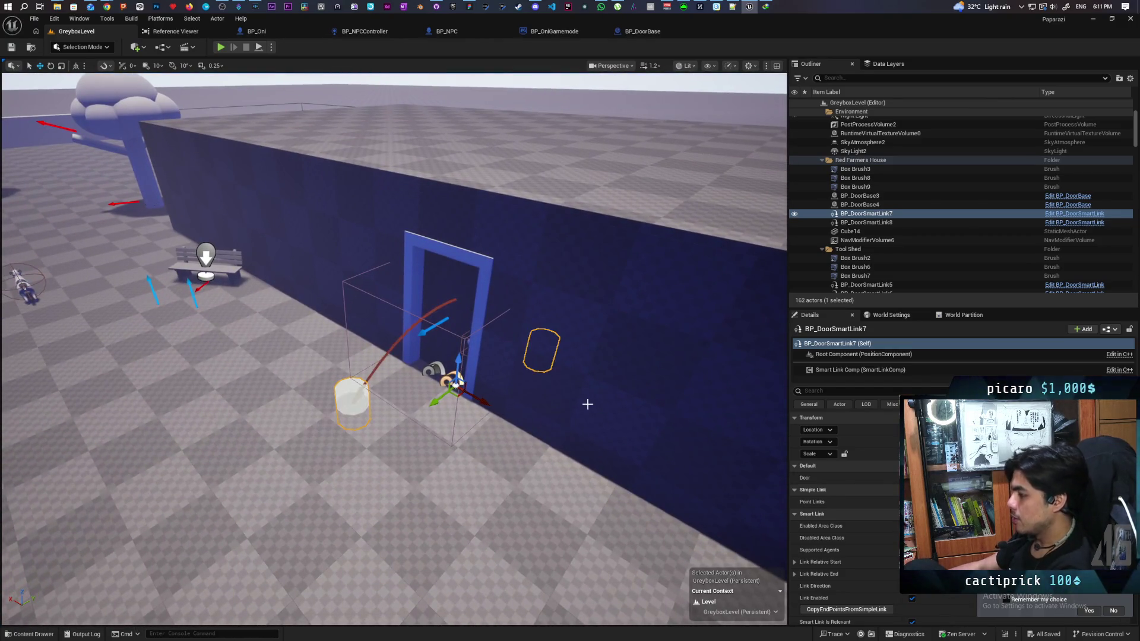
key(p)
scroll(526, 390, up, 6)
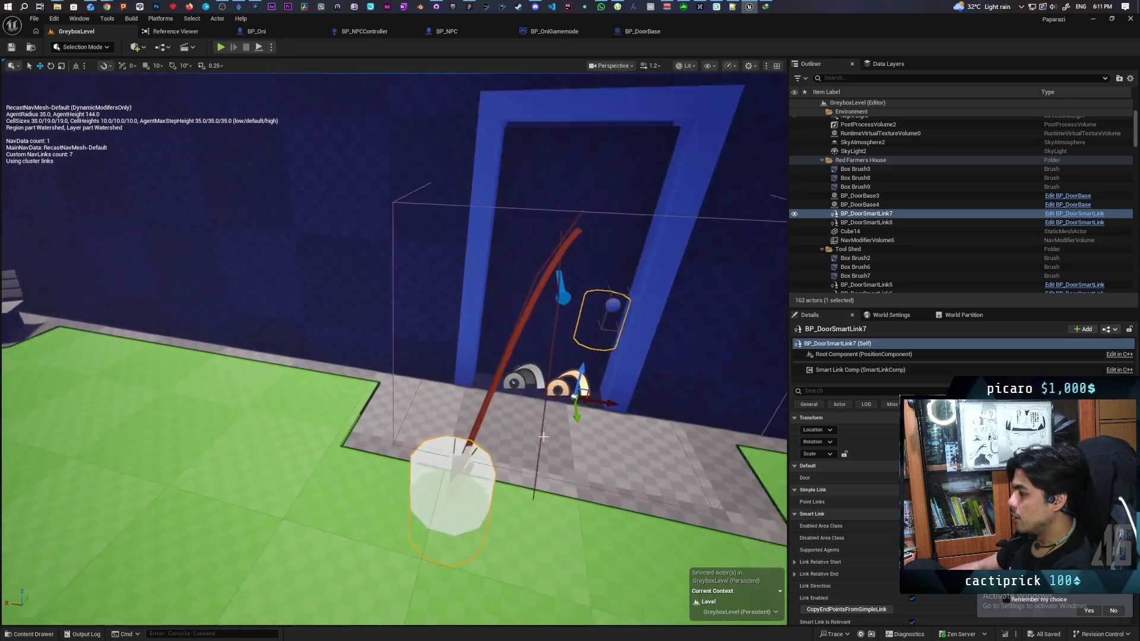
click(535, 367)
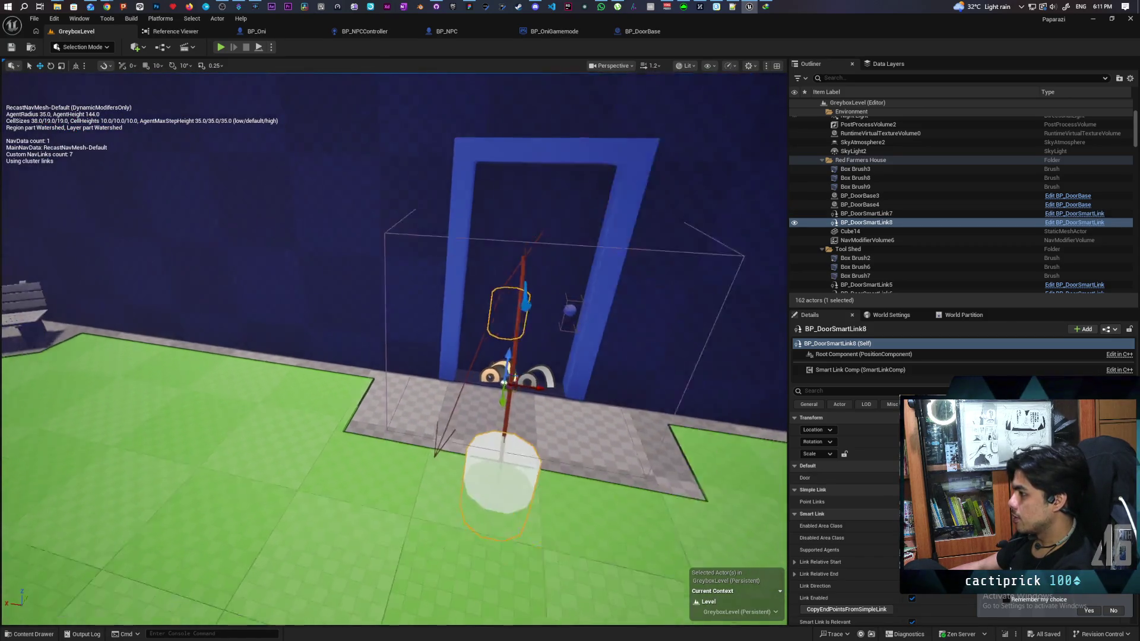
scroll(534, 367, down, 10)
Step: Move along the house to the grass field and frame the PCG_TallGrass volume
key(a)
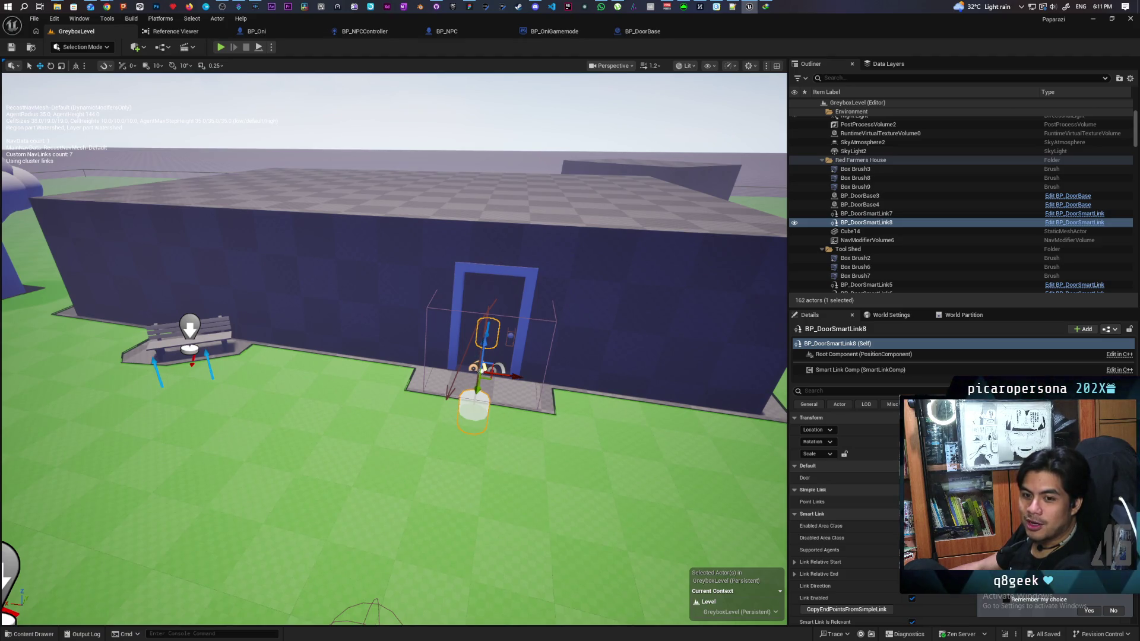
key(a)
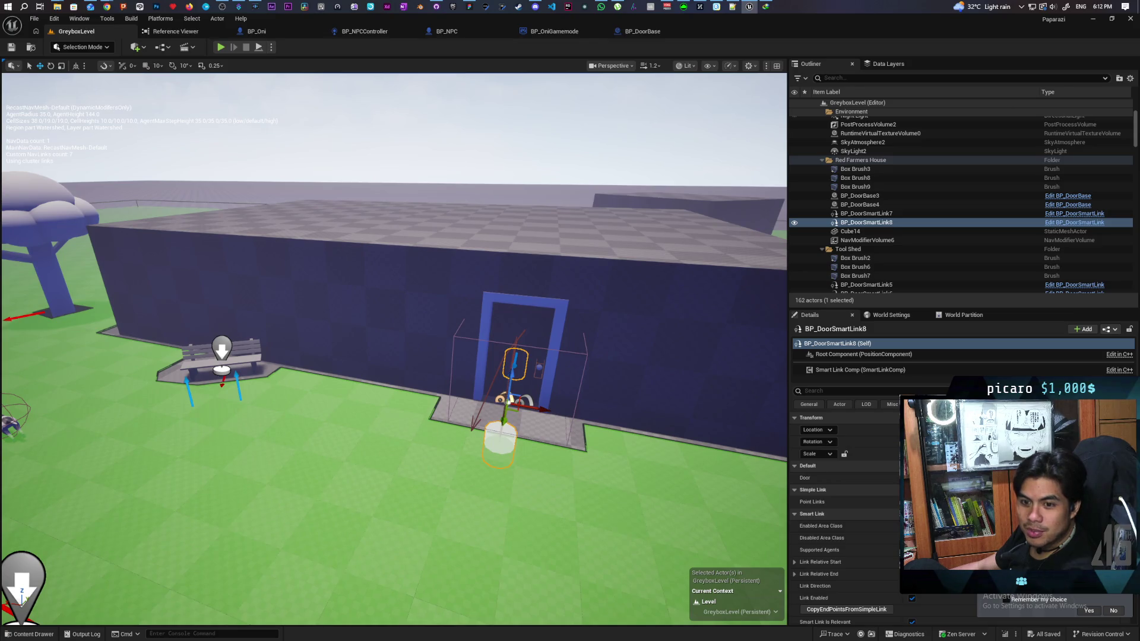
key(d)
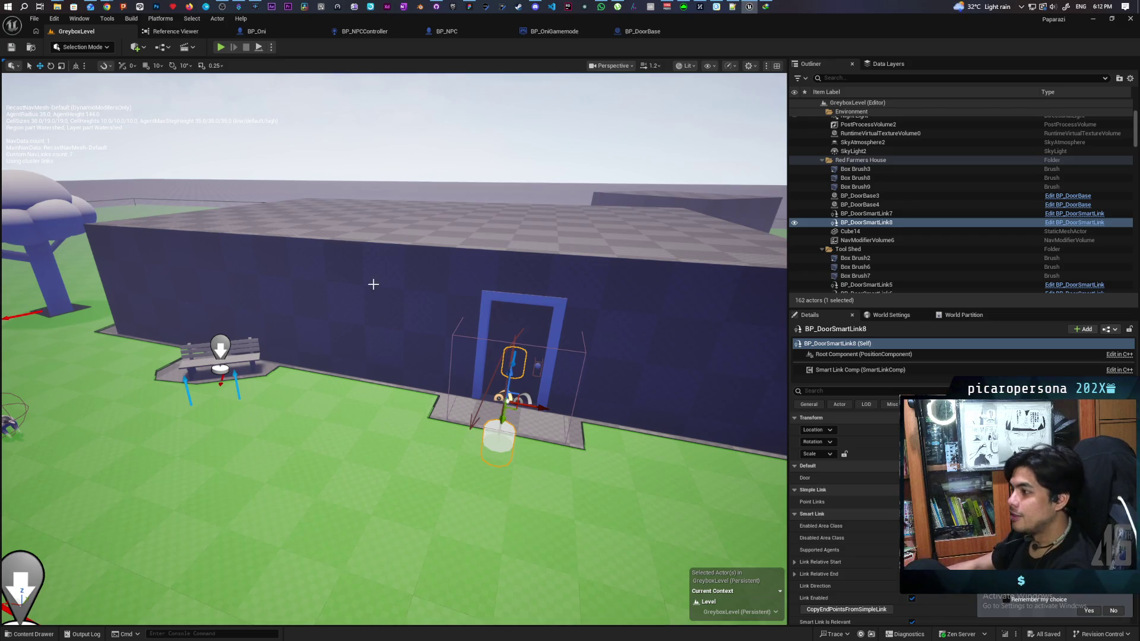
mouse_move(360, 295)
mouse_down()
mouse_move(382, 211)
mouse_move(693, 343)
mouse_move(537, 287)
mouse_up()
click(298, 374)
key(f)
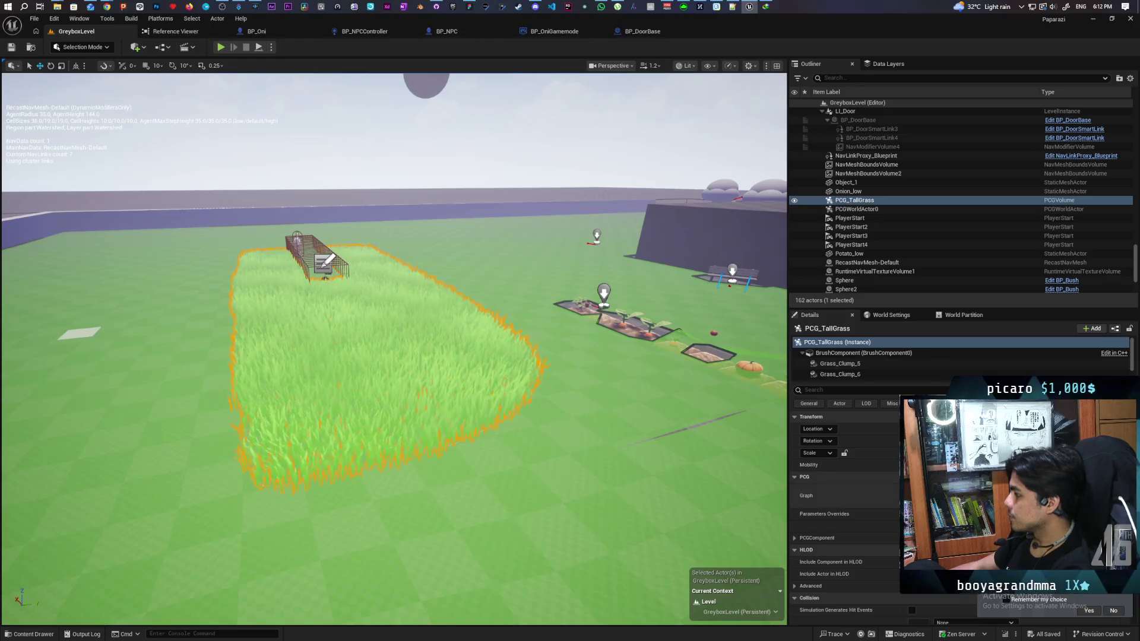
double_click(391, 395)
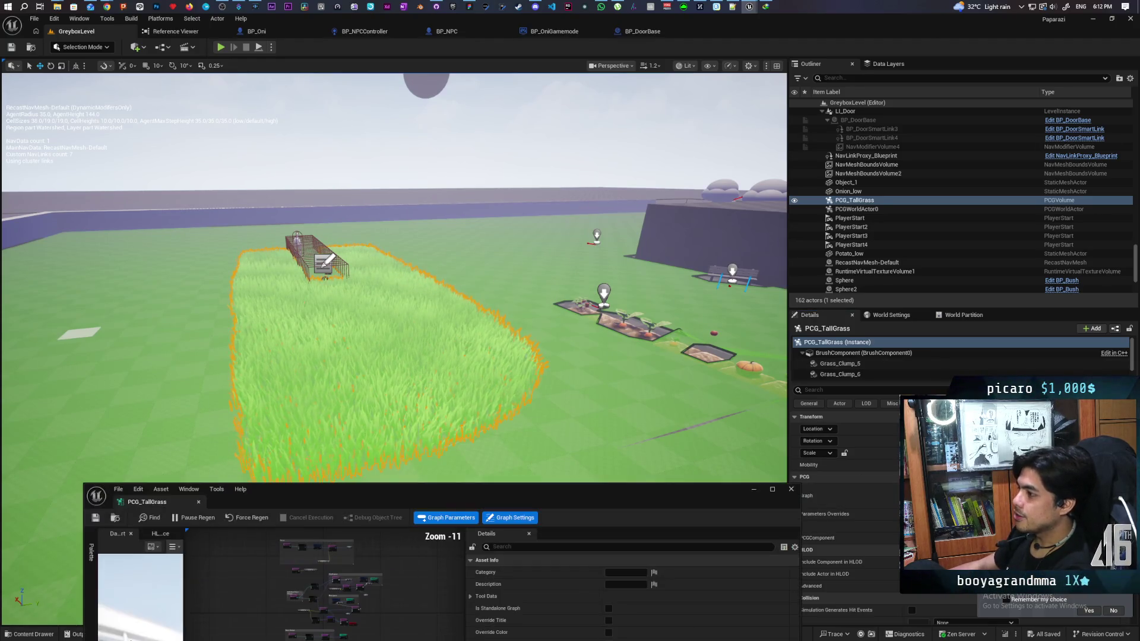
drag(408, 484, 455, 133)
scroll(336, 318, up, 8)
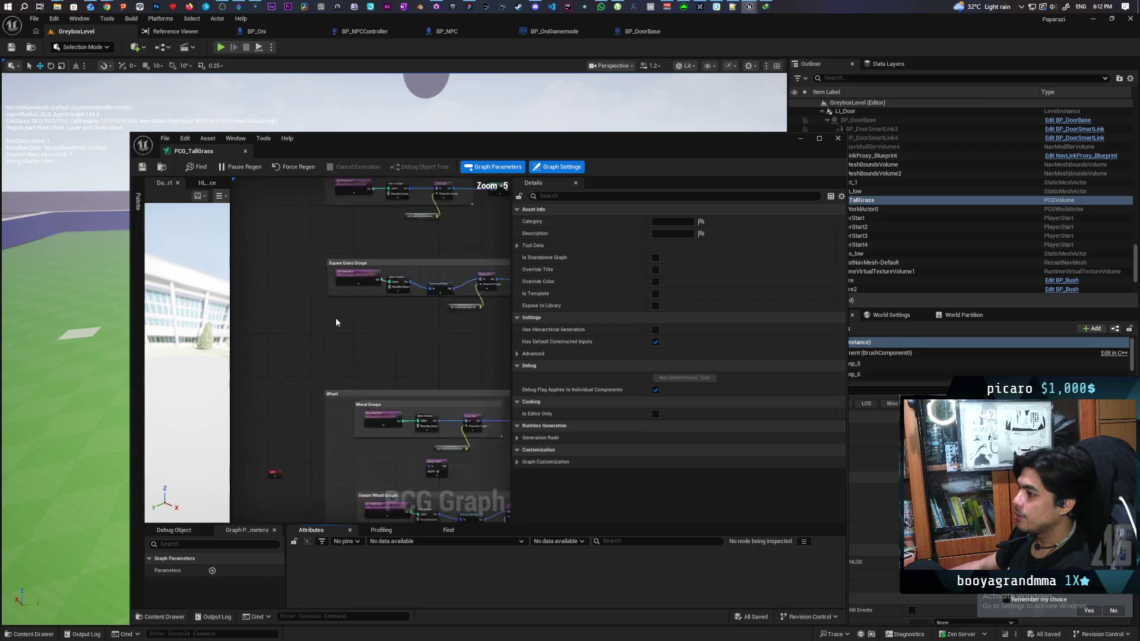
scroll(355, 366, down, 2)
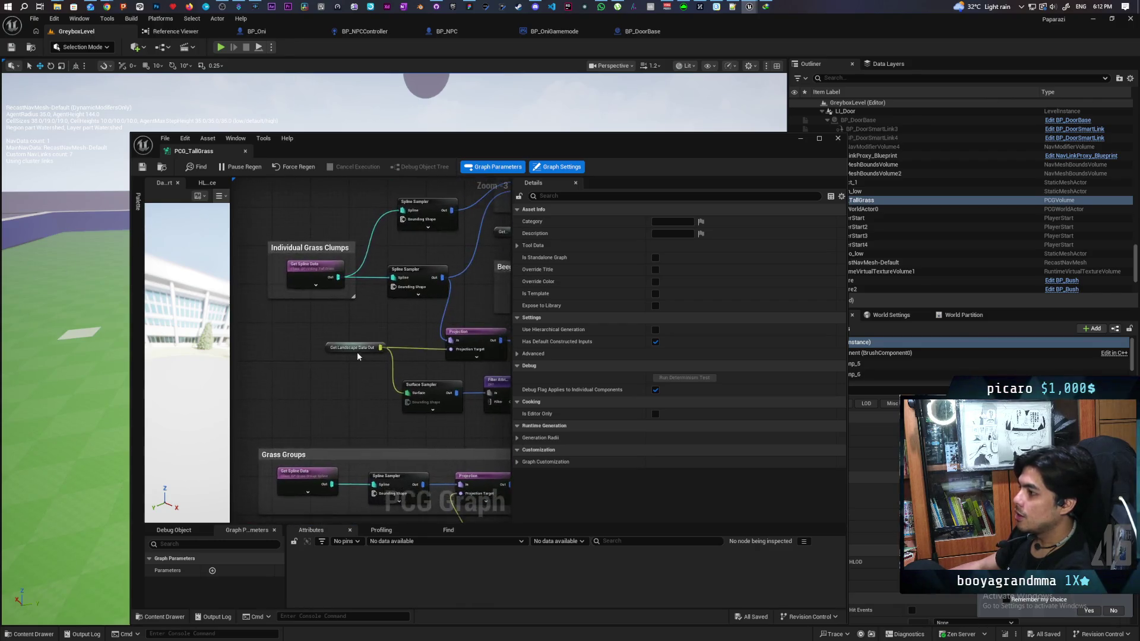
scroll(339, 390, up, 5)
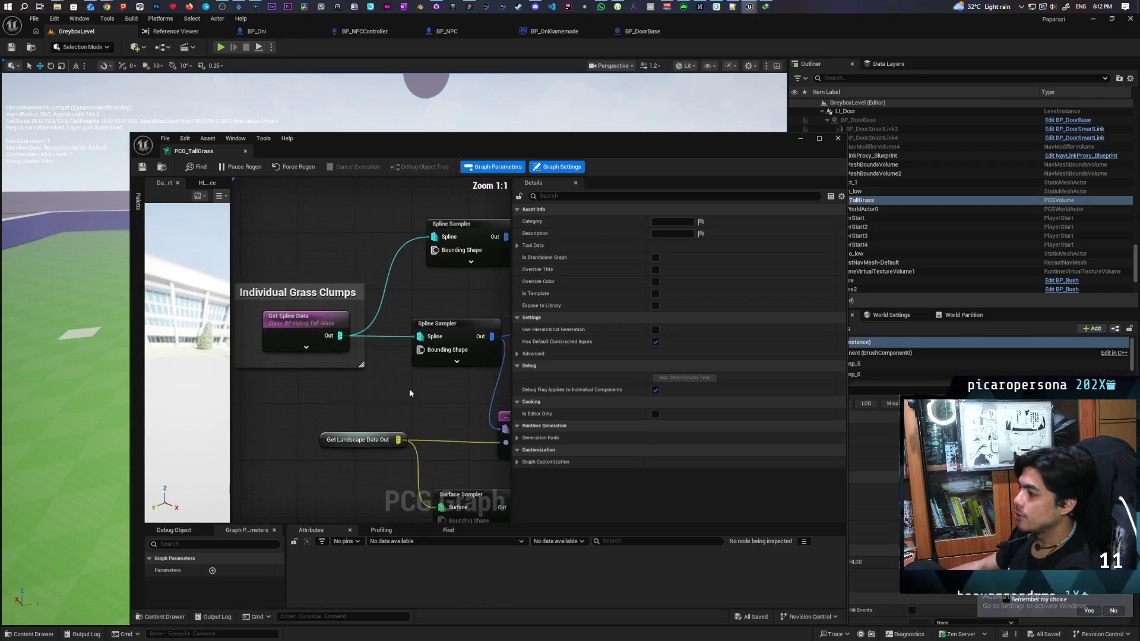
drag(293, 254, 403, 420)
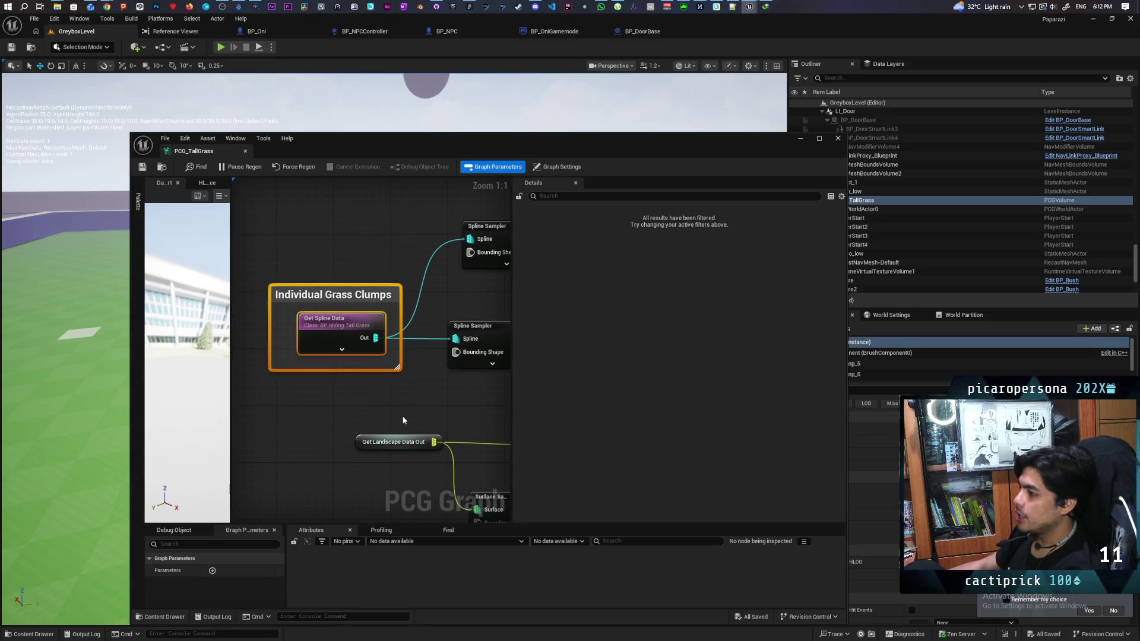
drag(493, 418, 363, 322)
click(363, 322)
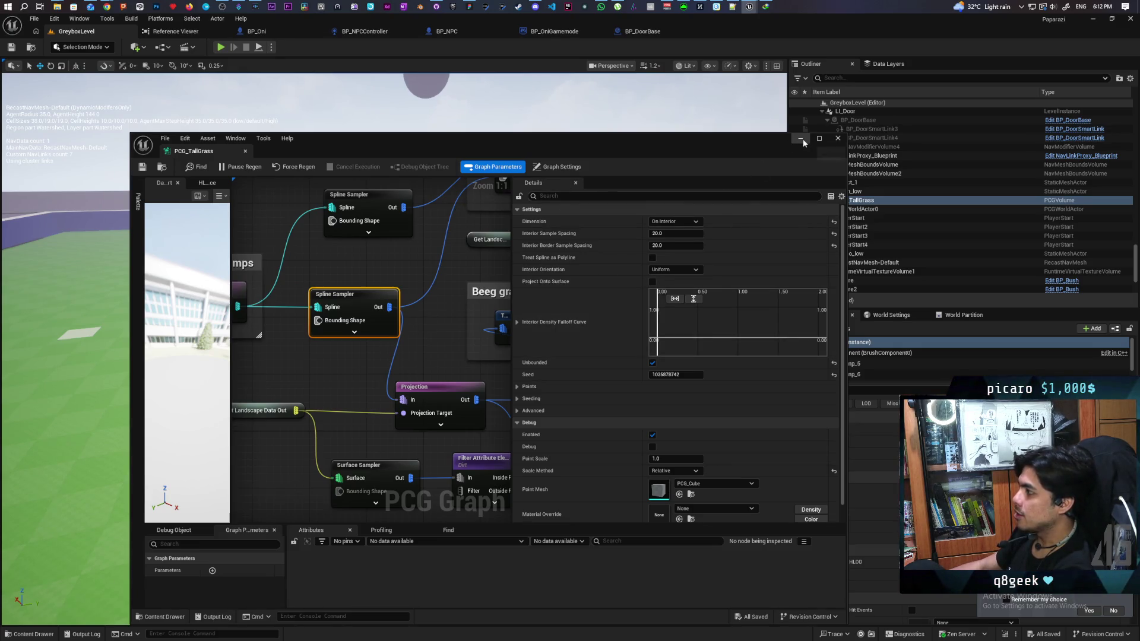
click(838, 137)
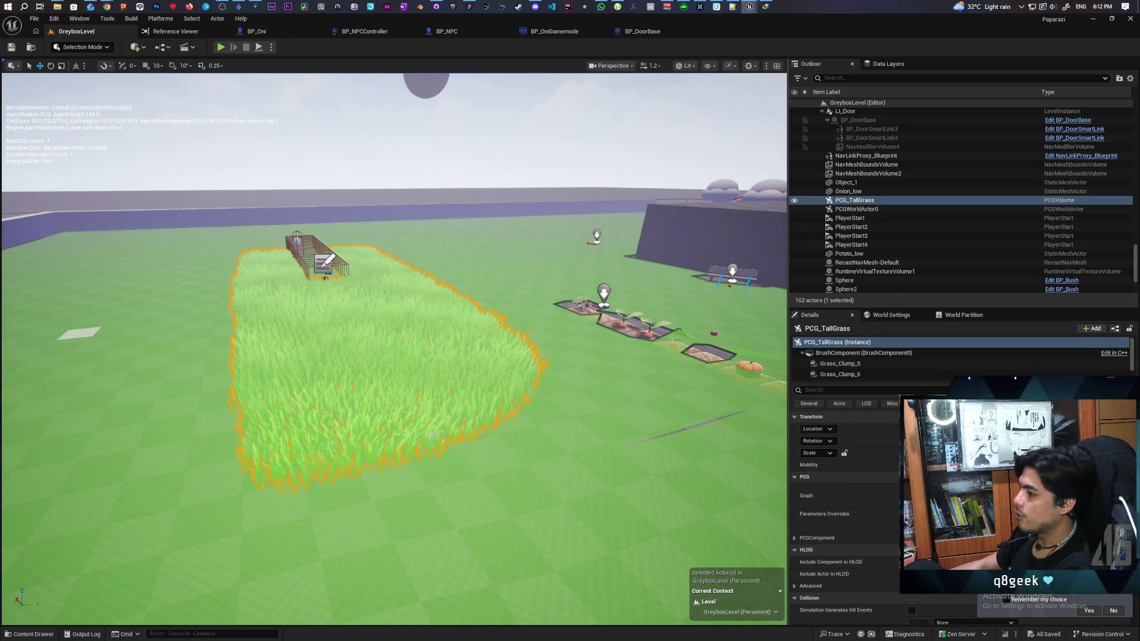
key(f)
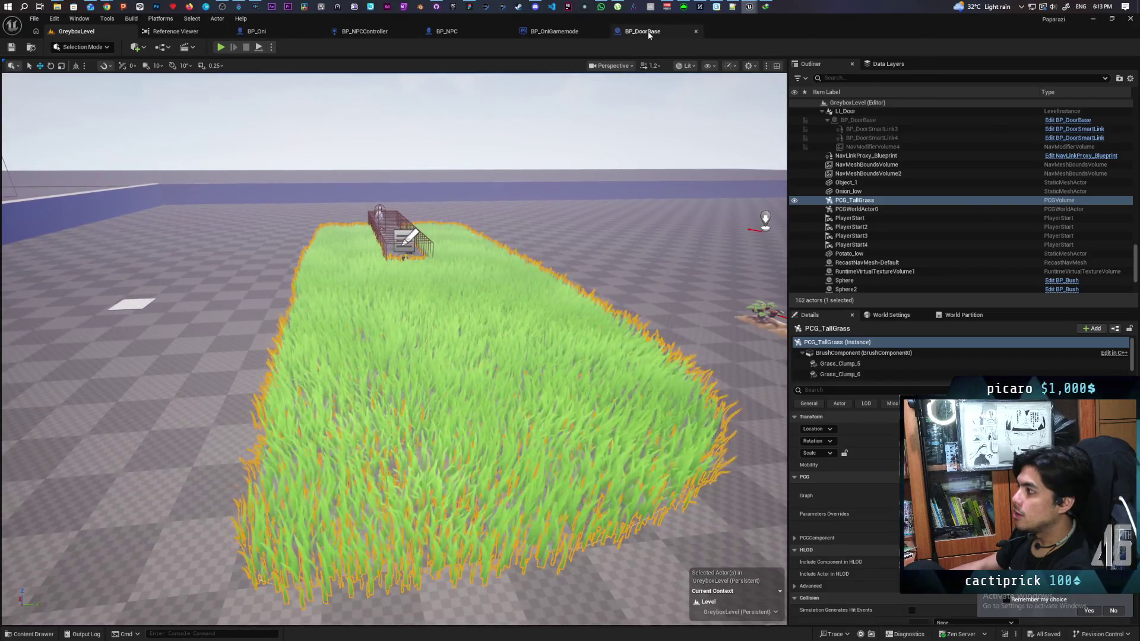
Step: Switch through BP_DoorBase and BP_OniGamemode to bring the PCG_TallGrass graph forward
click(642, 31)
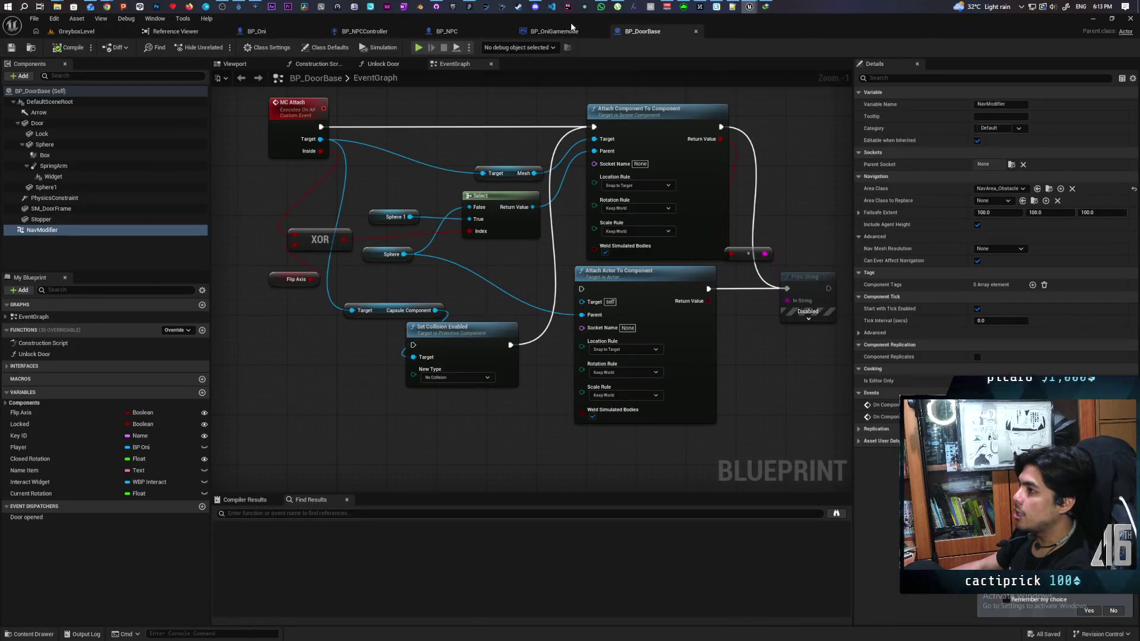
click(565, 35)
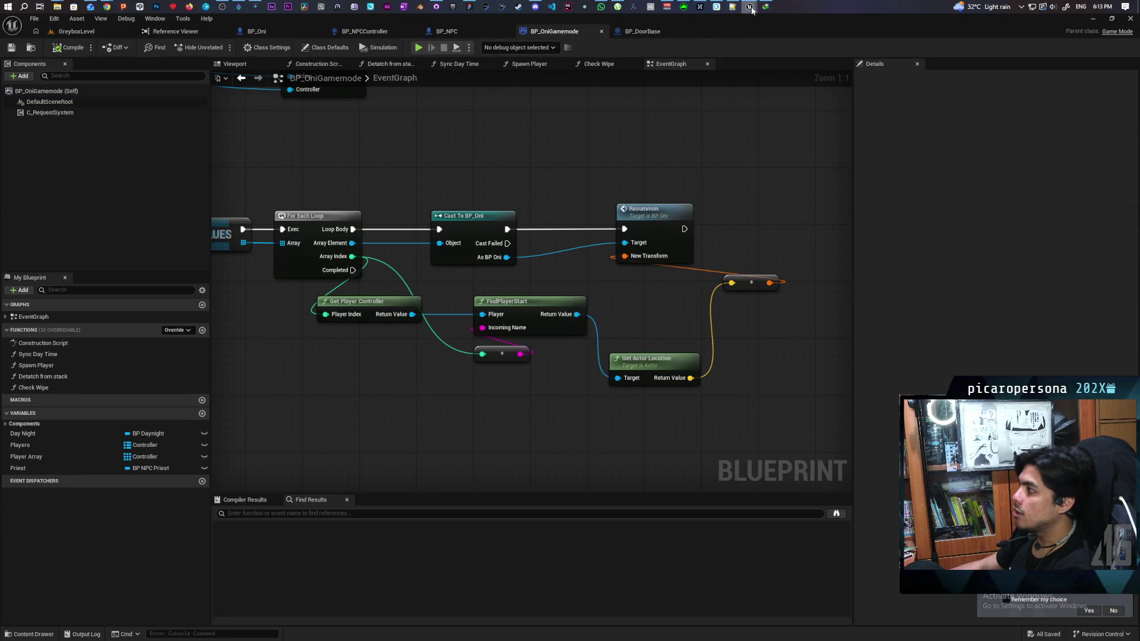
mouse_move(751, 8)
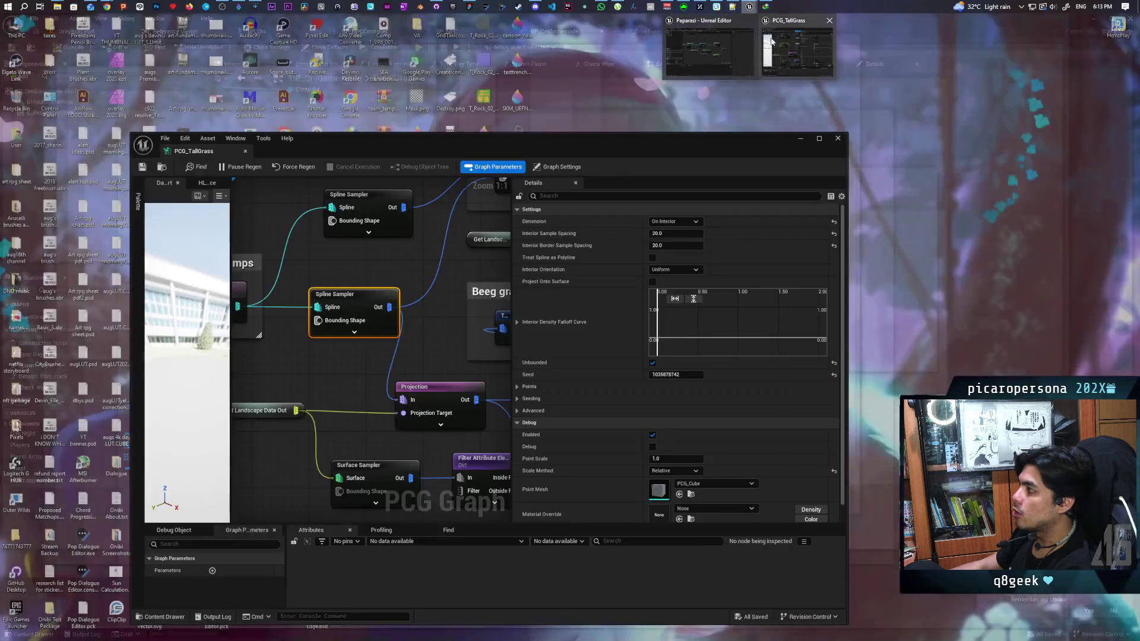
click(795, 45)
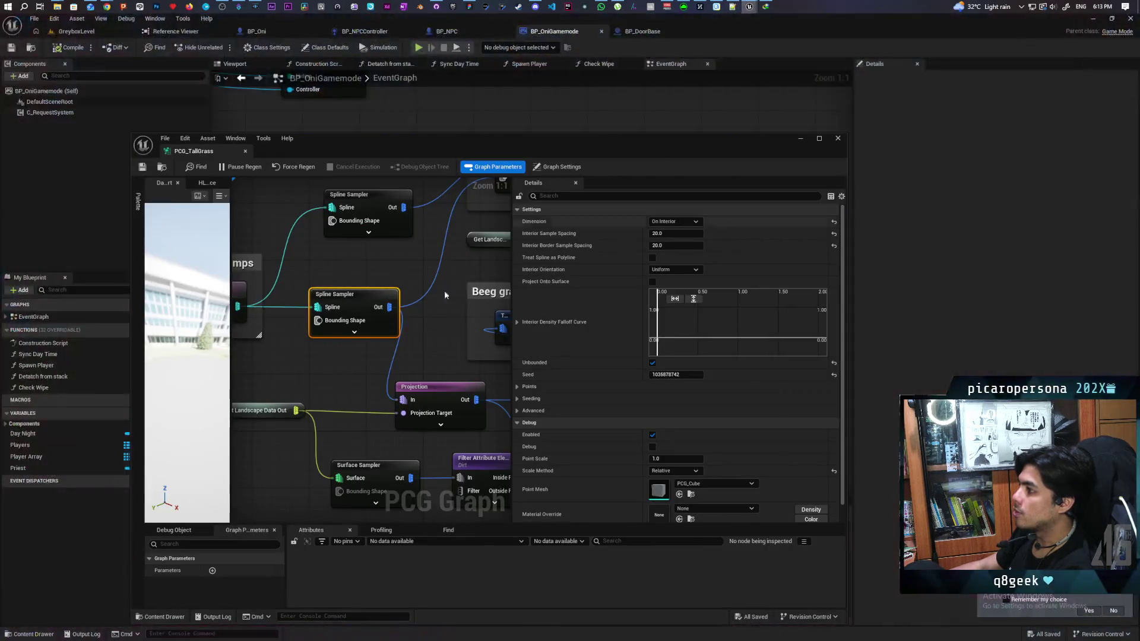
Step: Review Get Spline Data's Actor Selection and Actor Filter choices, leaving them unchanged
click(354, 307)
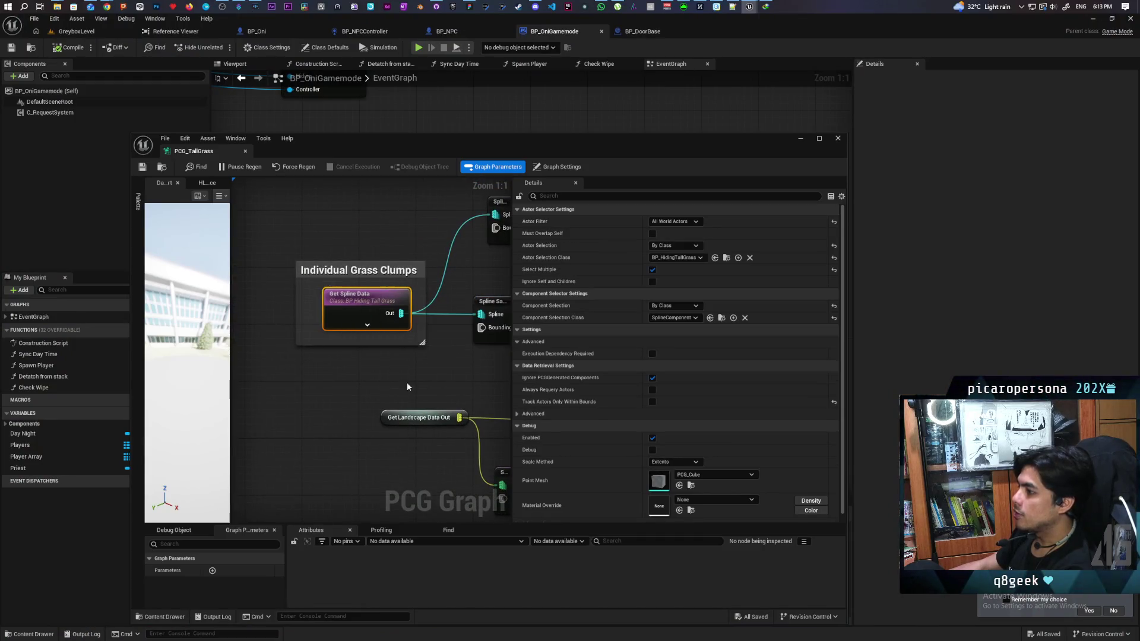
mouse_move(407, 386)
mouse_down()
mouse_move(326, 382)
mouse_move(364, 387)
mouse_up()
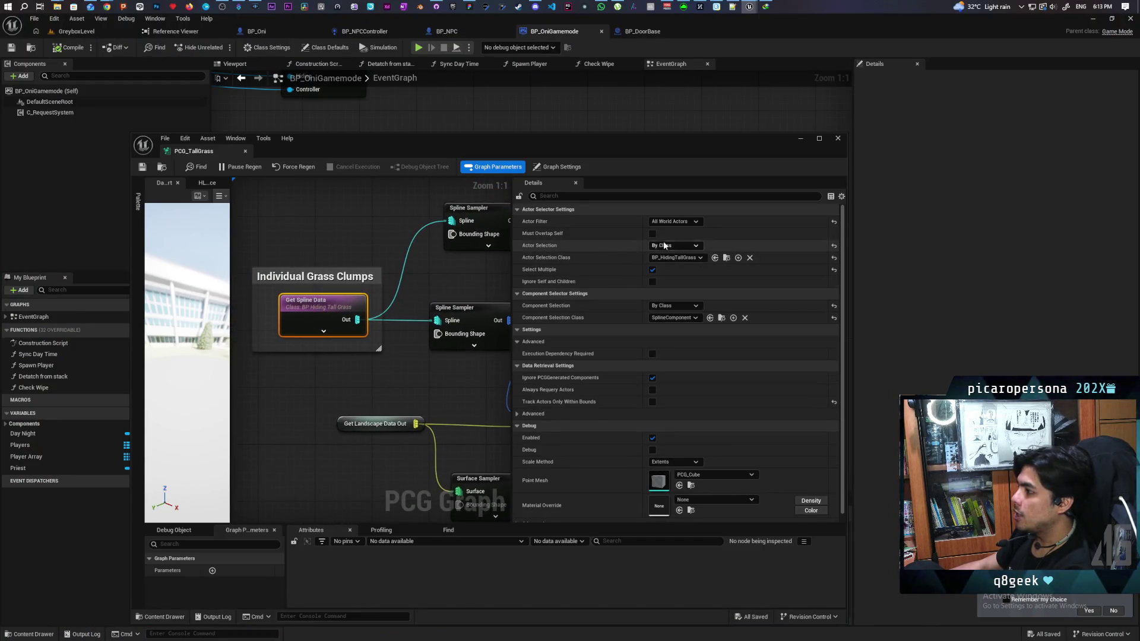
click(681, 248)
click(714, 236)
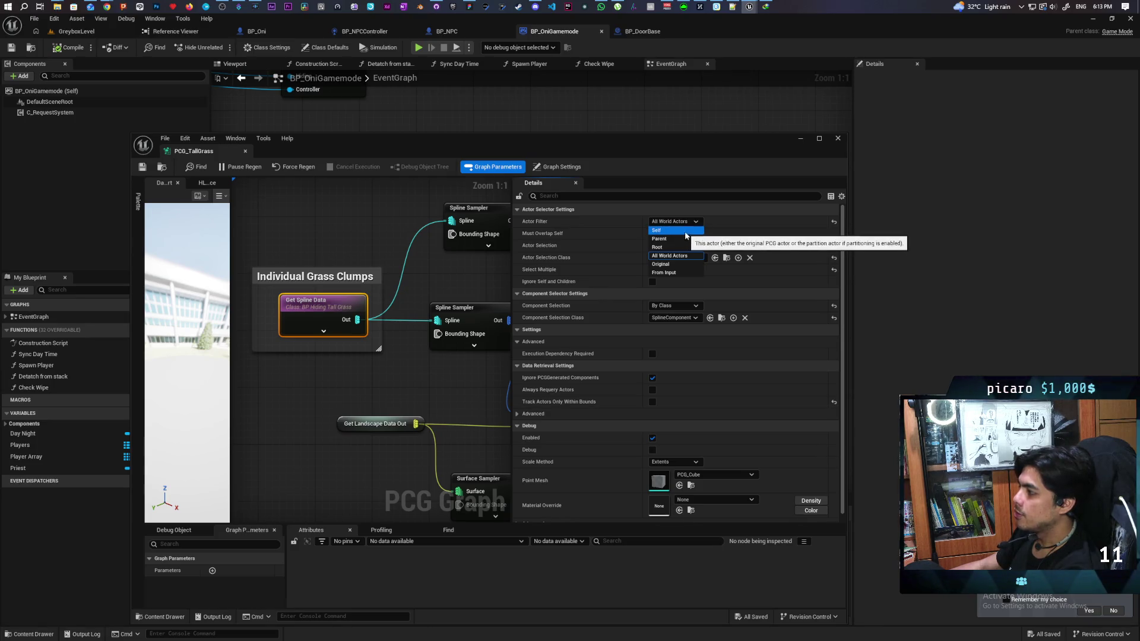
click(617, 228)
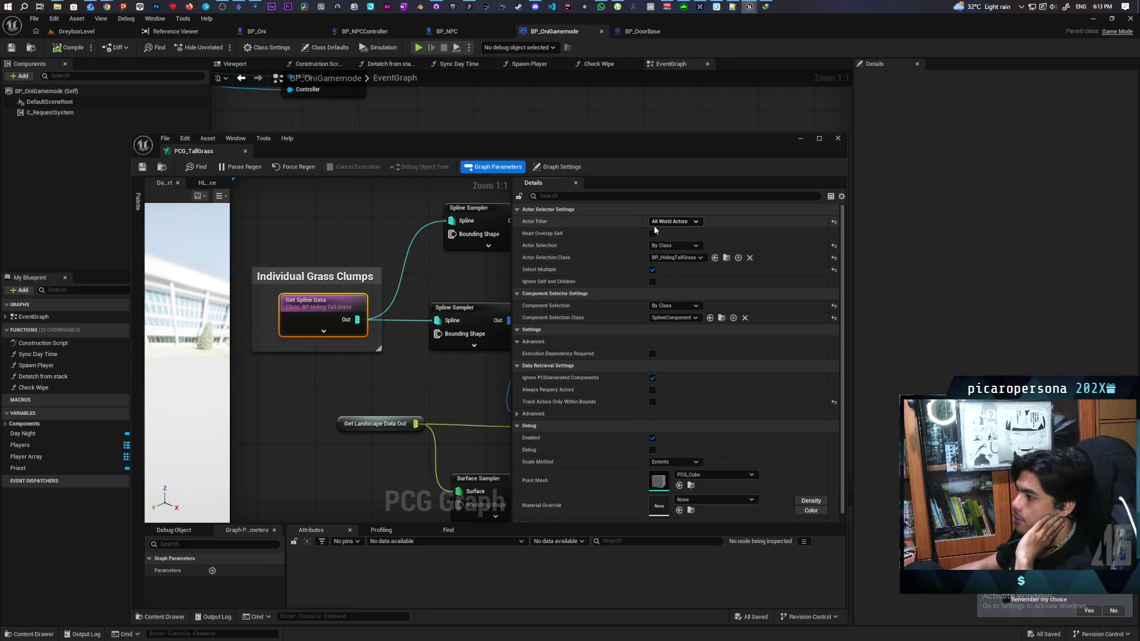
Step: Reselect the Individual Grass Clumps comment and Get Spline Data, then minimize the graph window
click(378, 346)
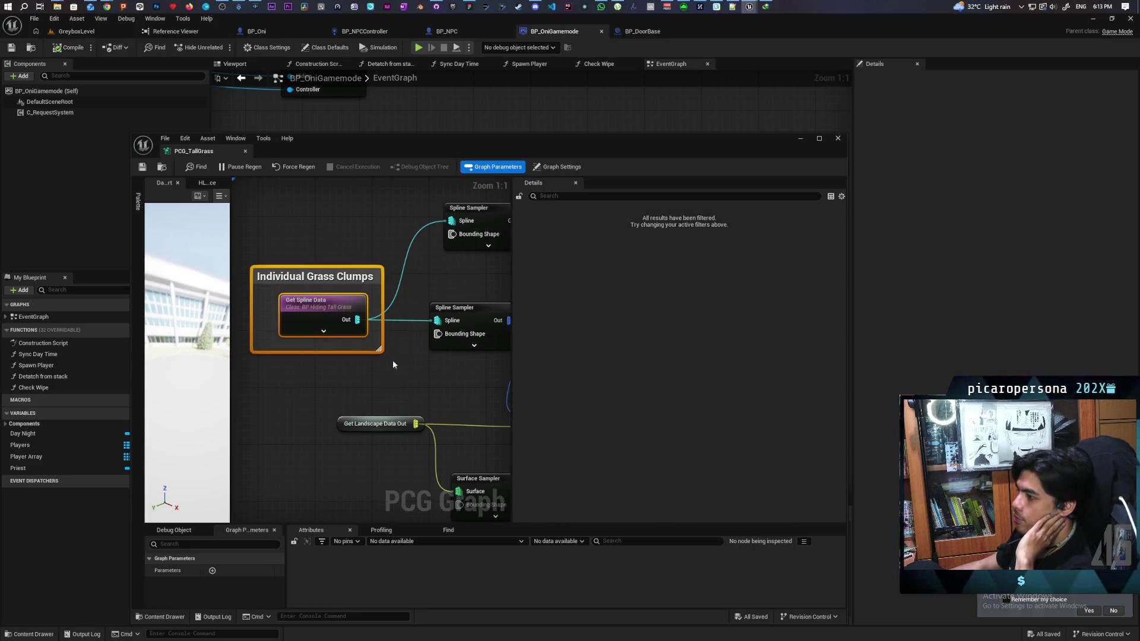
click(342, 317)
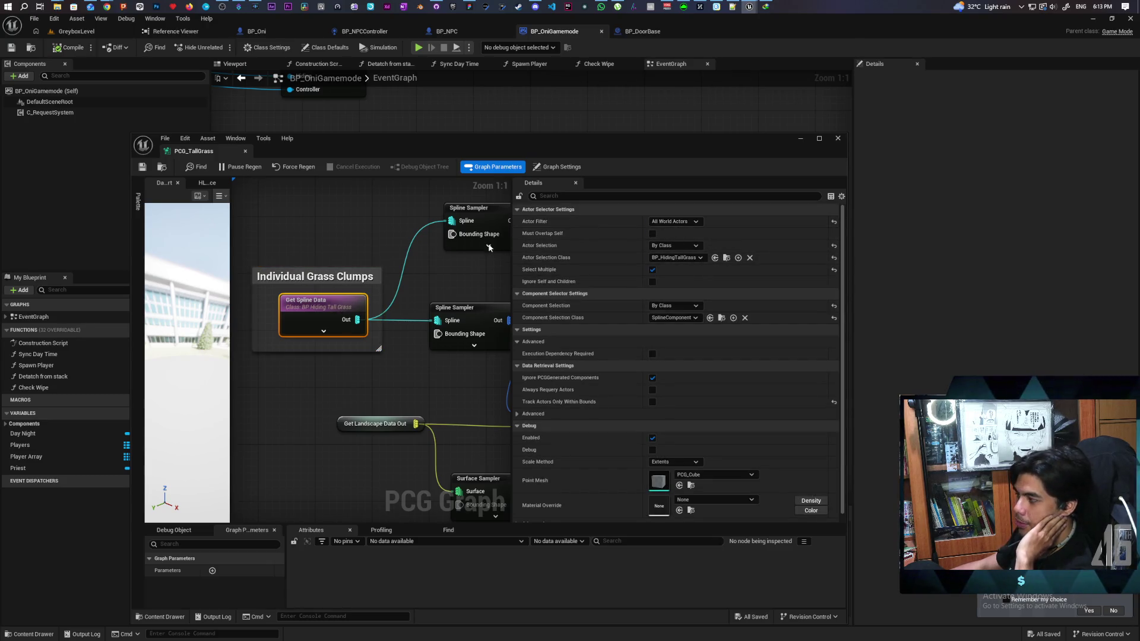
click(803, 139)
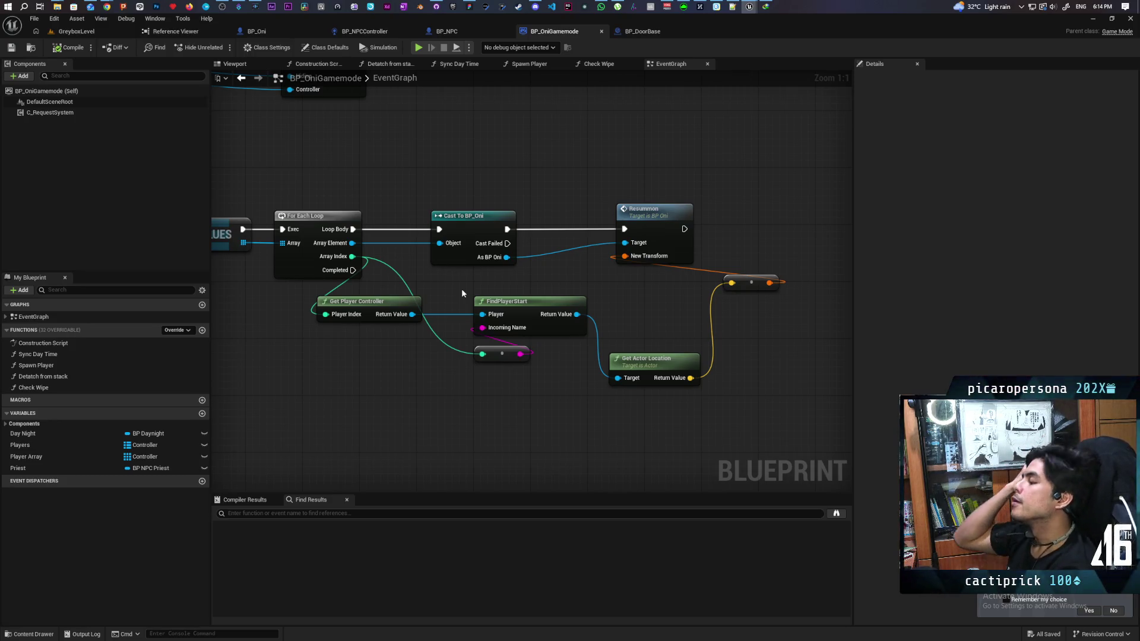
Step: On the GreyboxLevel tab, select BP_Sky_Sphere and orbit the view around the tall grass
click(103, 34)
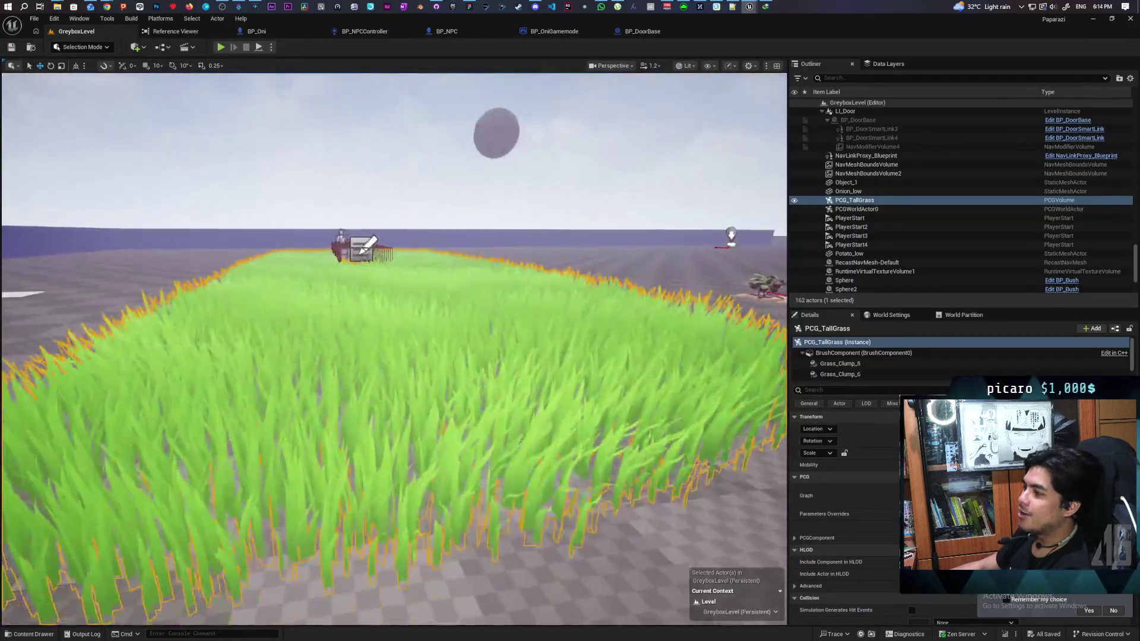
scroll(394, 350, down, 10)
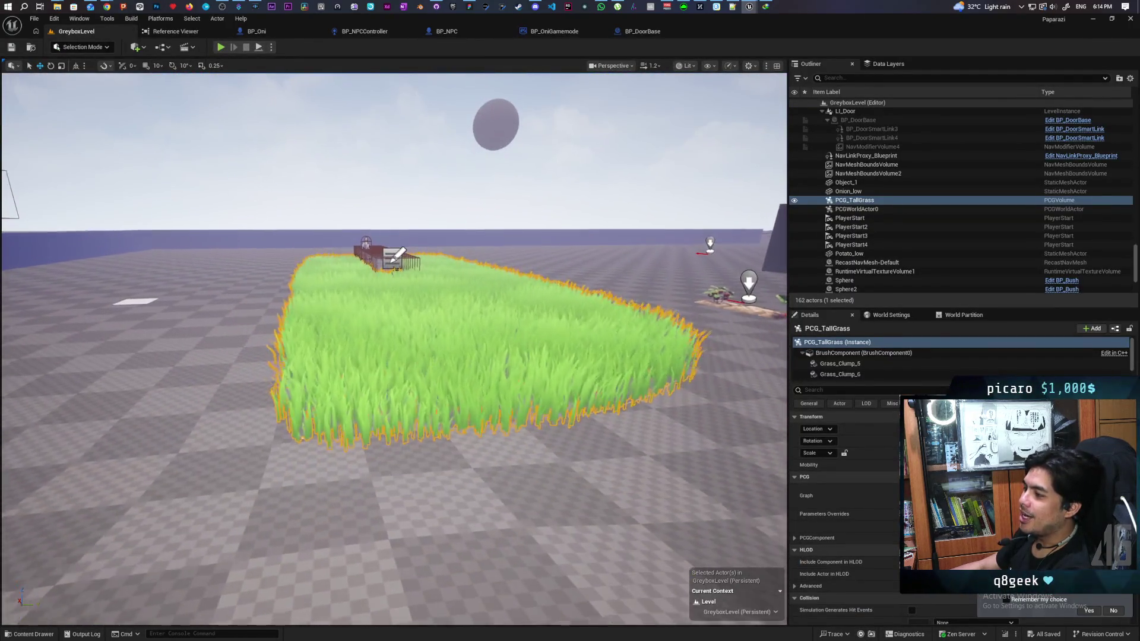
scroll(394, 349, up, 5)
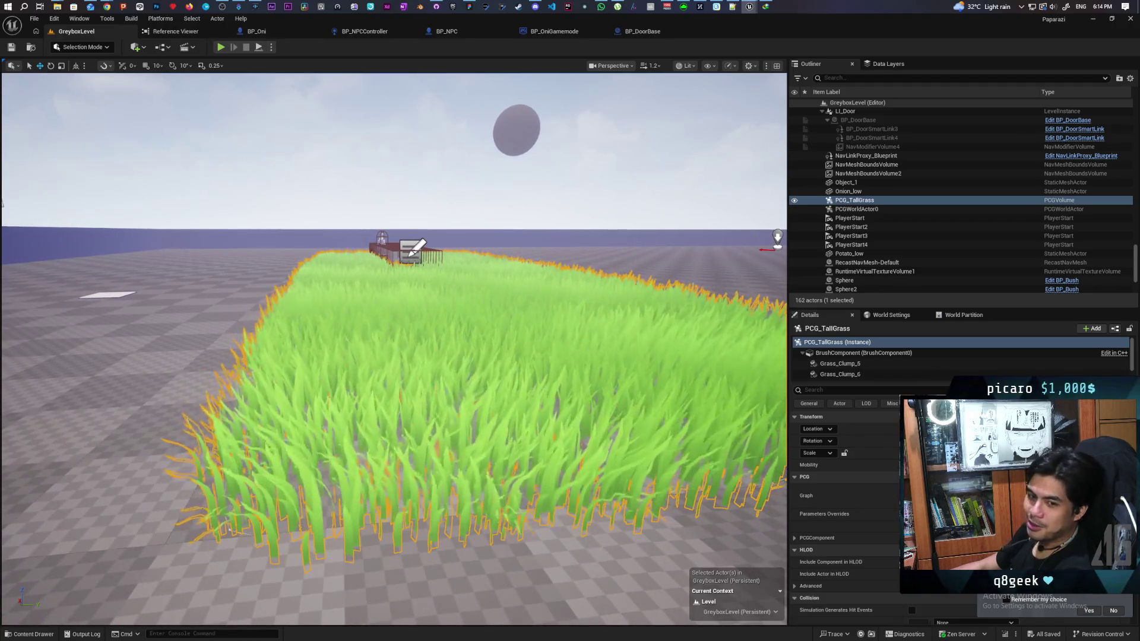
scroll(394, 350, up, 2)
scroll(394, 349, down, 3)
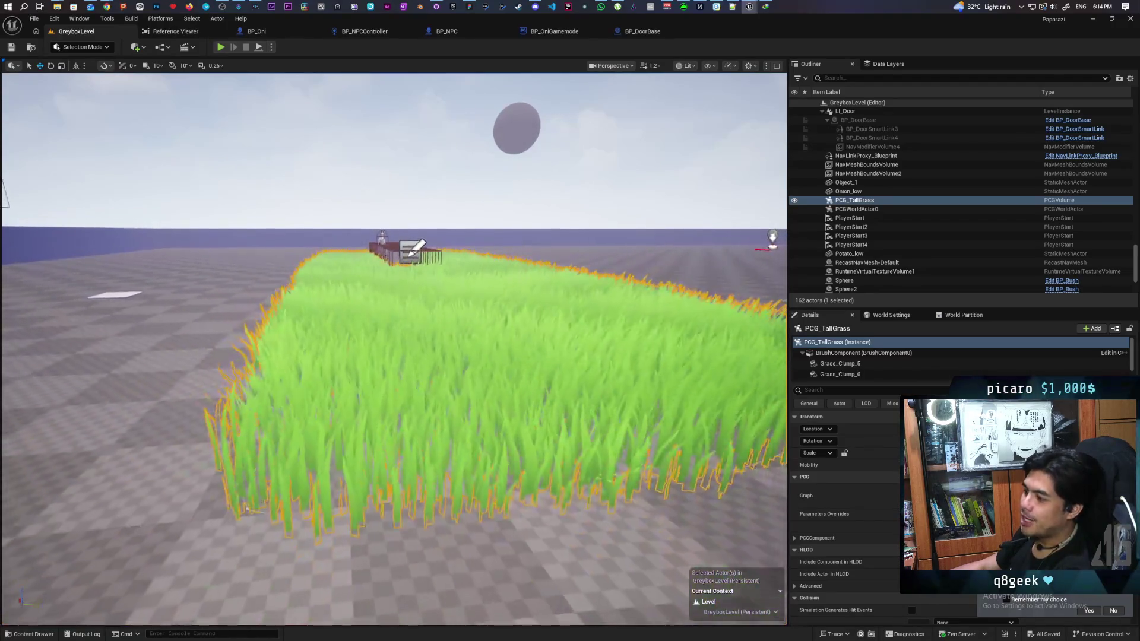
click(331, 178)
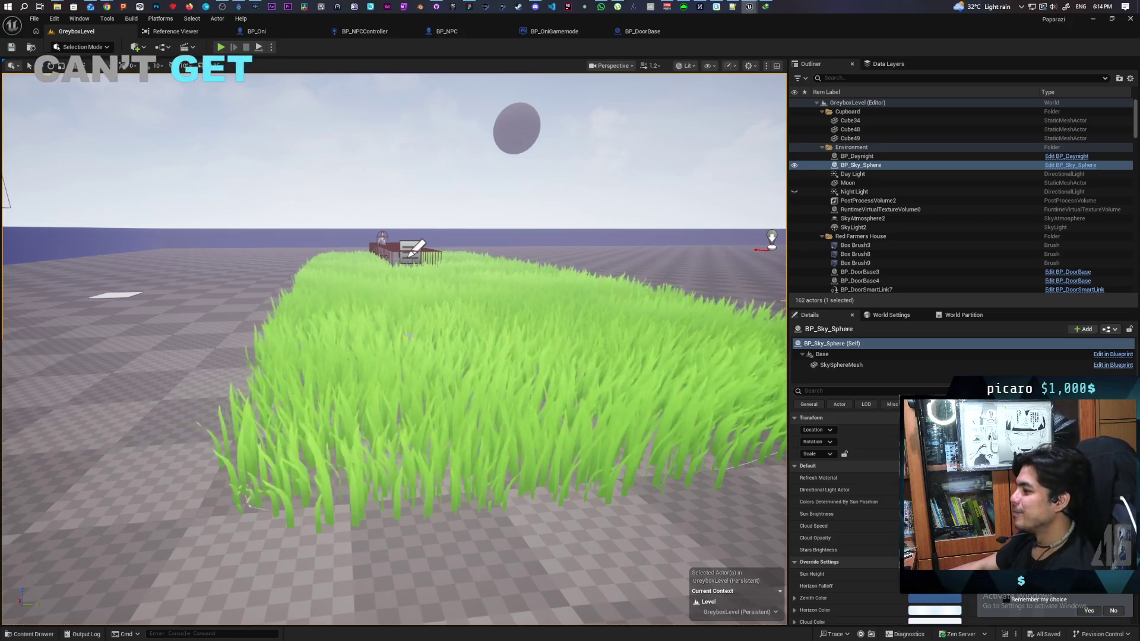
mouse_move(295, 194)
mouse_down()
mouse_move(336, 285)
mouse_move(296, 194)
mouse_move(285, 149)
mouse_move(297, 166)
mouse_move(300, 149)
mouse_move(231, 162)
mouse_move(214, 193)
mouse_move(220, 137)
mouse_move(224, 196)
mouse_move(214, 200)
mouse_move(423, 137)
mouse_up()
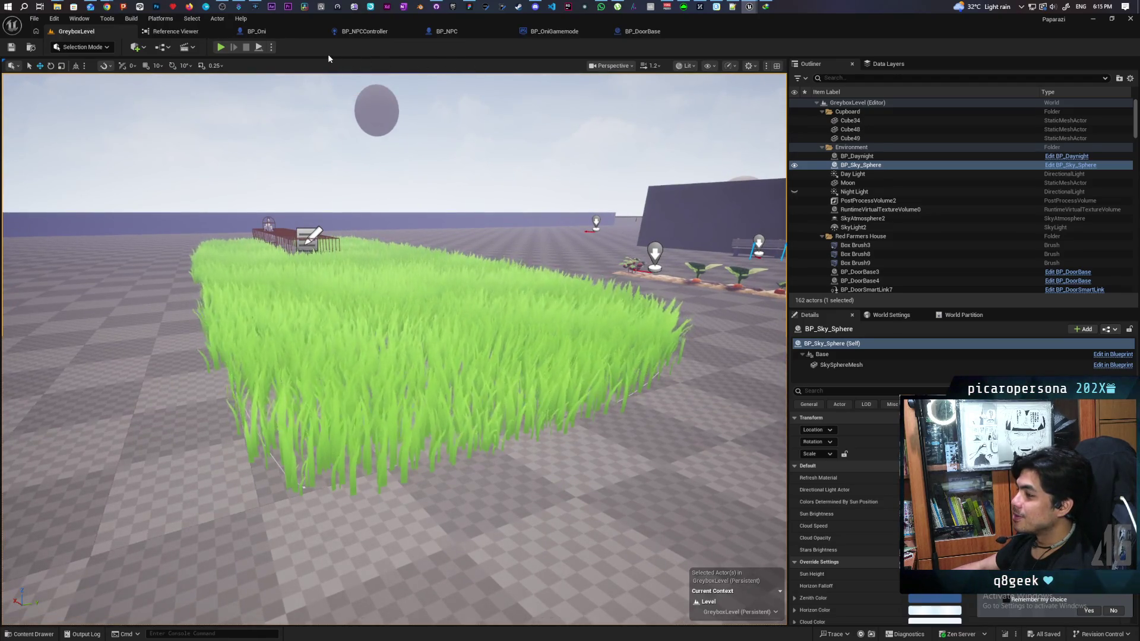
mouse_move(351, 125)
mouse_down()
mouse_move(549, 115)
mouse_move(475, 118)
mouse_move(475, 184)
mouse_up()
Step: Fly to the blue building's door and select LI_Door in the Outliner
key(w)
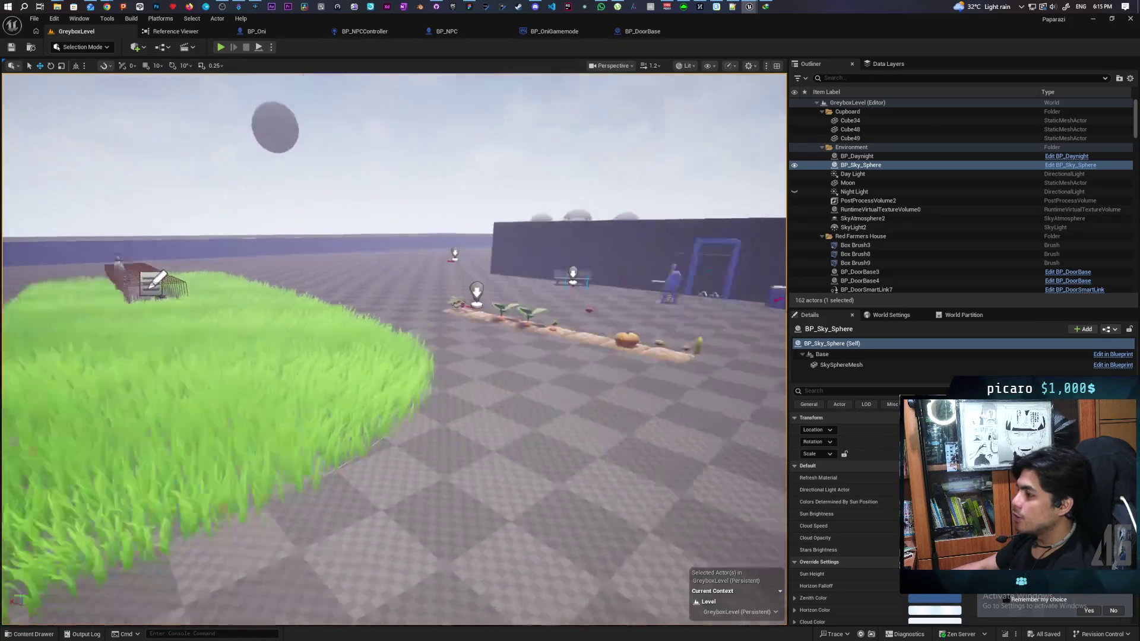
key(s)
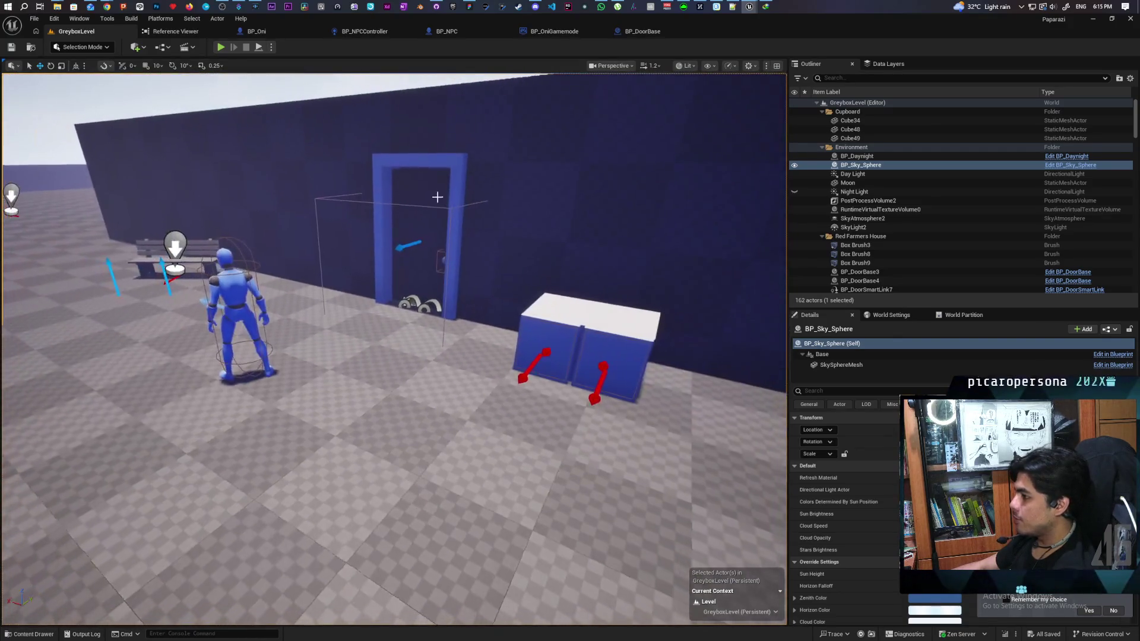
click(407, 303)
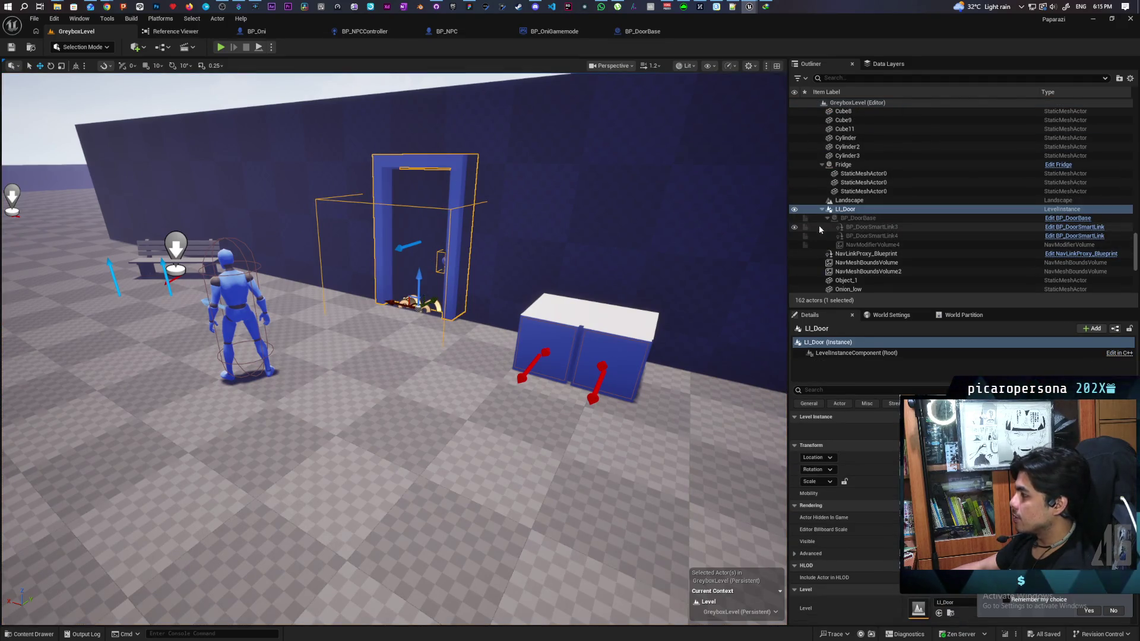
click(806, 215)
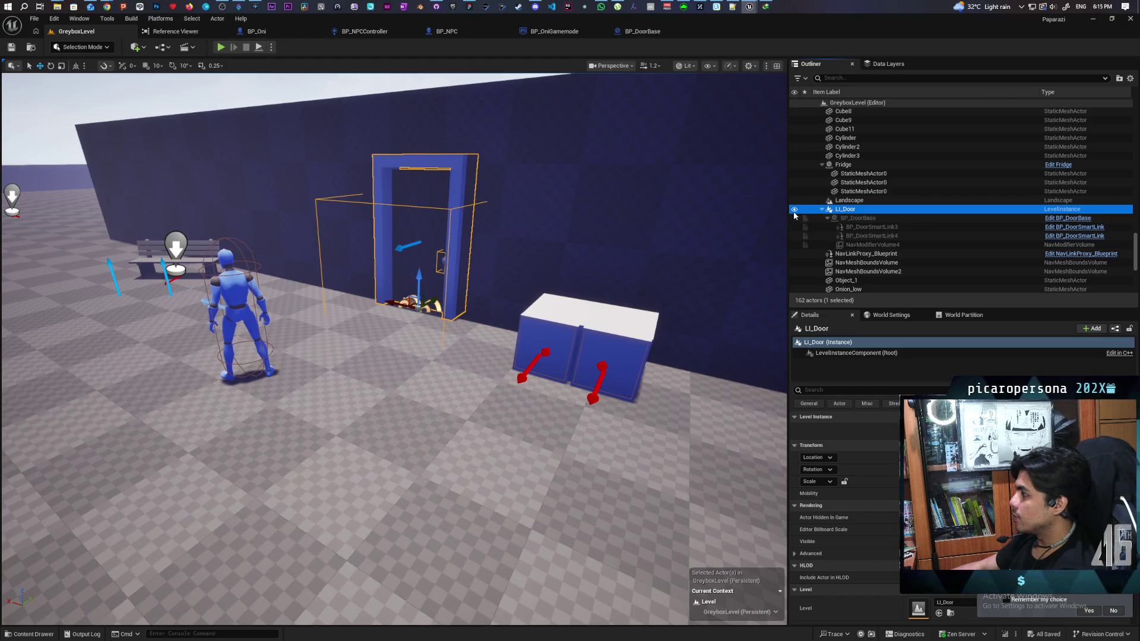
Step: Toggle LI_Door's visibility off and on several times, leaving it visible
click(795, 210)
click(795, 210)
click(795, 209)
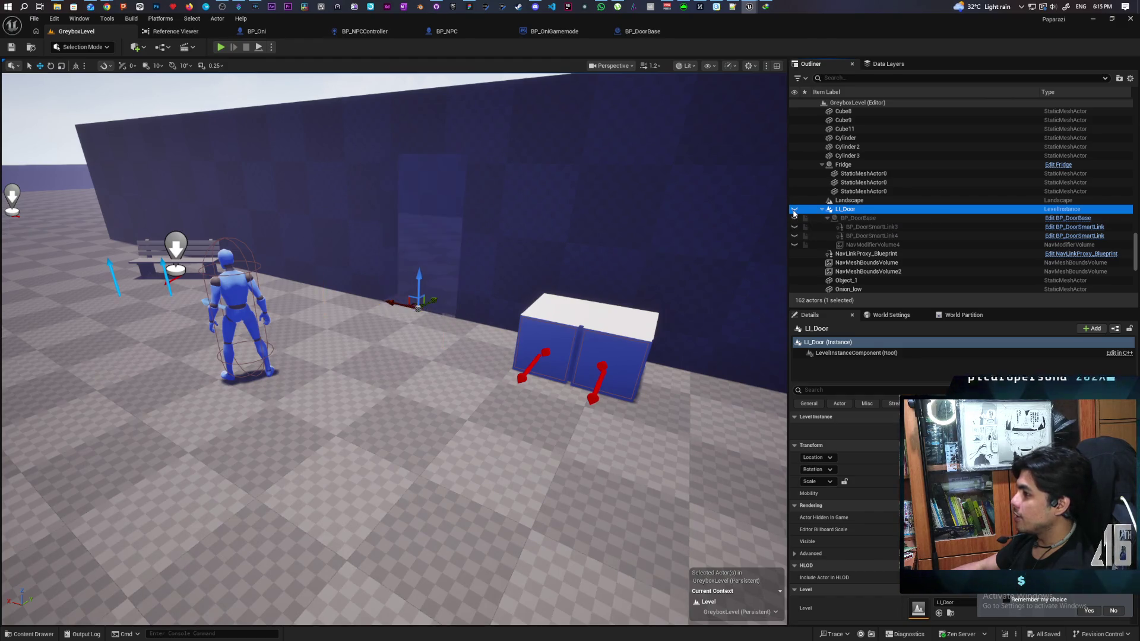
click(794, 209)
click(795, 210)
click(794, 210)
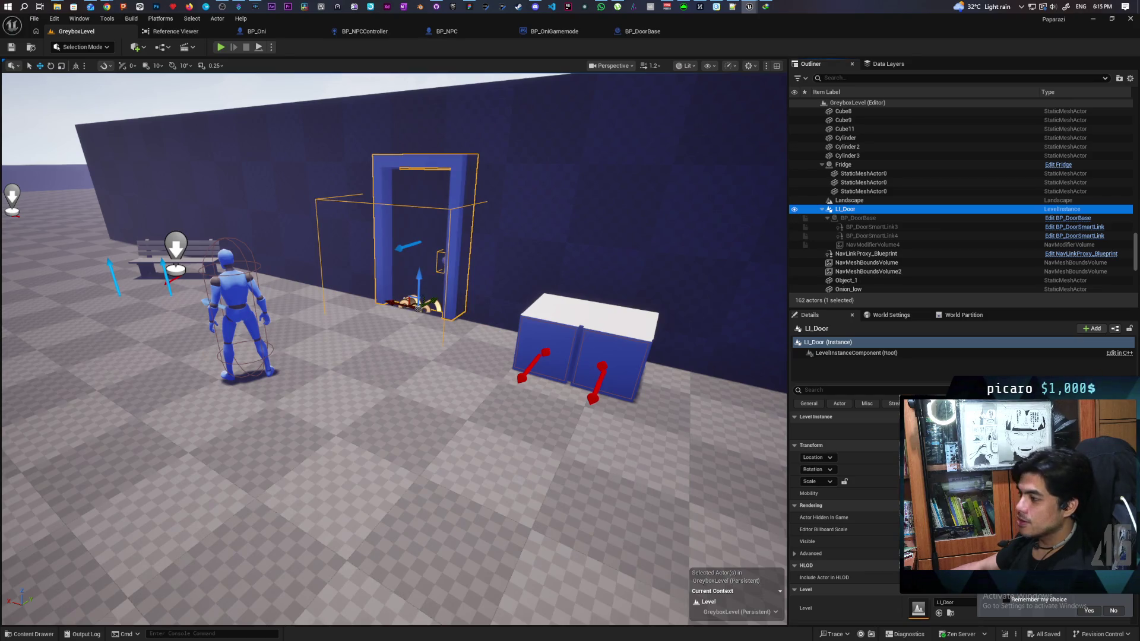
Step: Pull the view back over the grass and farm, then switch to the Miro board
scroll(307, 321, down, 5)
mouse_move(307, 321)
mouse_down()
mouse_move(221, 325)
mouse_move(454, 333)
mouse_up()
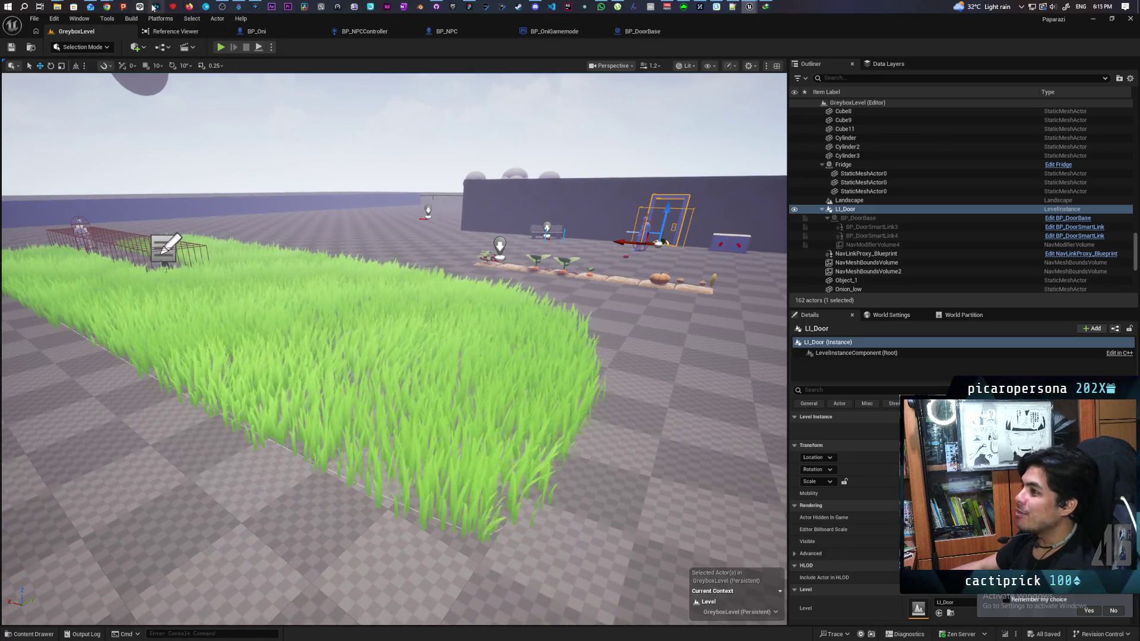
mouse_move(107, 6)
click(418, 55)
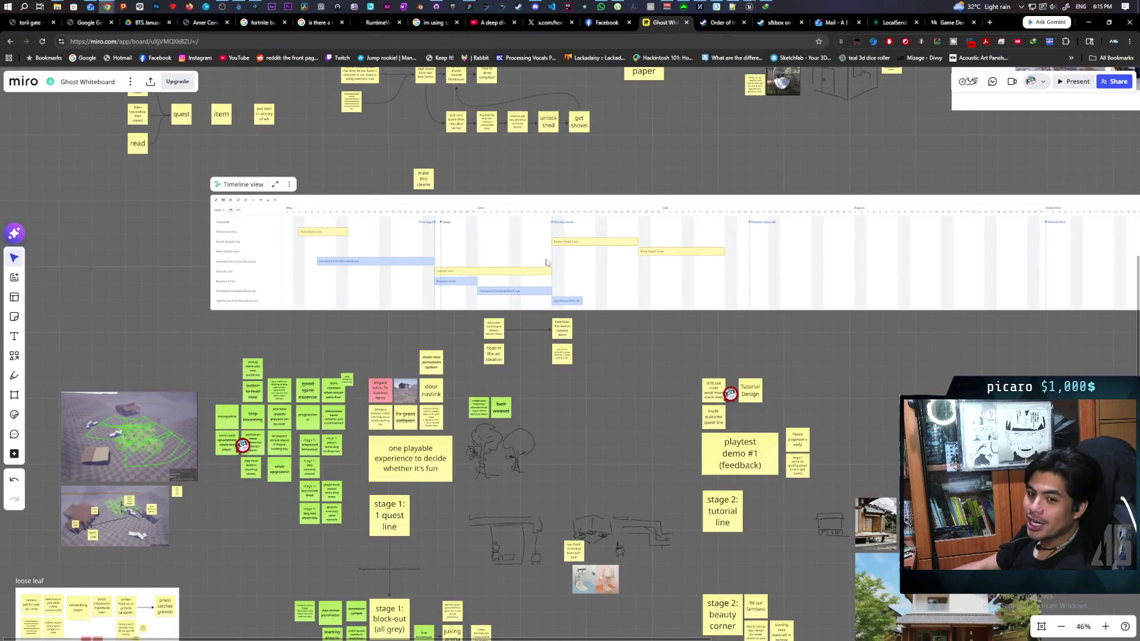
Step: Zoom and pan the Ghost Whiteboard board onto the timeline around Today and Playtest Demo
scroll(548, 270, up, 5)
drag(490, 129, 506, 143)
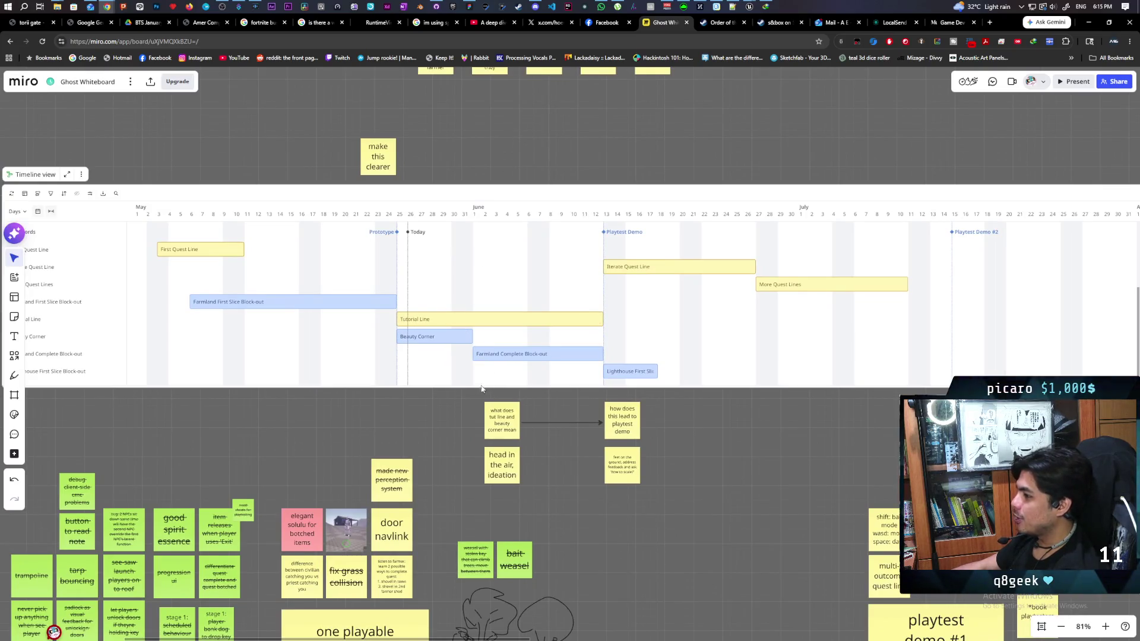
scroll(420, 340, up, 5)
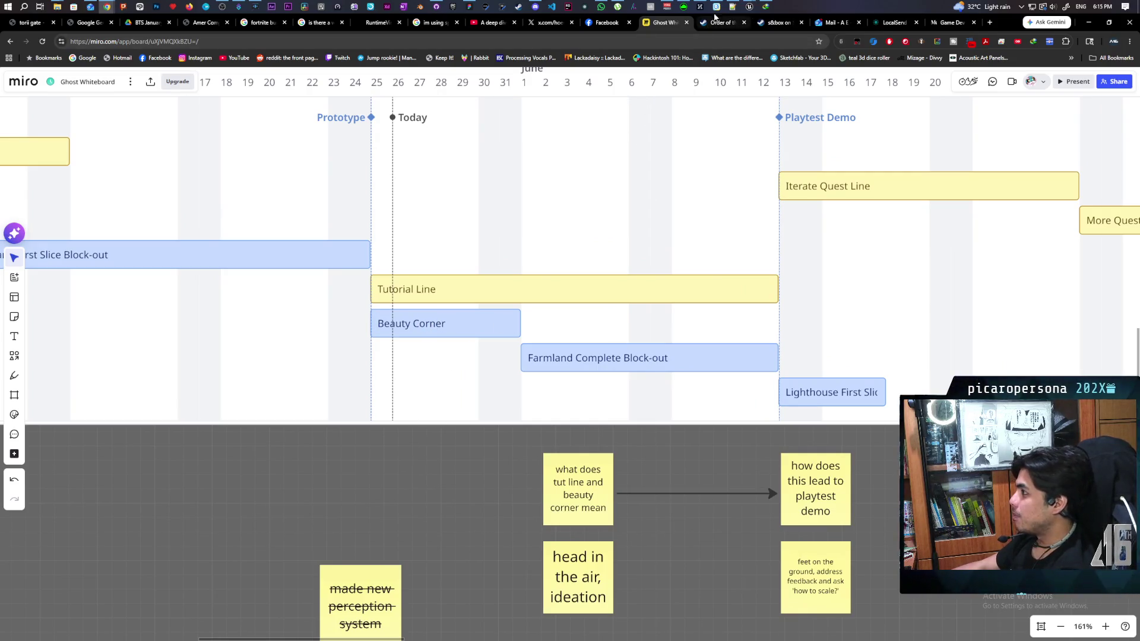
mouse_move(751, 6)
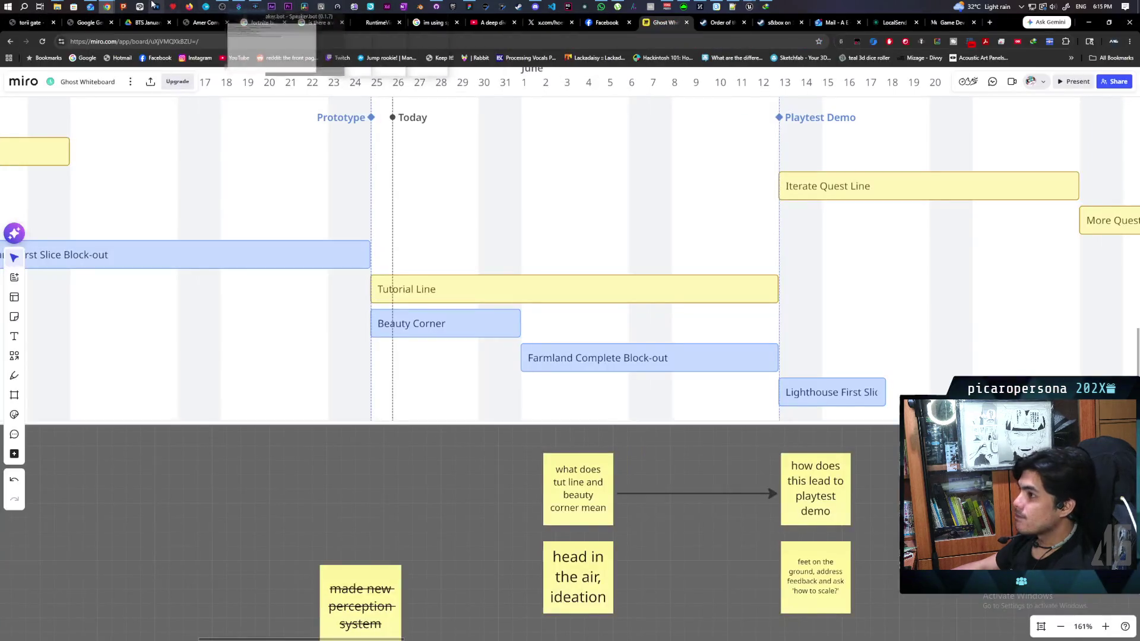
click(469, 7)
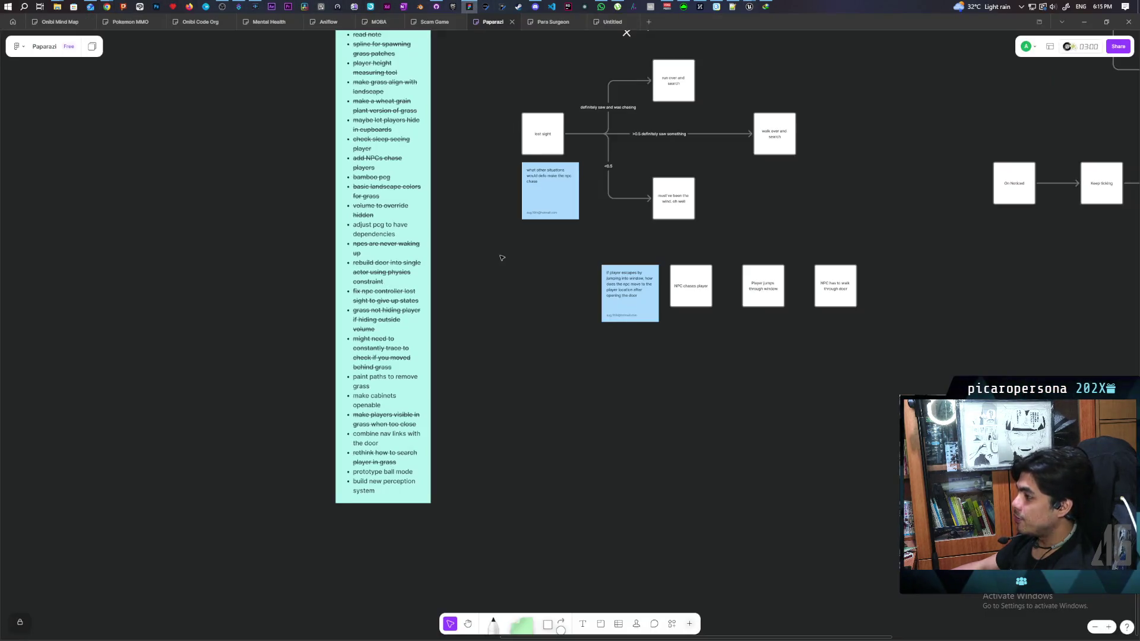
Step: Strike through 'build new perception system' on the to-do note, adding an 'aa' bullet below
scroll(375, 478, up, 2)
scroll(392, 416, down, 3)
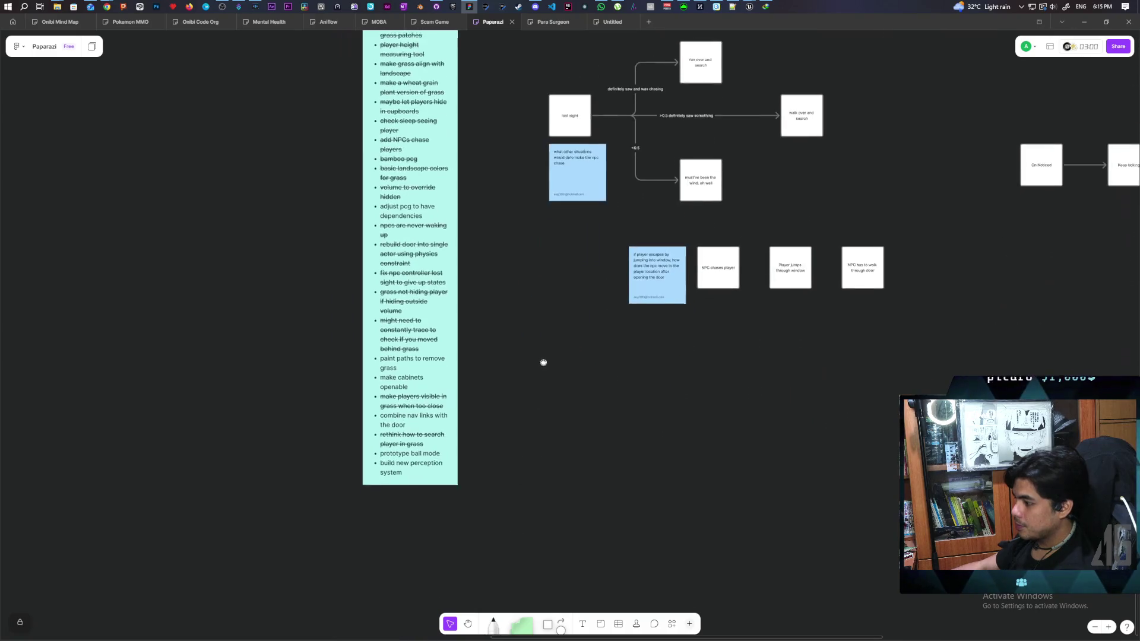
scroll(403, 457, up, 2)
scroll(404, 457, up, 3)
double_click(413, 485)
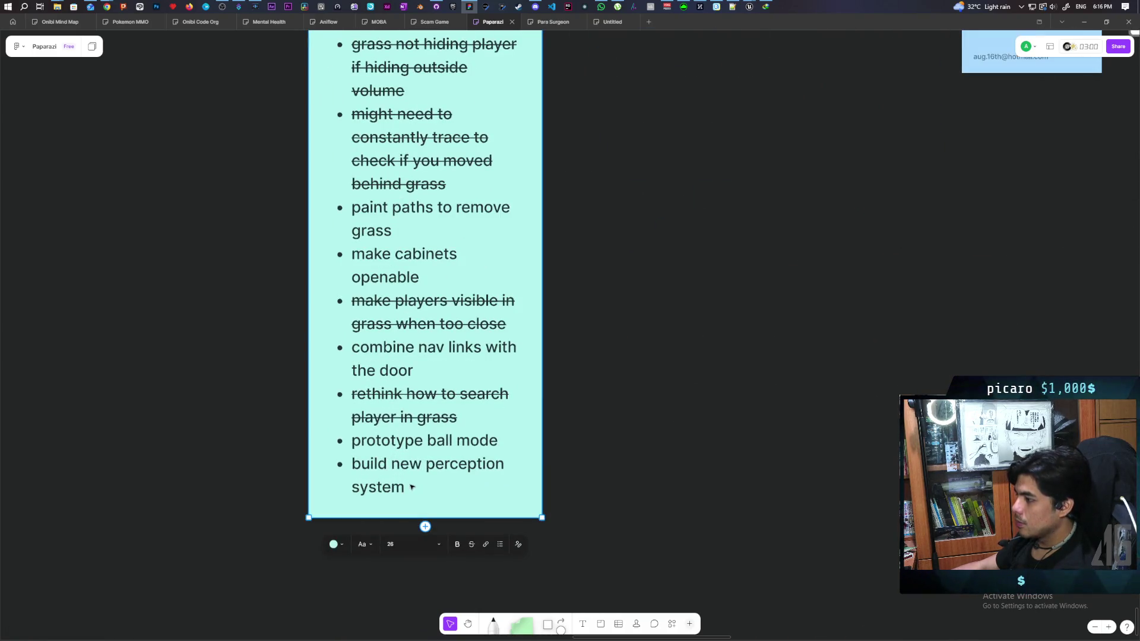
key(Return)
text(aa)
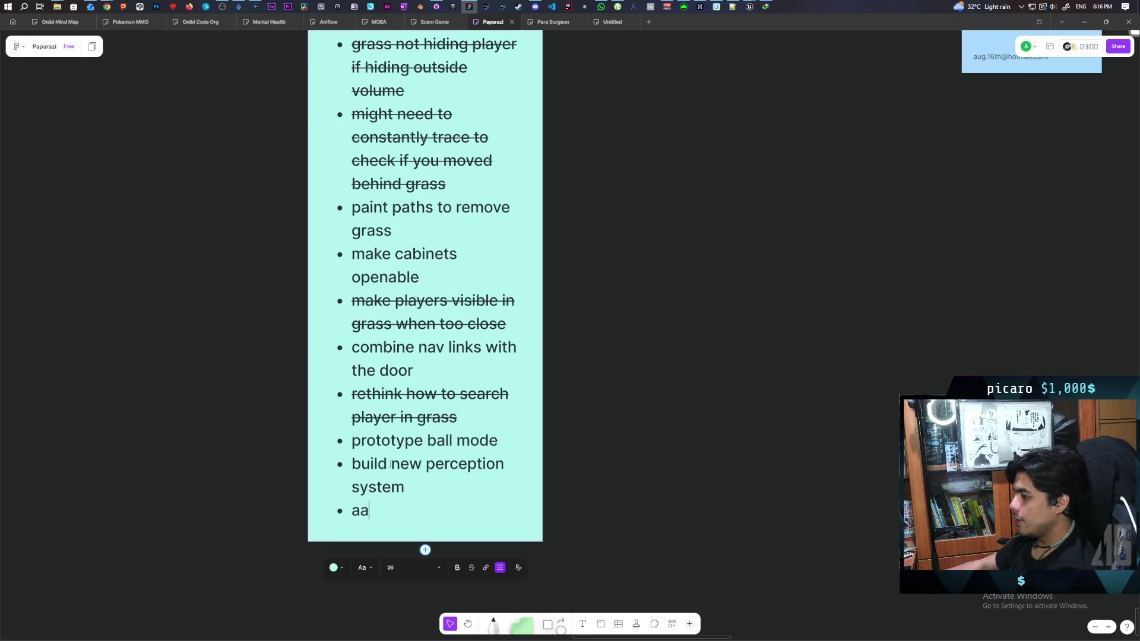
triple_click(388, 463)
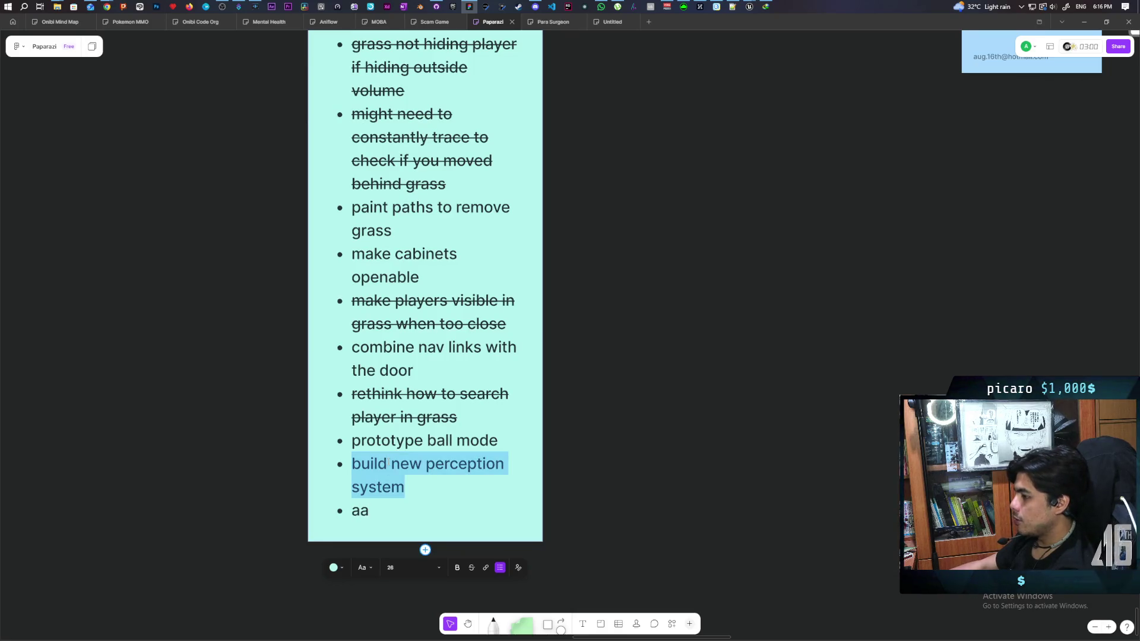
click(472, 567)
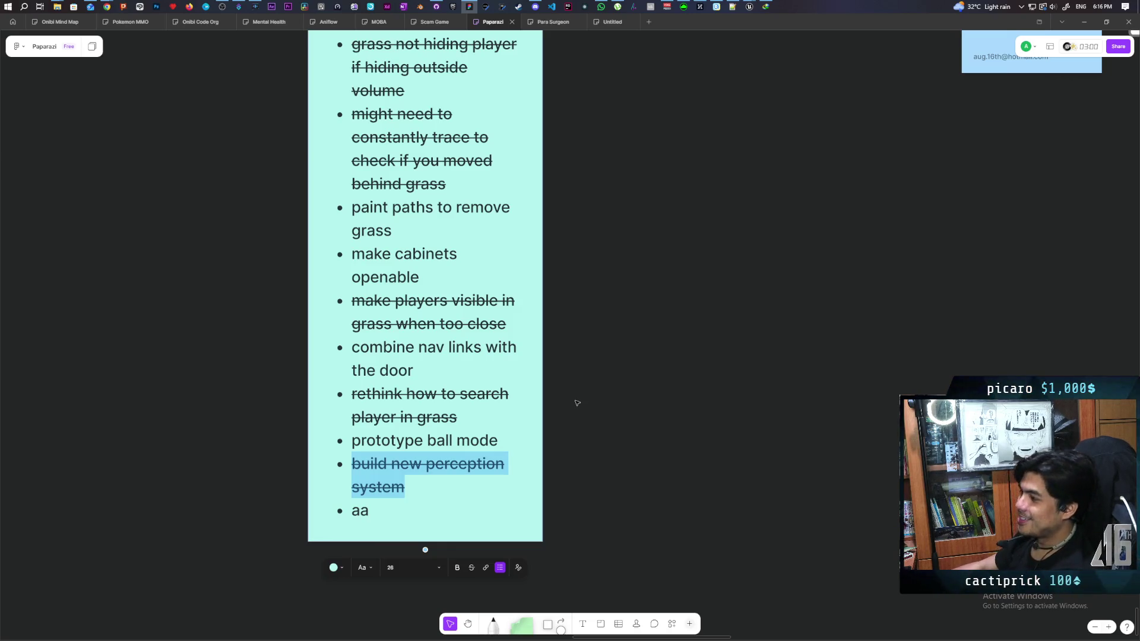
click(649, 411)
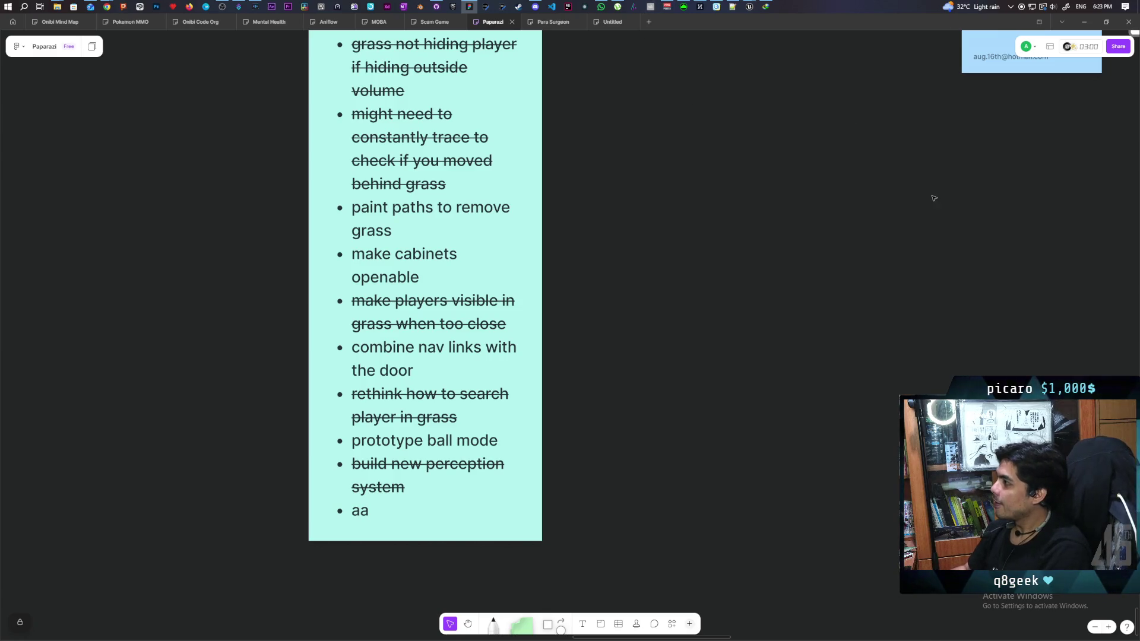
Step: Return to the Unreal GreyboxLevel editor showing the tall grass field
mouse_move(749, 7)
click(710, 51)
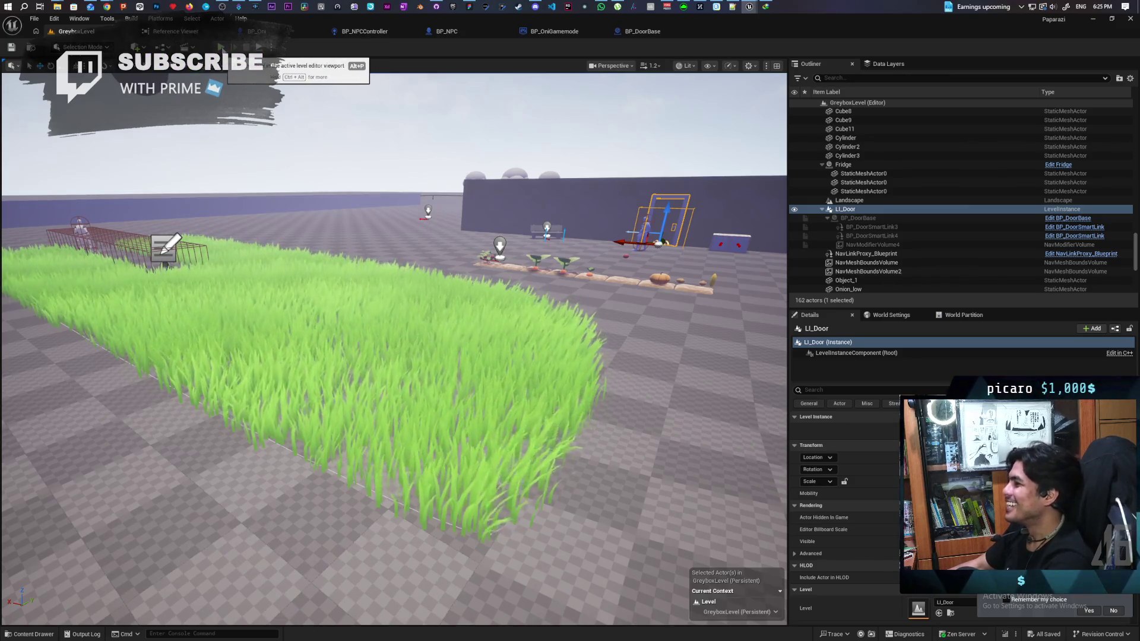
Step: Start Play-in-Editor and walk the character past the pillars and through the tall grass near the mannequin
click(221, 46)
key(w)
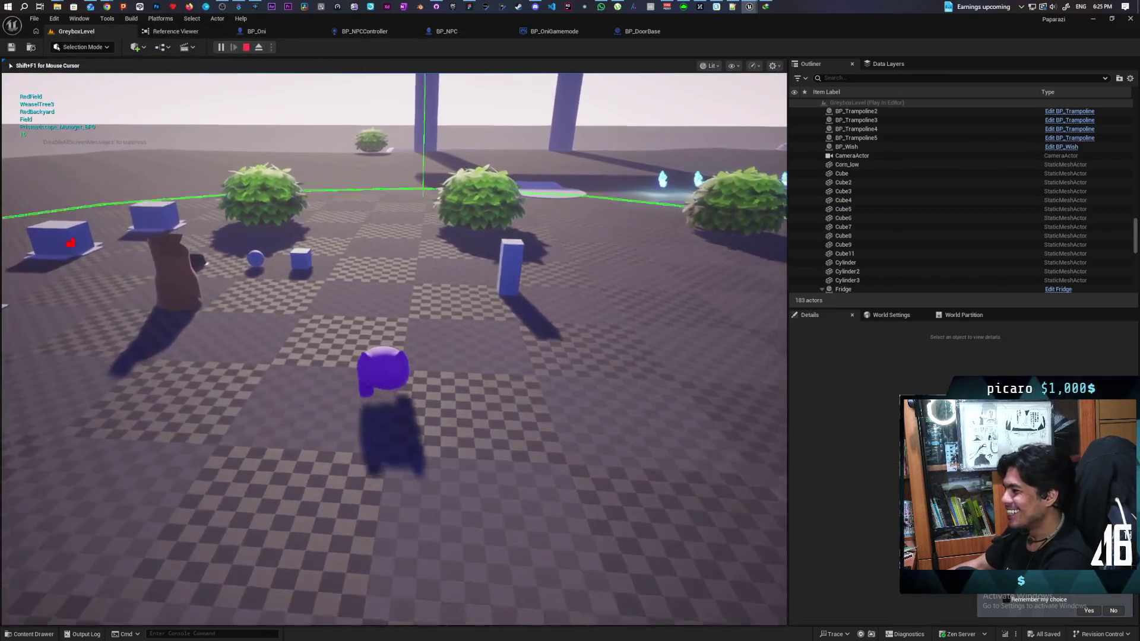
key(w)
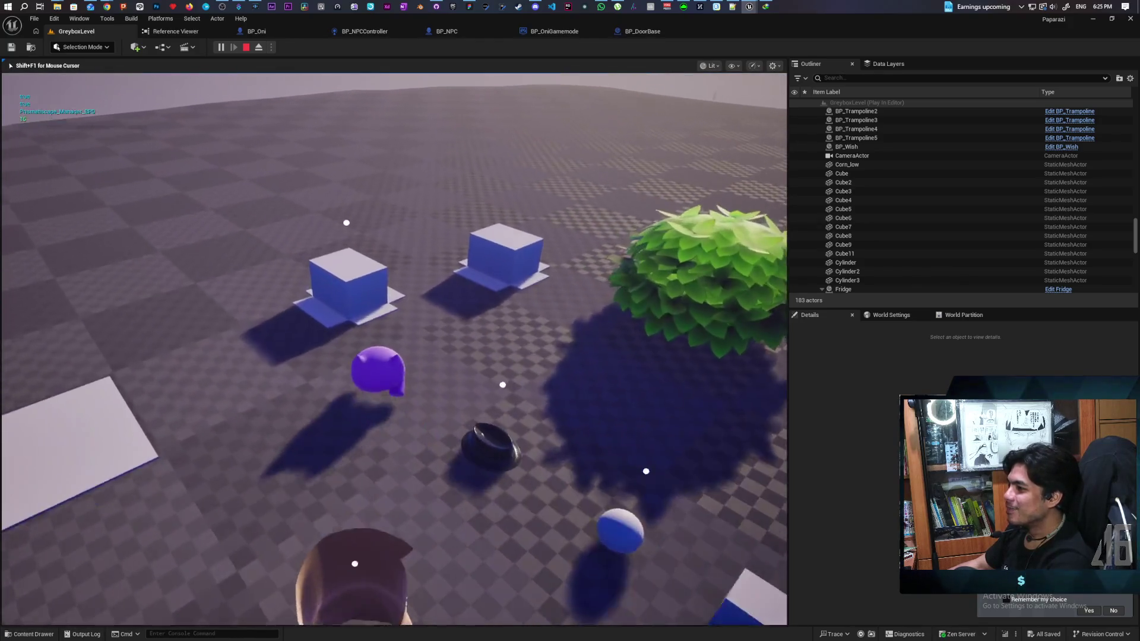
key(w)
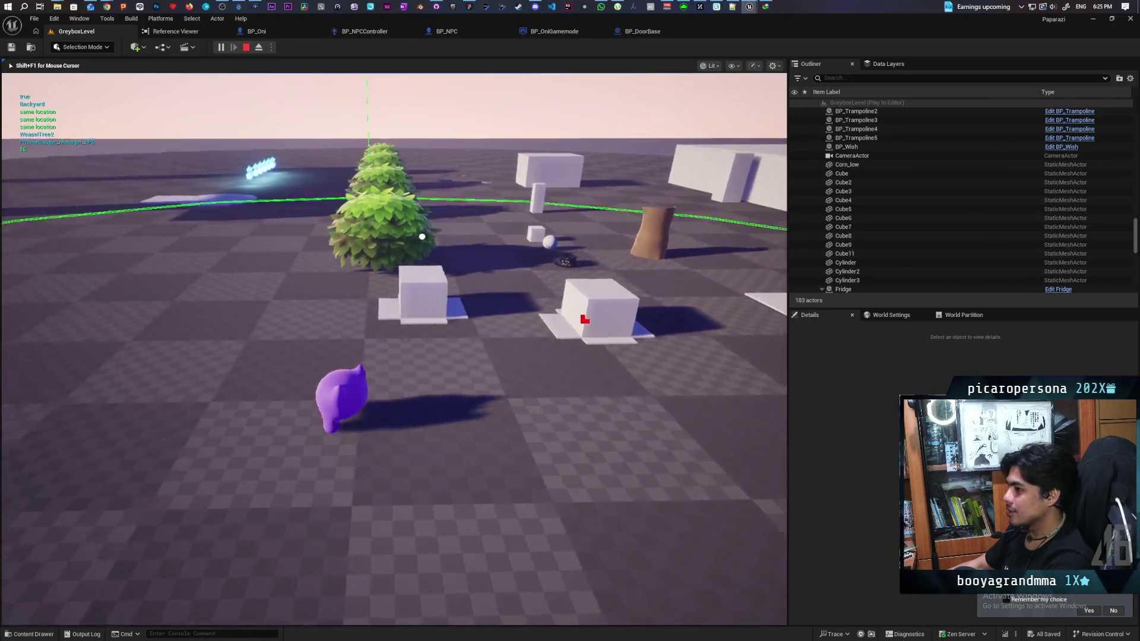
key(w)
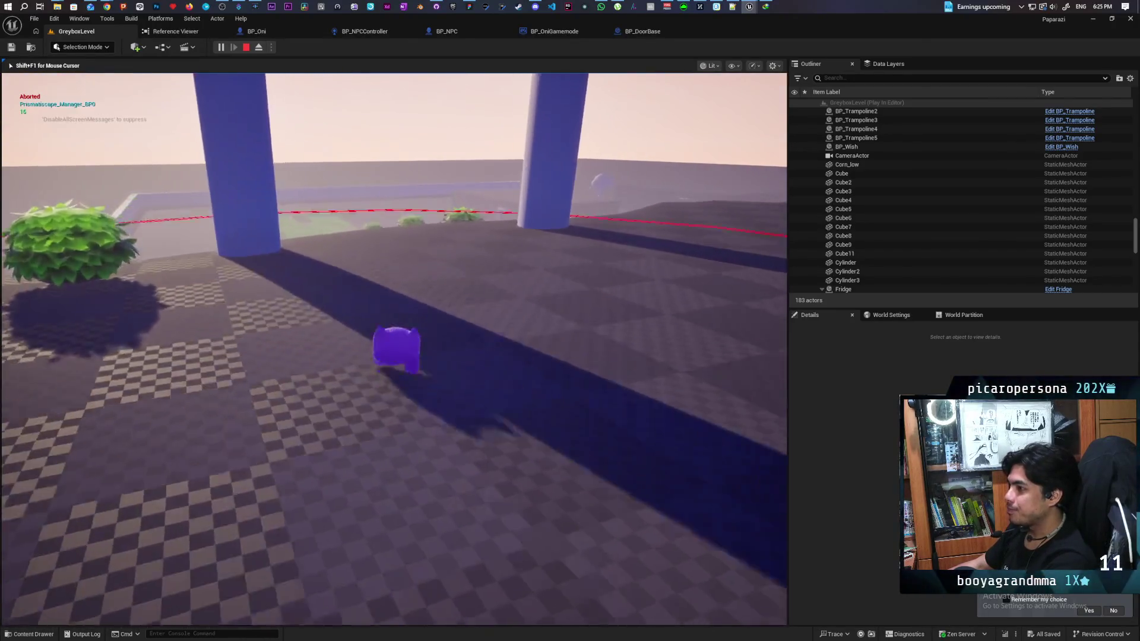
key(w)
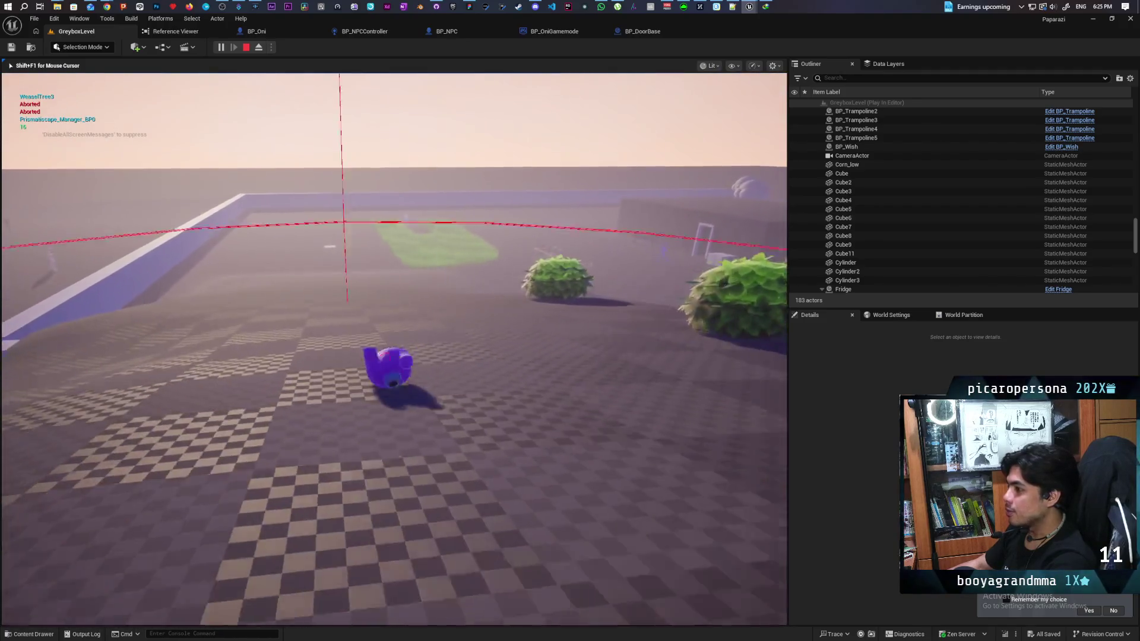
key(w)
key(w)
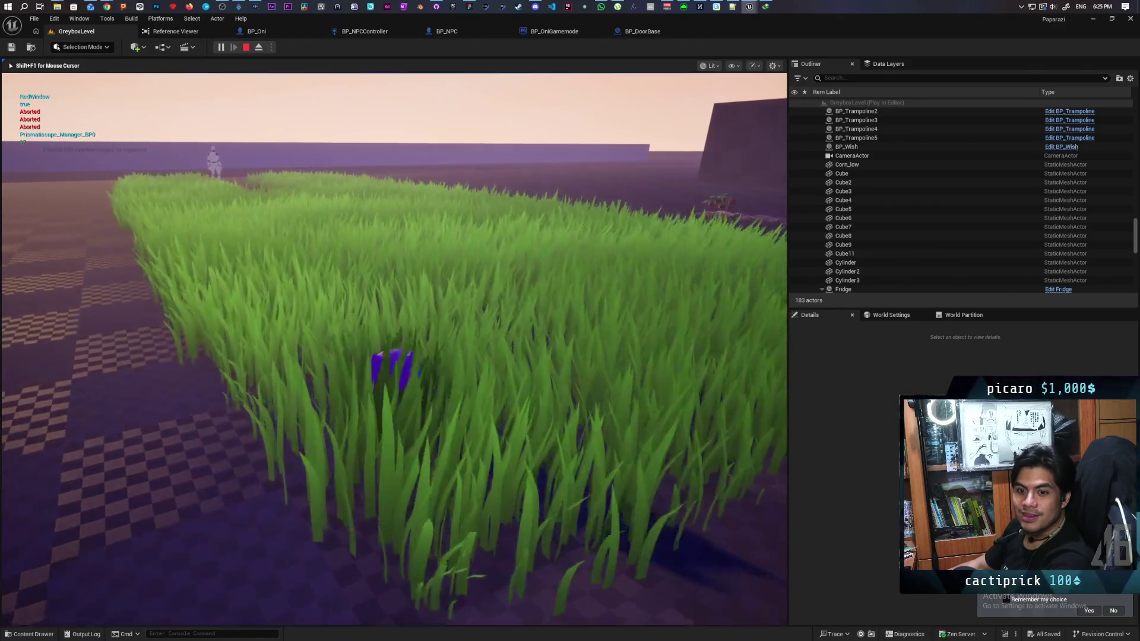
key(w)
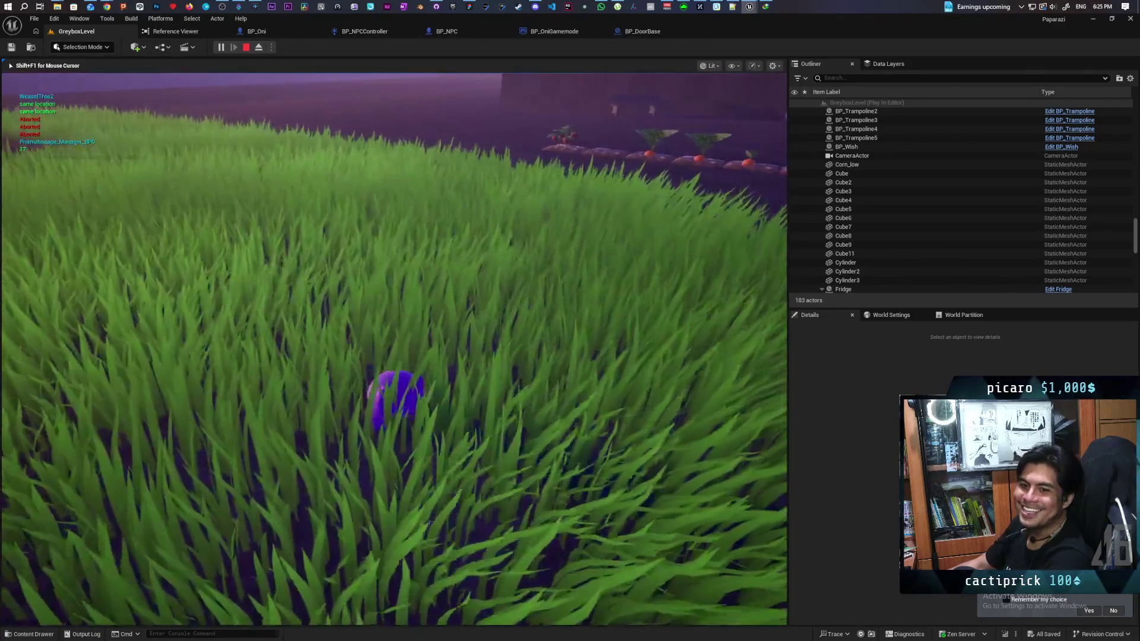
key(w)
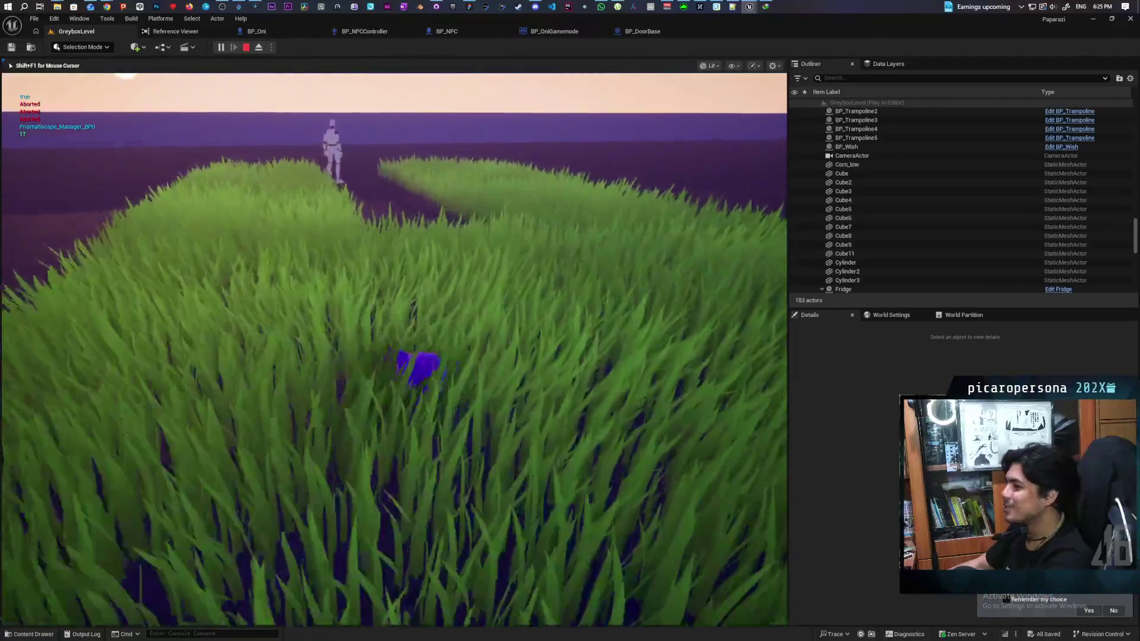
key(w)
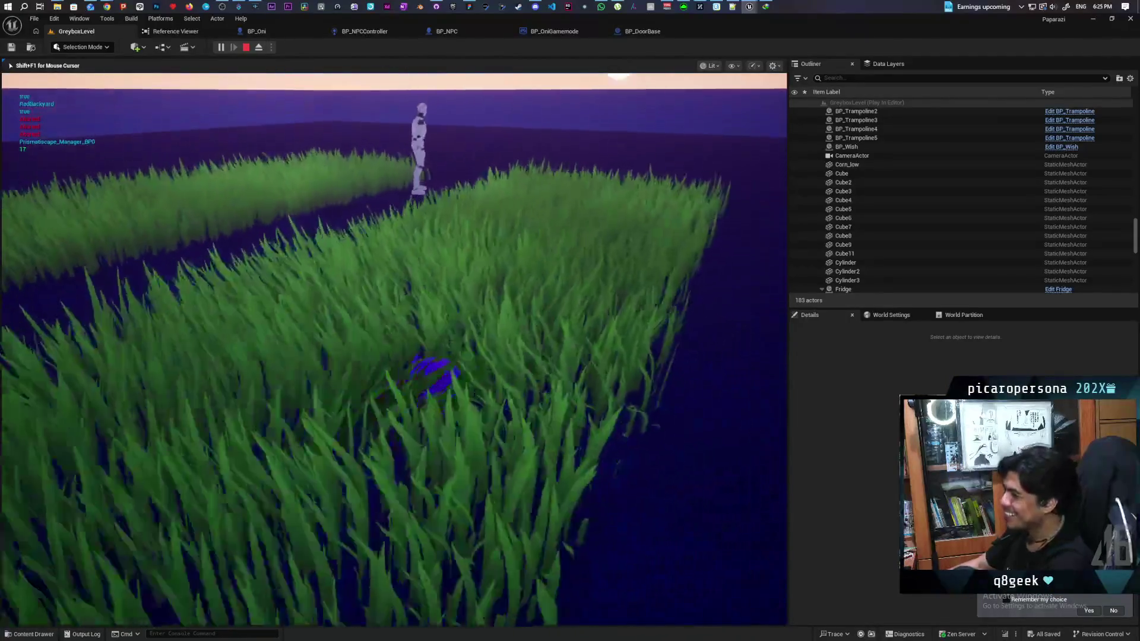
key(w)
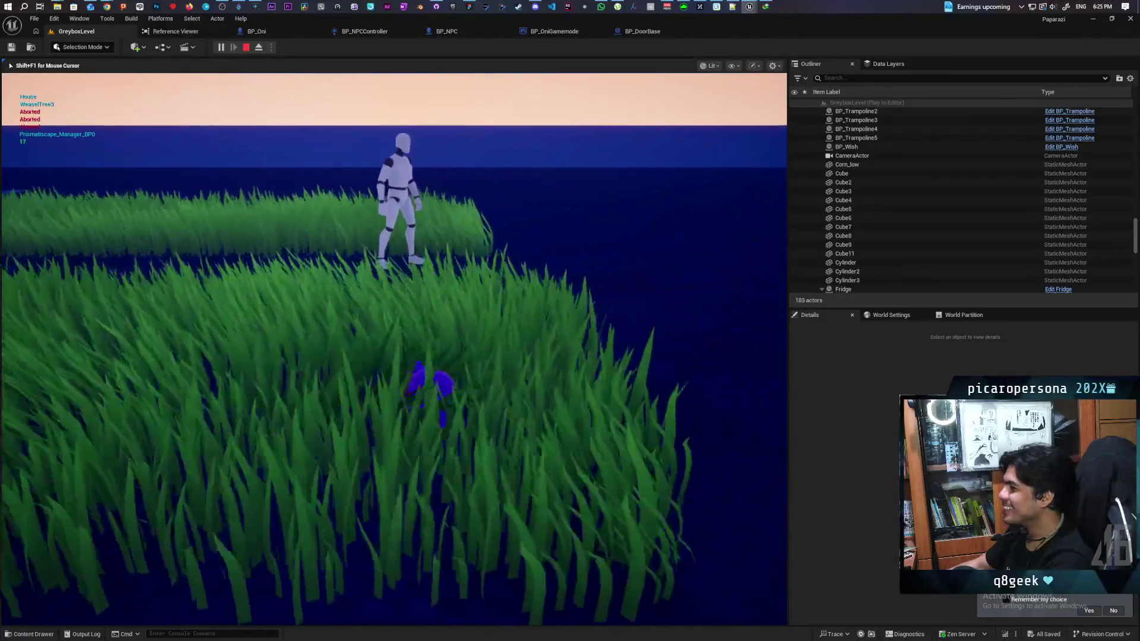
Step: Walk out of the grass and across open ground to the box beside the dark building
key(w)
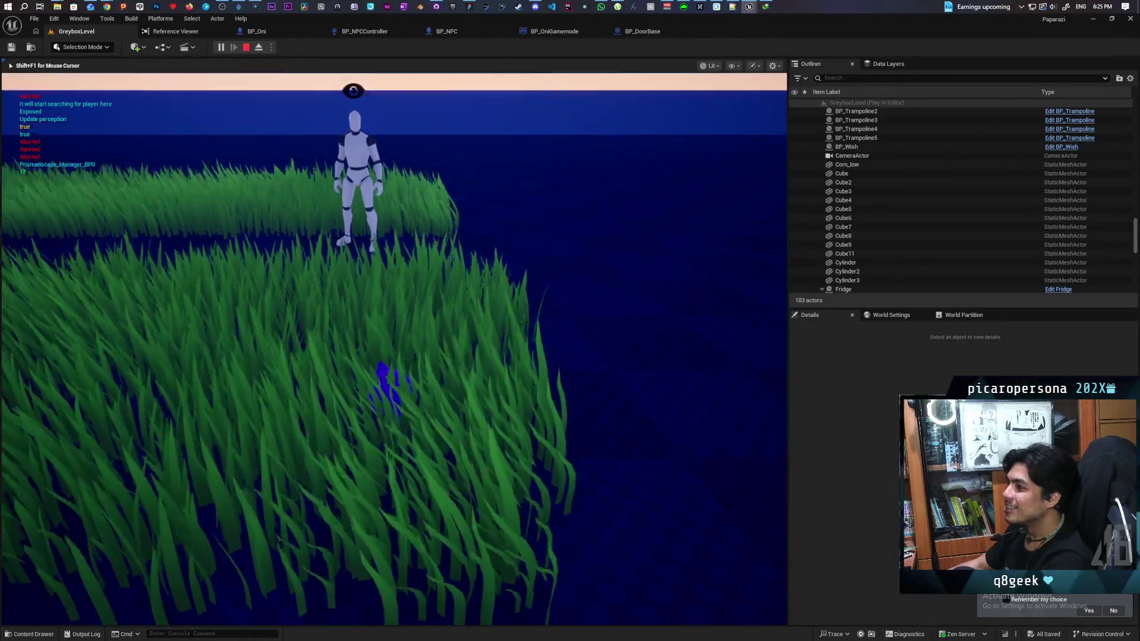
key(w)
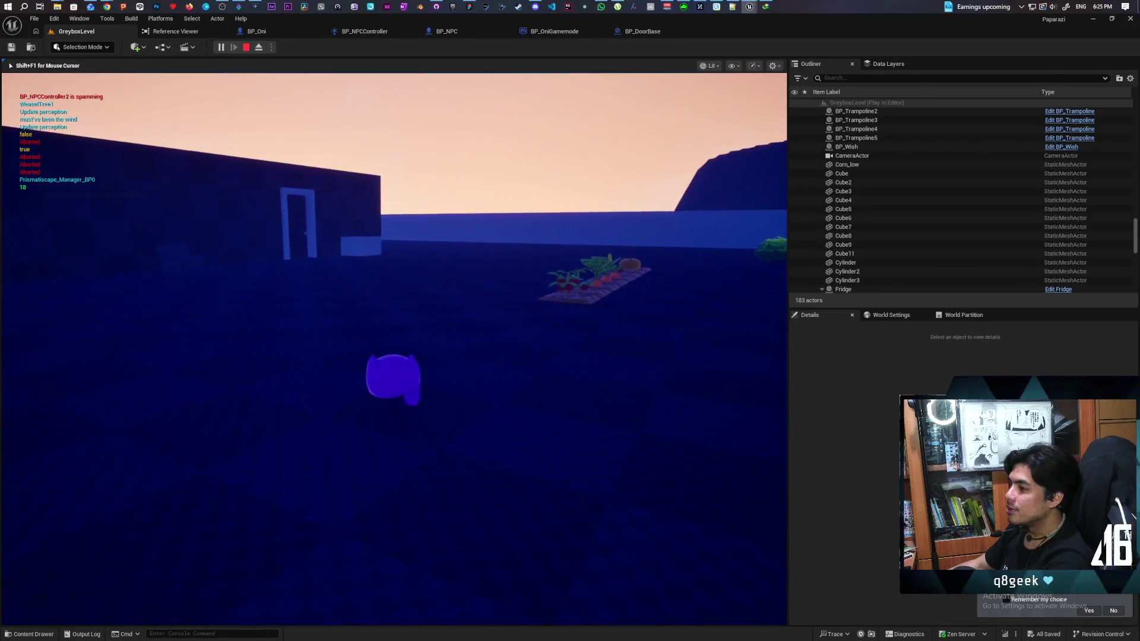
key(w)
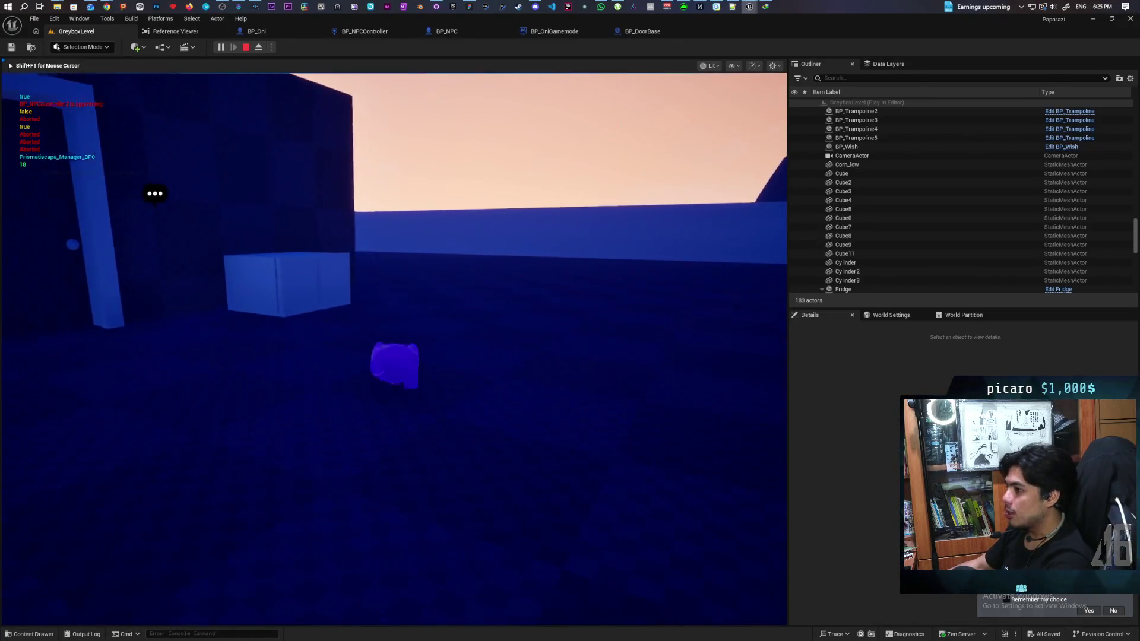
key(w)
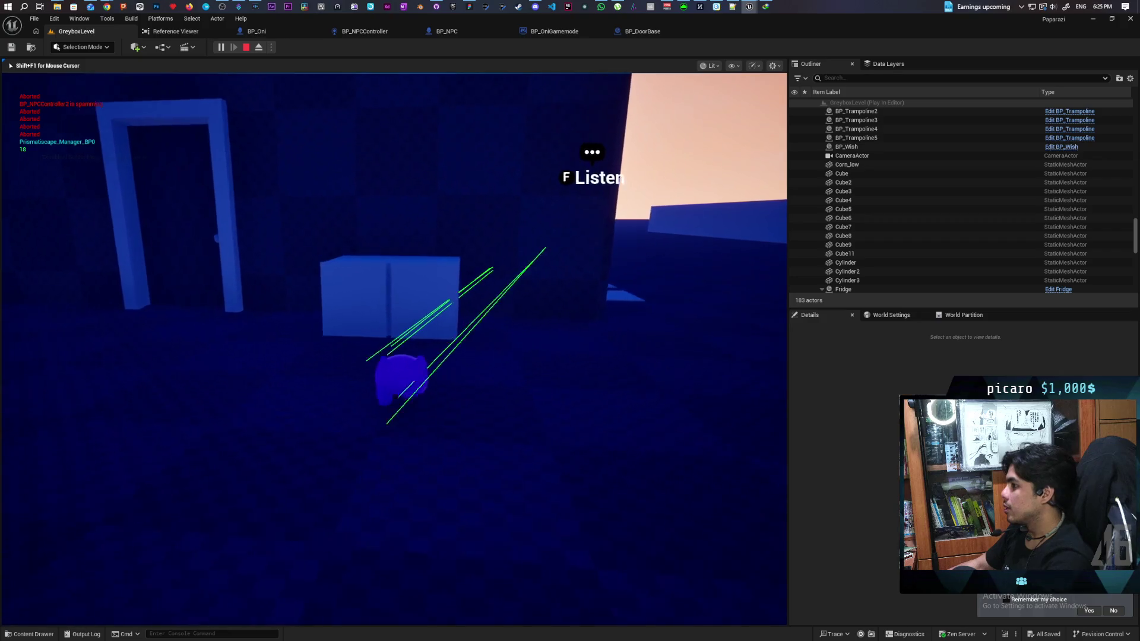
Step: Circle the box as the NPC arrives, listen at the door, then end the playtest
key(d)
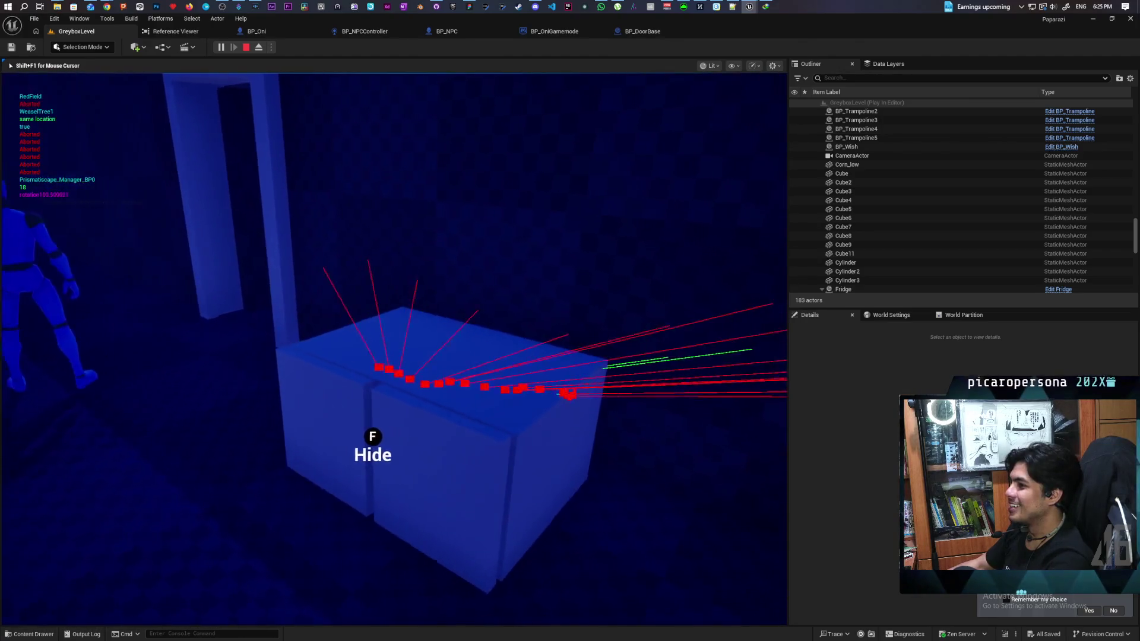
key(a)
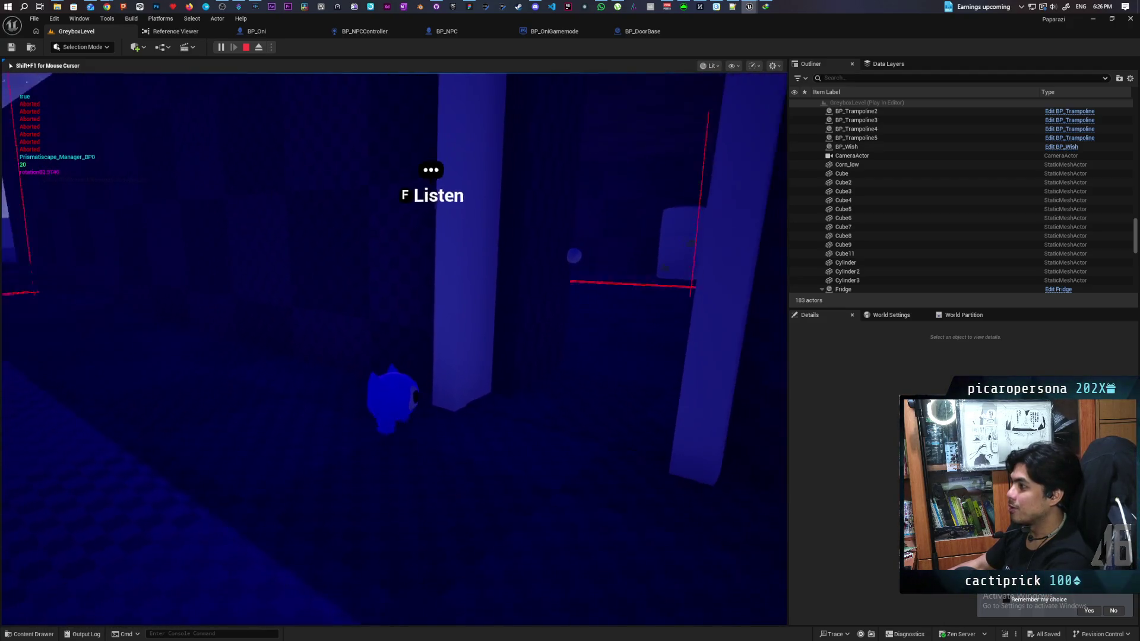
key(f)
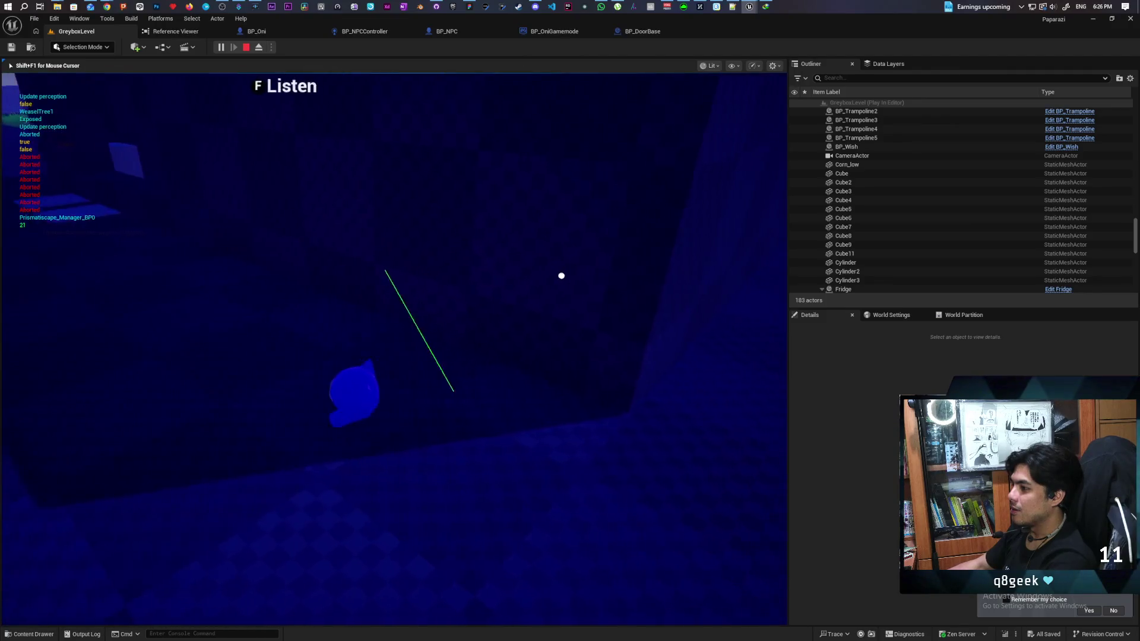
key(Escape)
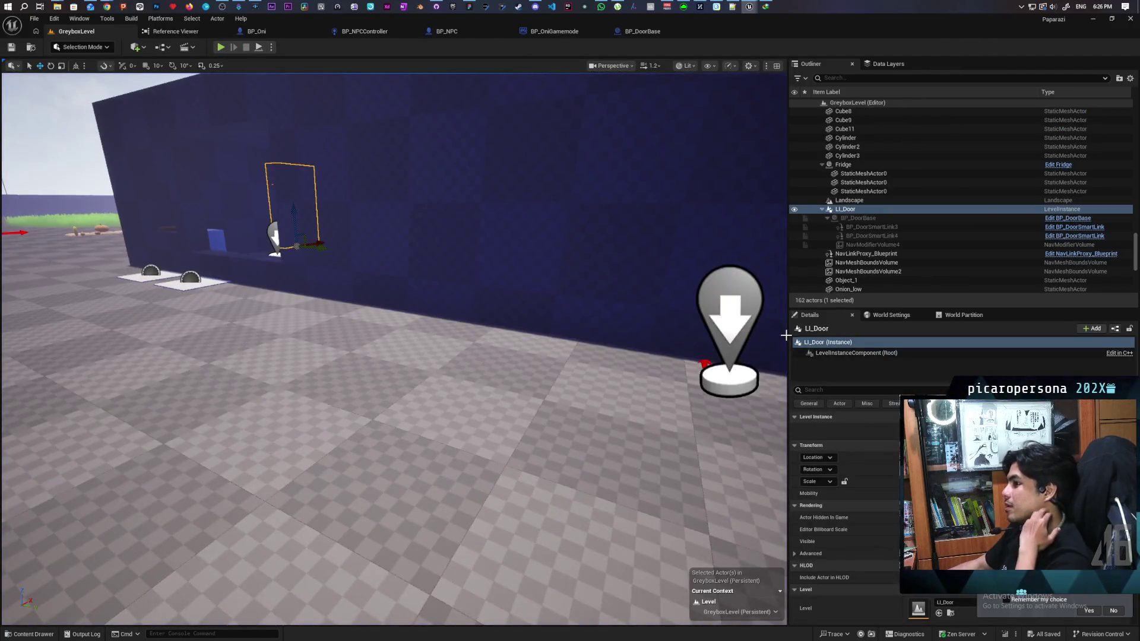
Step: Frame the LI_Door level instance and bring the view close around its door frame
key(f)
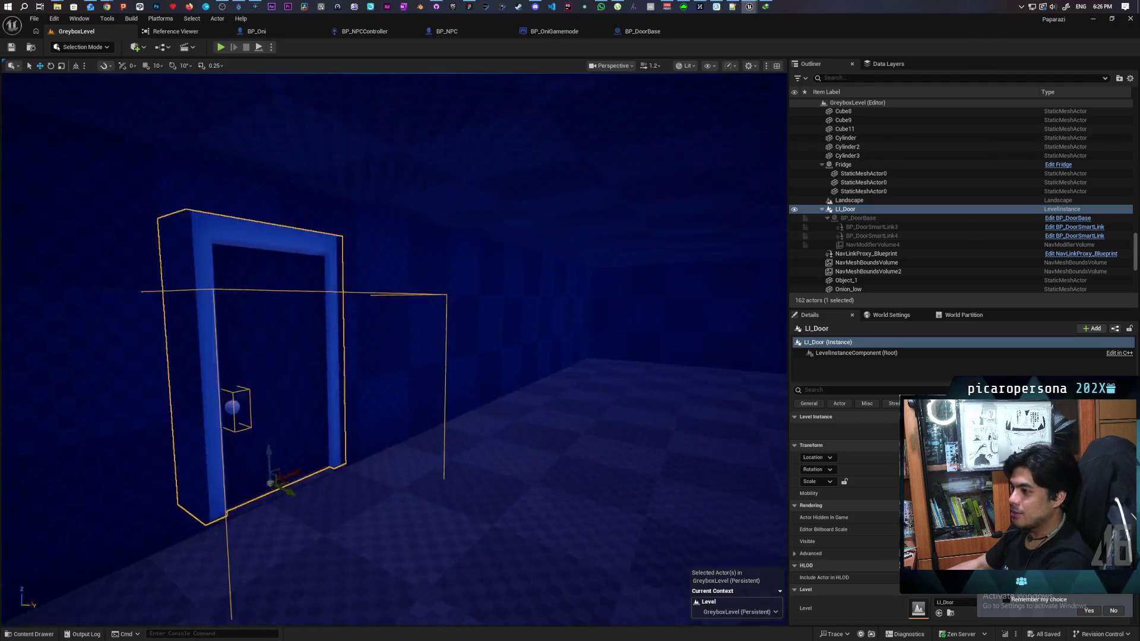
key(w)
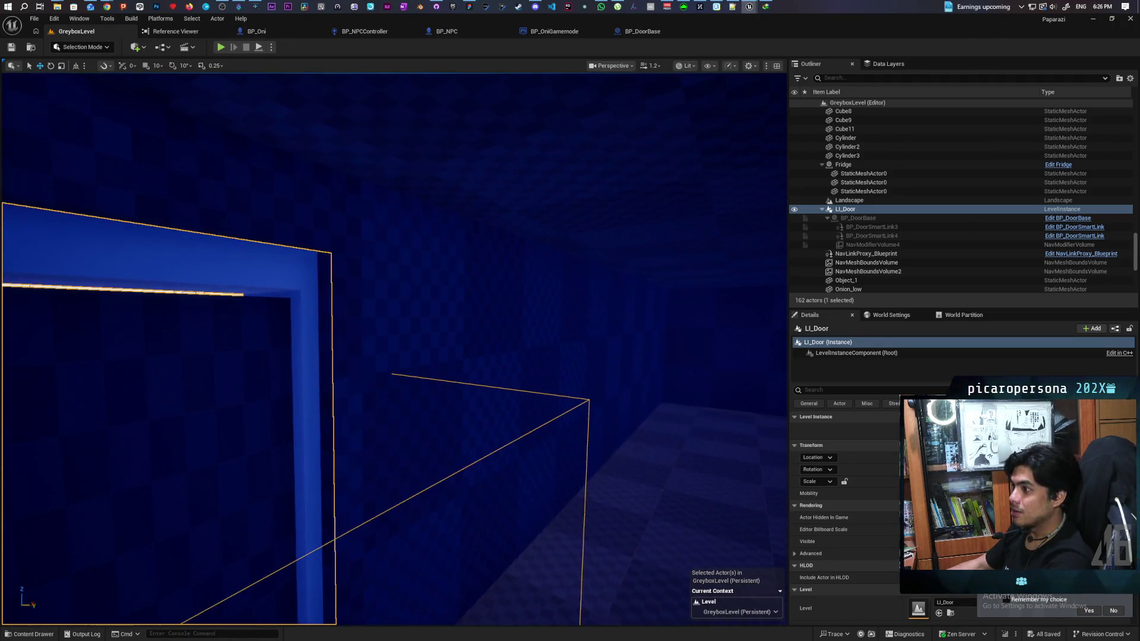
key(s)
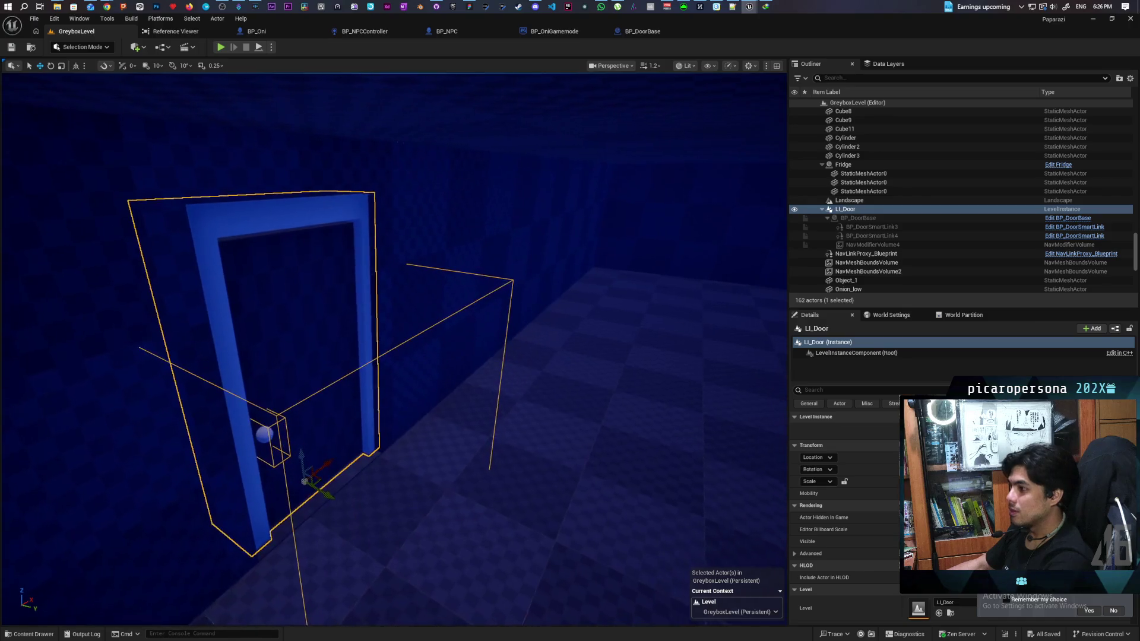
key(w)
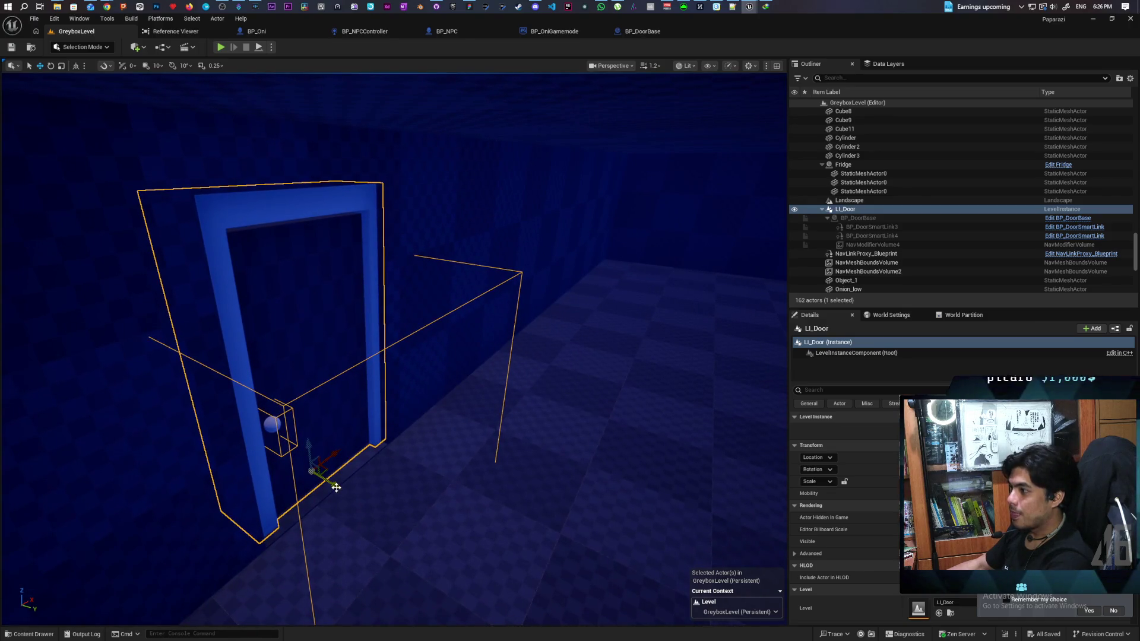
Step: Nudge LI_Door slightly along one axis twice, then undo the move
mouse_move(336, 488)
mouse_down()
mouse_move(348, 506)
mouse_move(427, 505)
mouse_move(403, 504)
mouse_move(438, 485)
mouse_up()
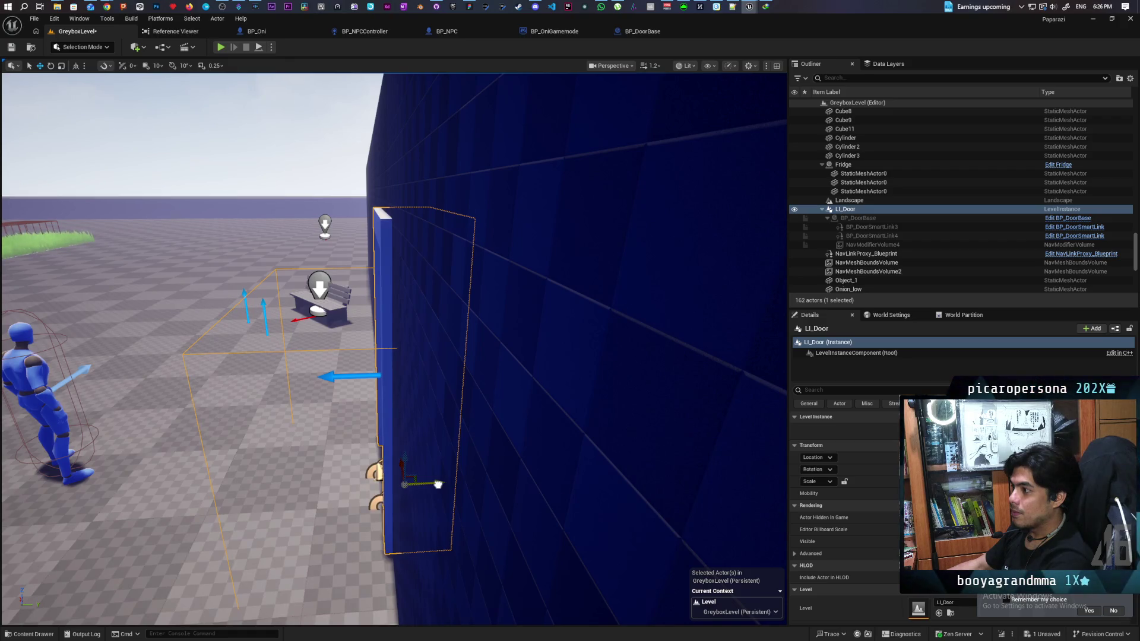
drag(438, 484, 483, 483)
key(ctrl+z)
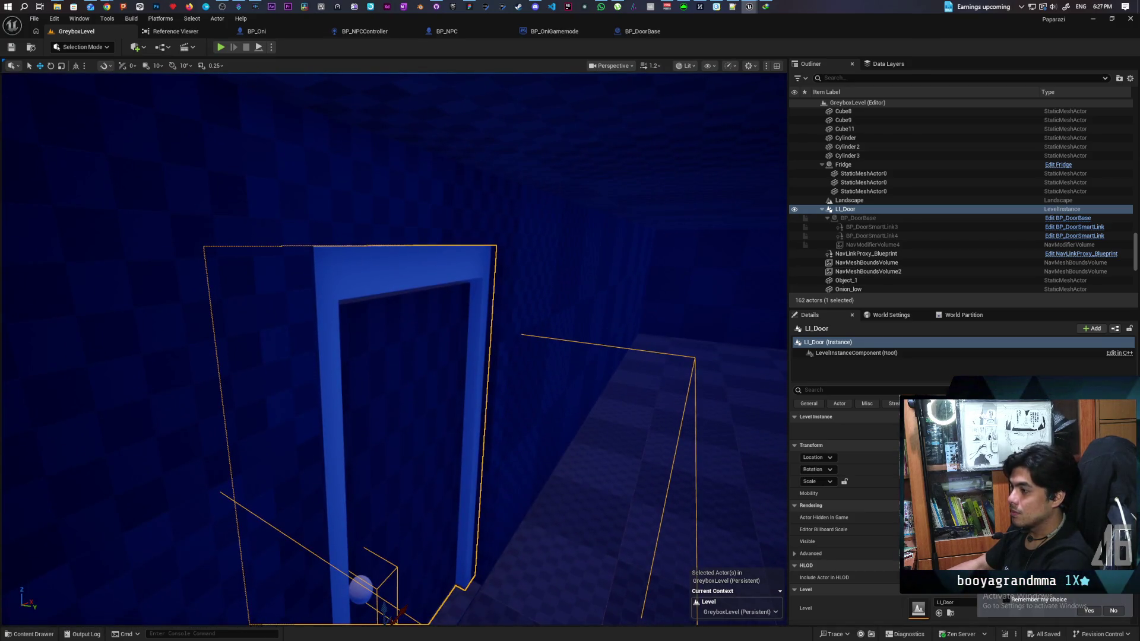
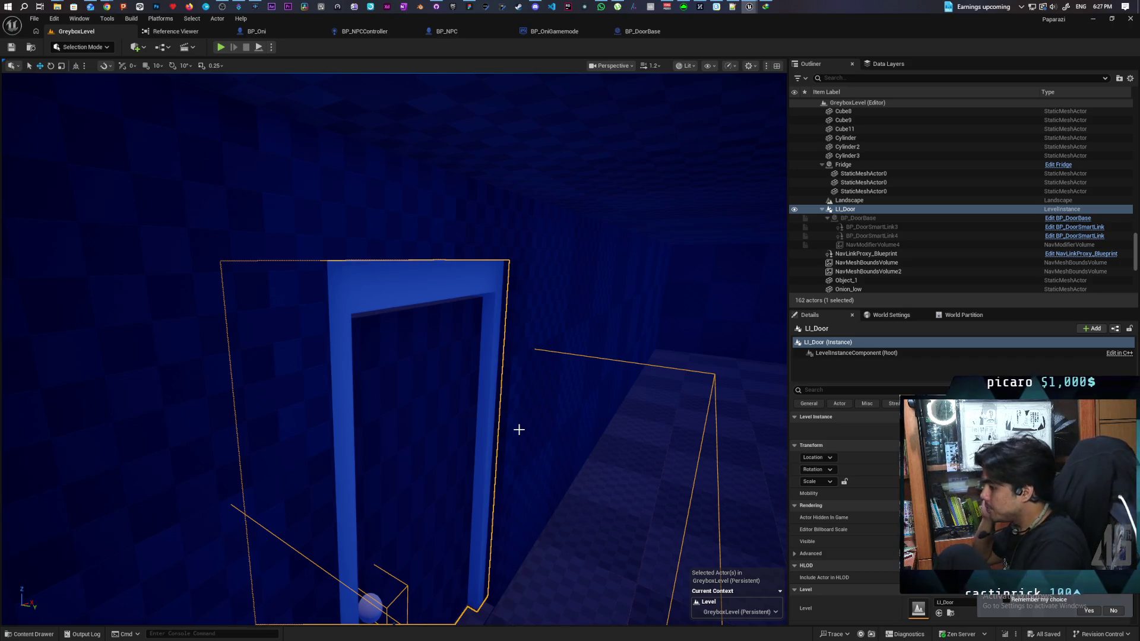
Step: Frame the LI_Door and box head-on in the viewport and start a play session
drag(476, 337, 476, 337)
drag(421, 263, 421, 263)
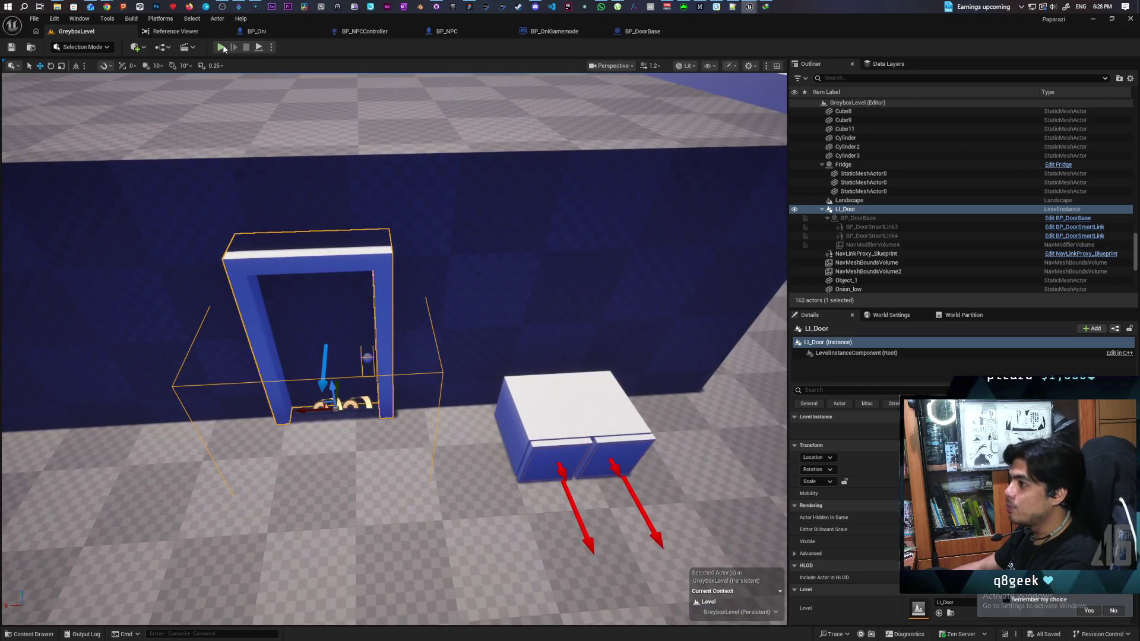
click(223, 49)
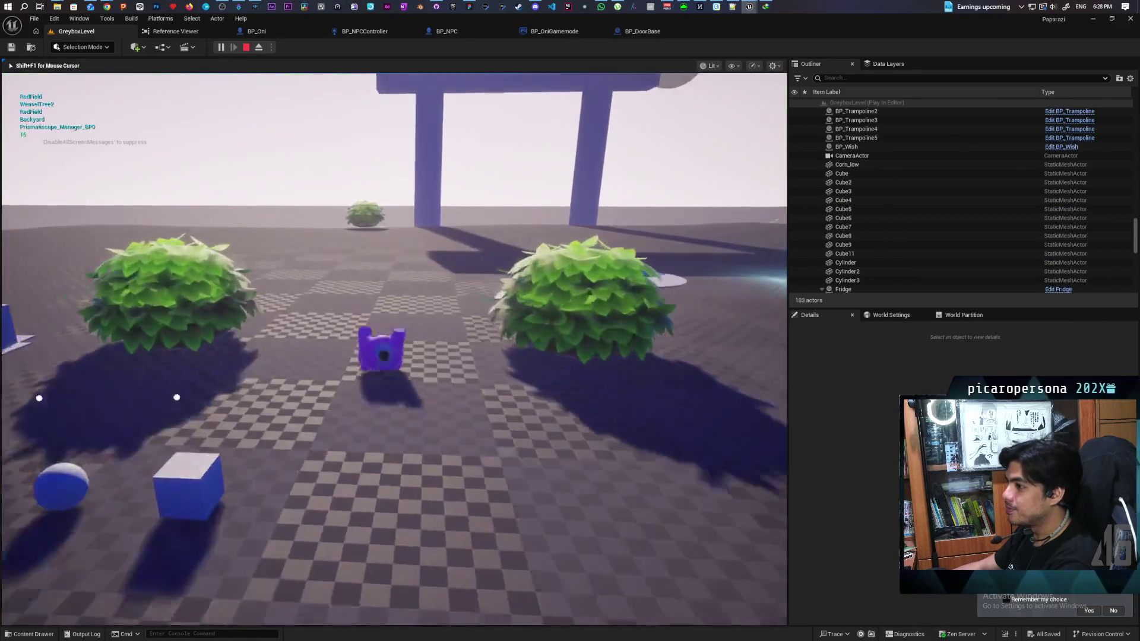
Step: Walk the character past the hat to the NPC by the door, then end the session
key(w)
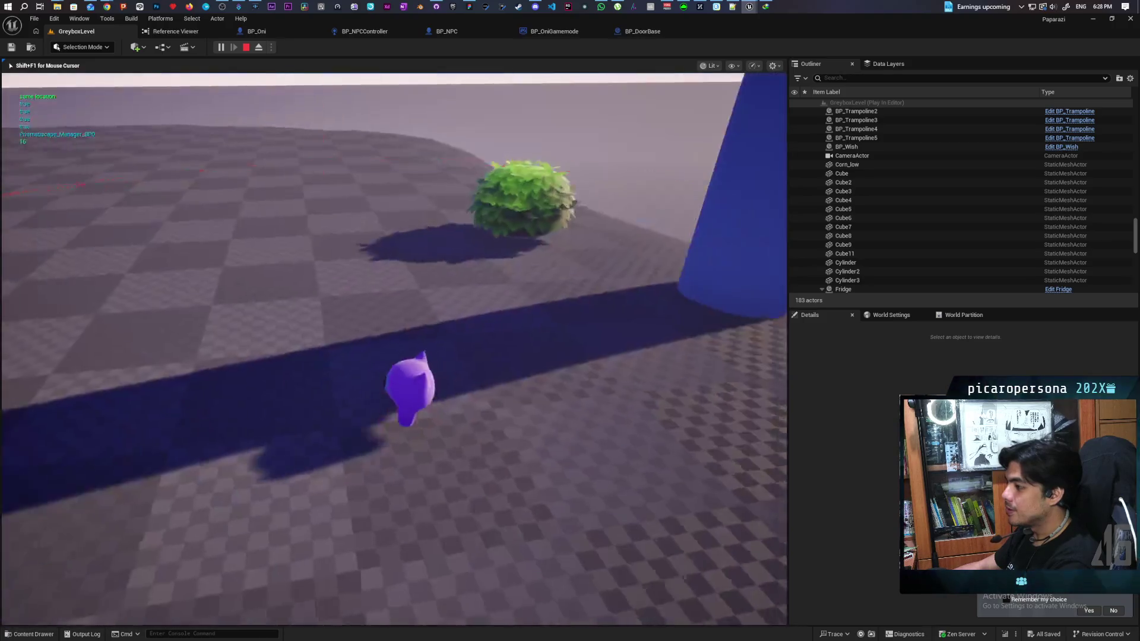
key(w)
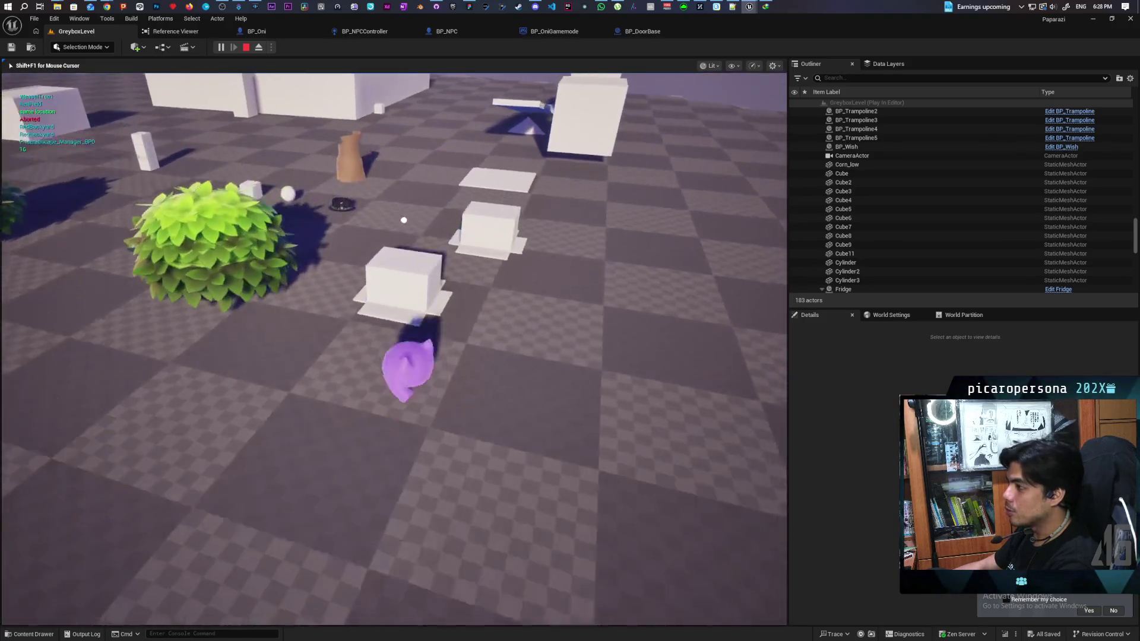
key(w)
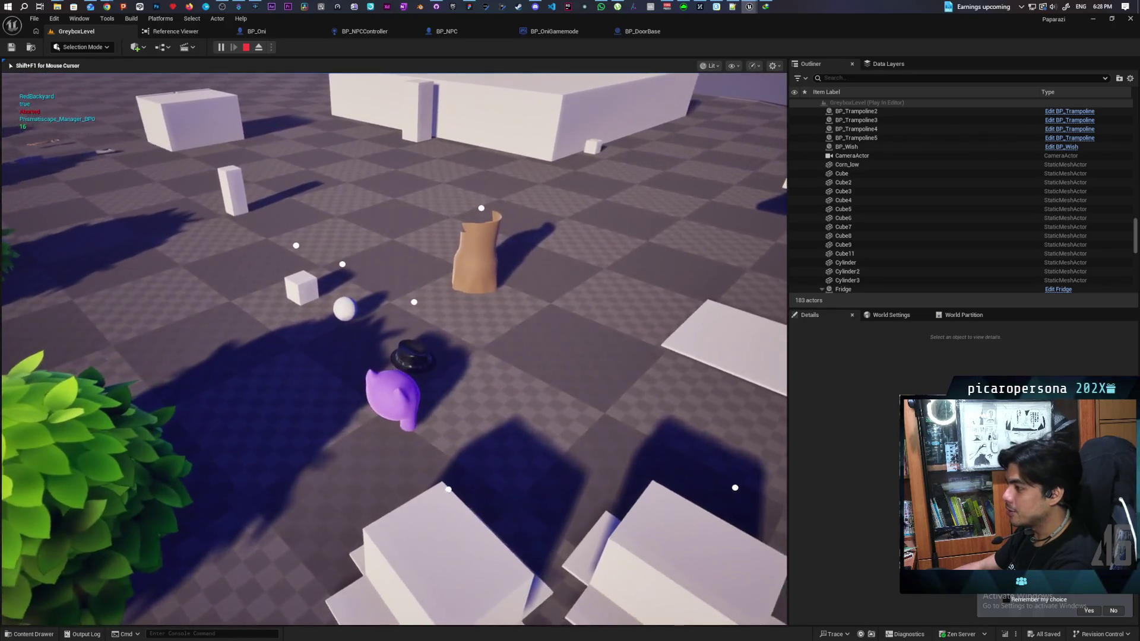
key(w)
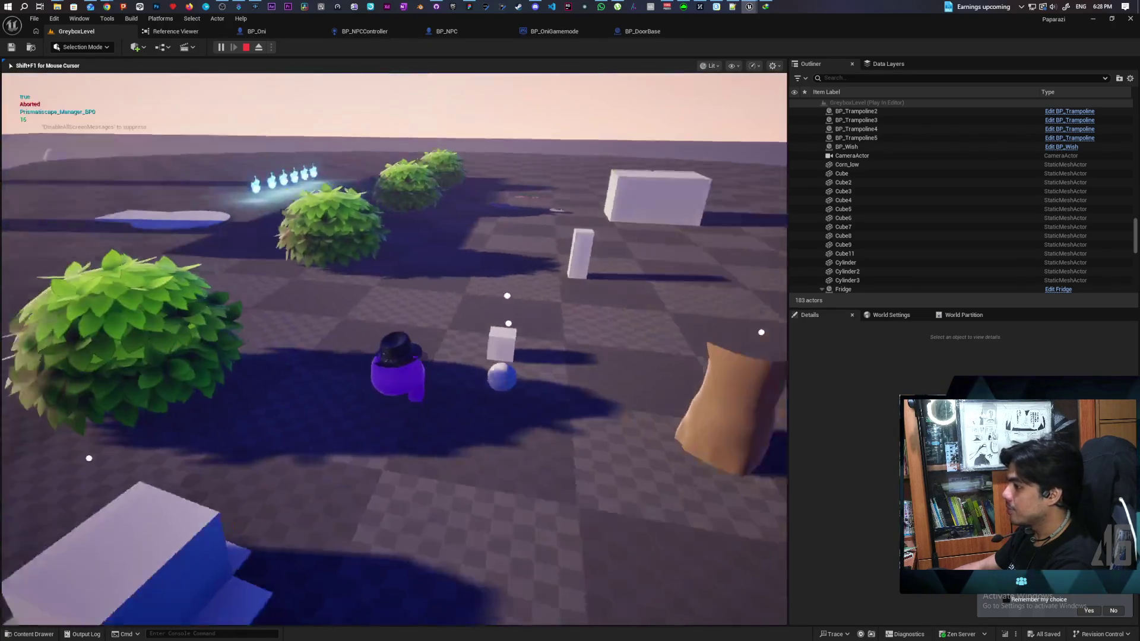
key(w)
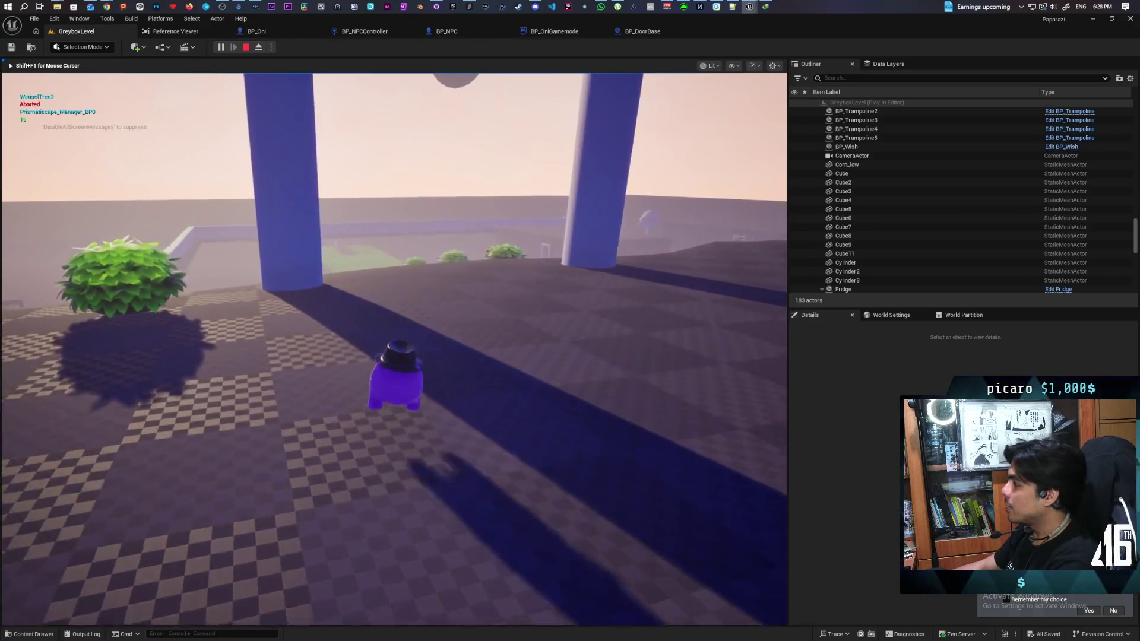
key(w)
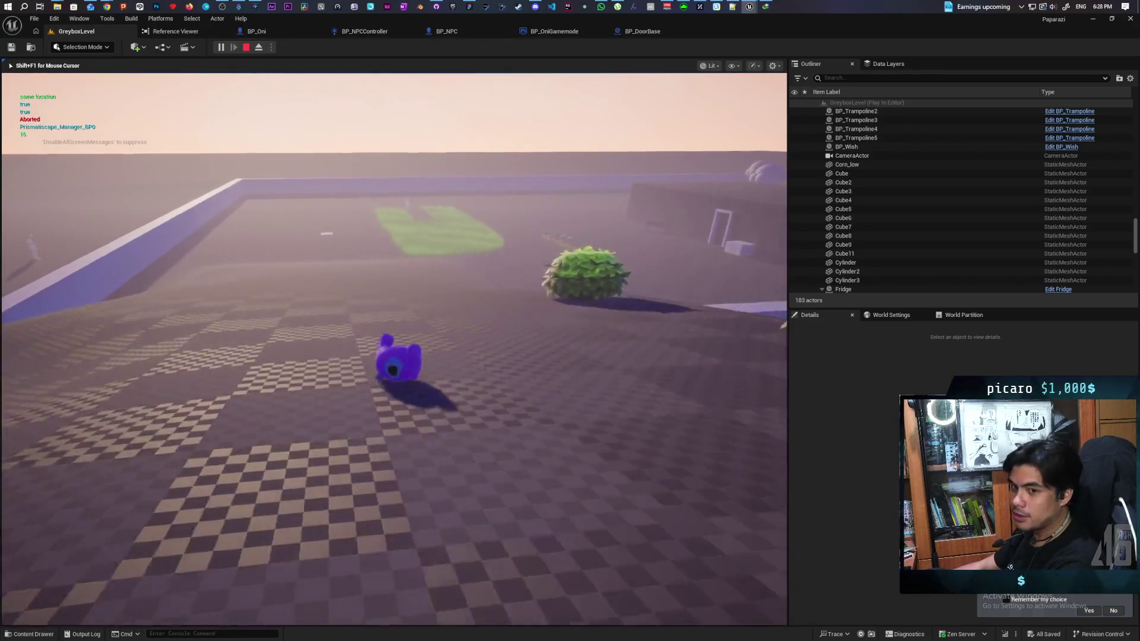
key(w)
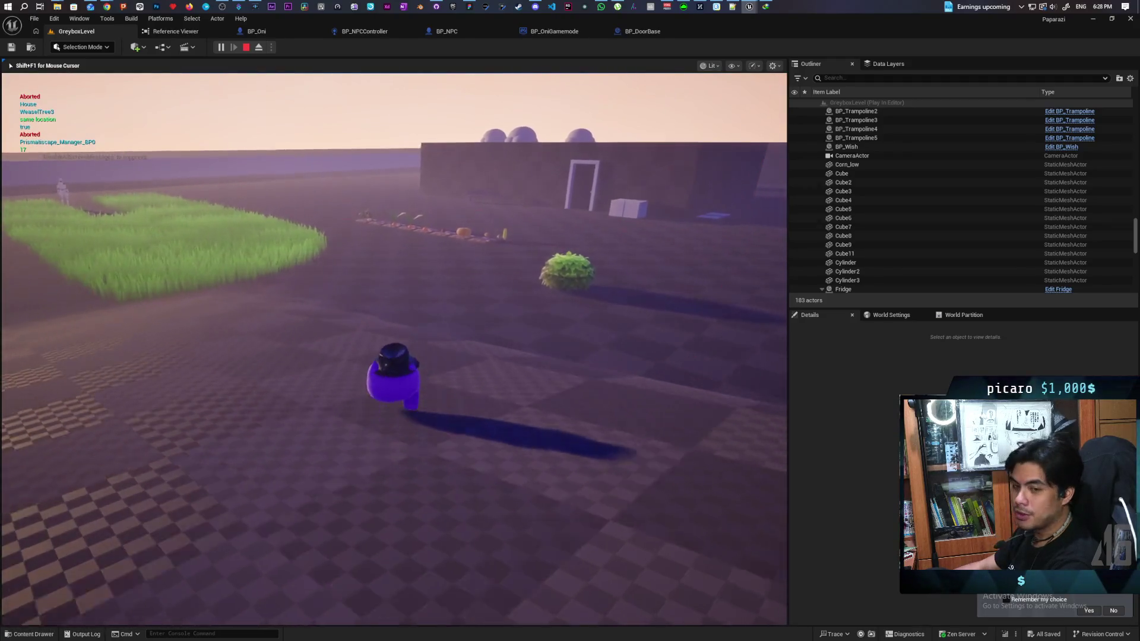
key(w)
key(w)
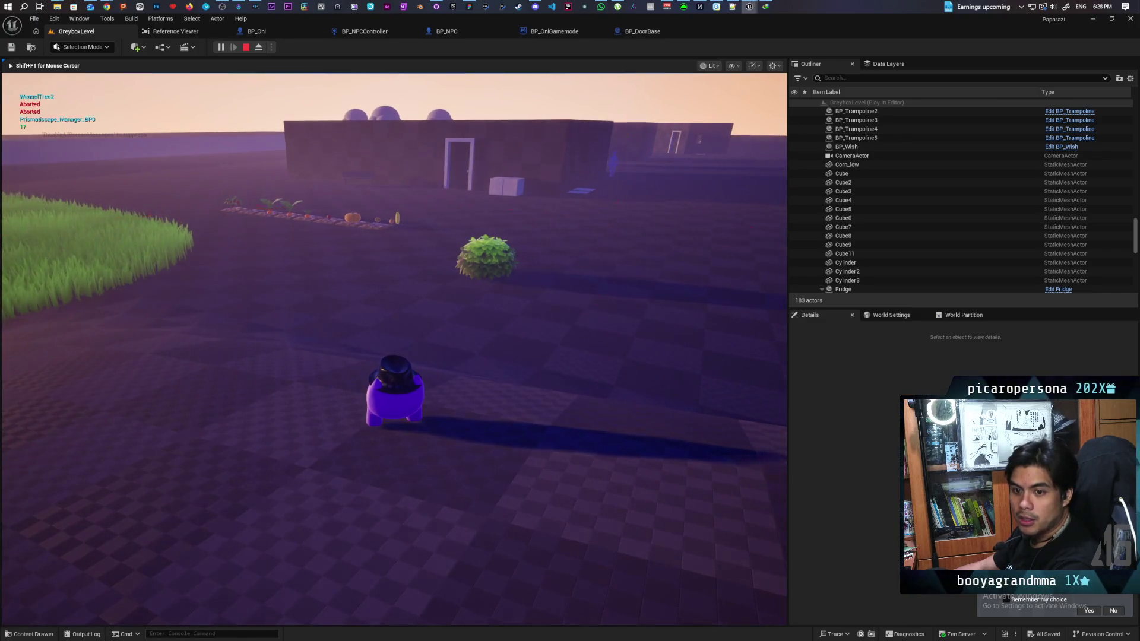
key(w)
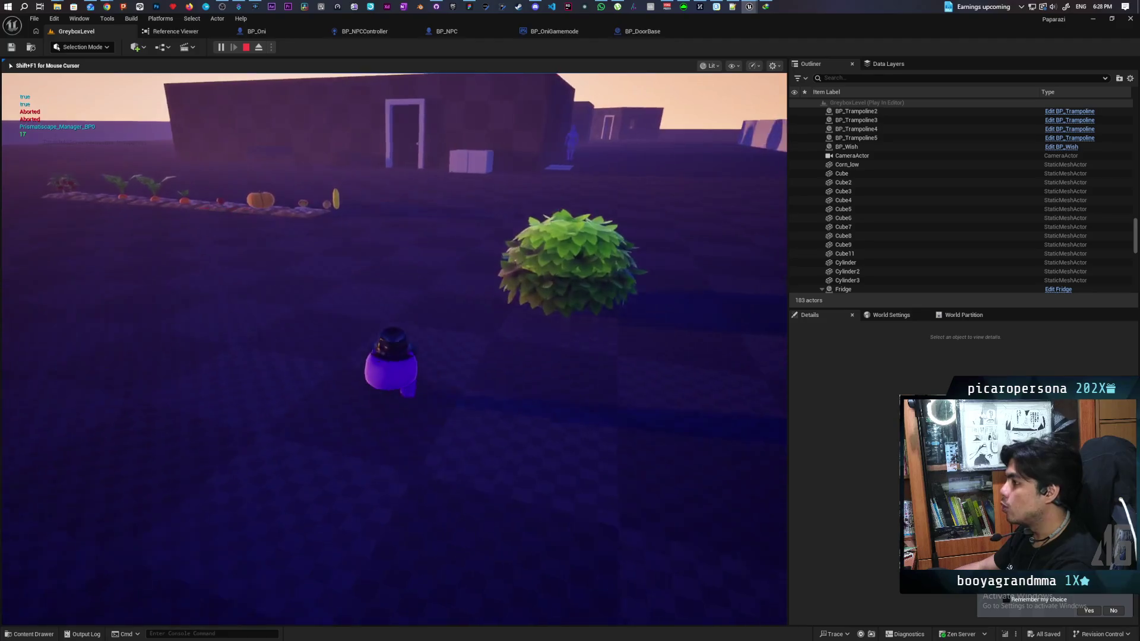
key(w)
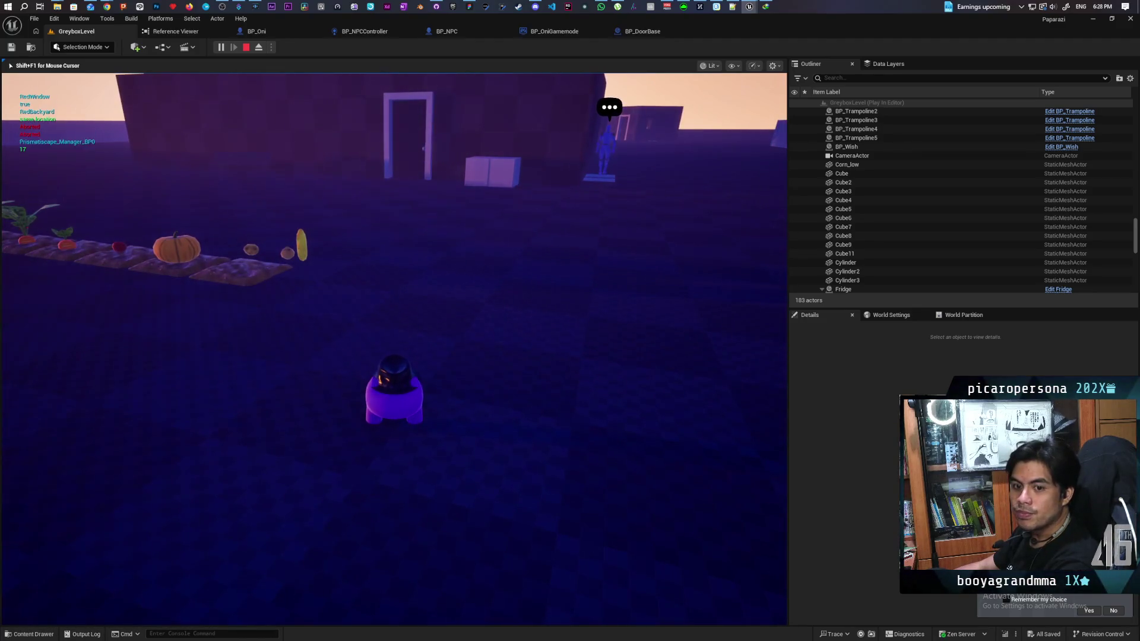
key(w)
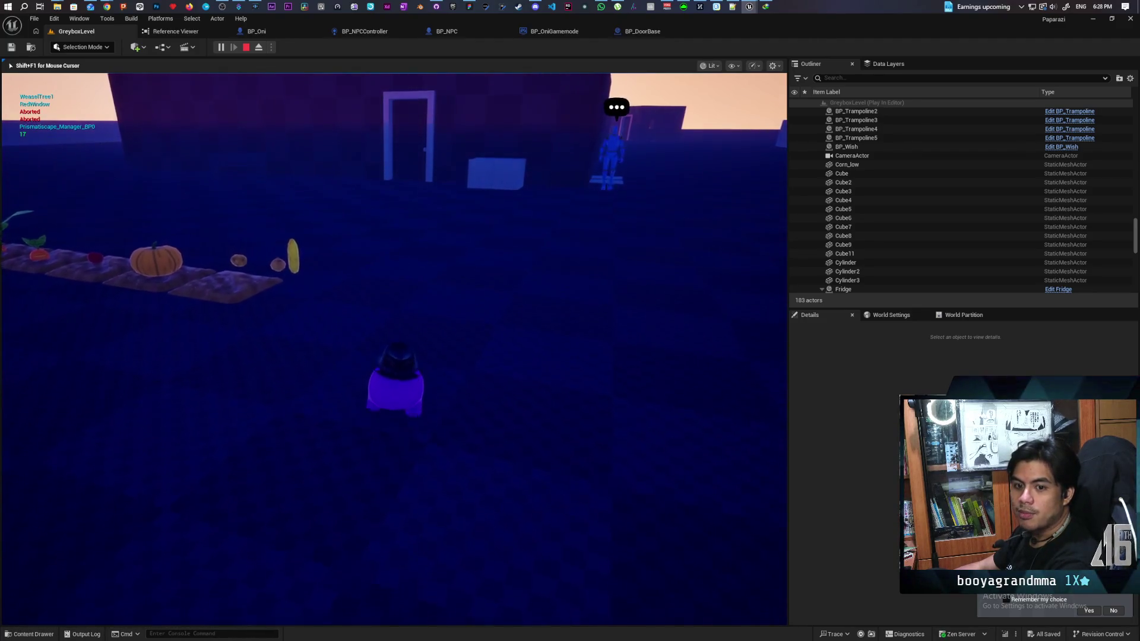
key(w)
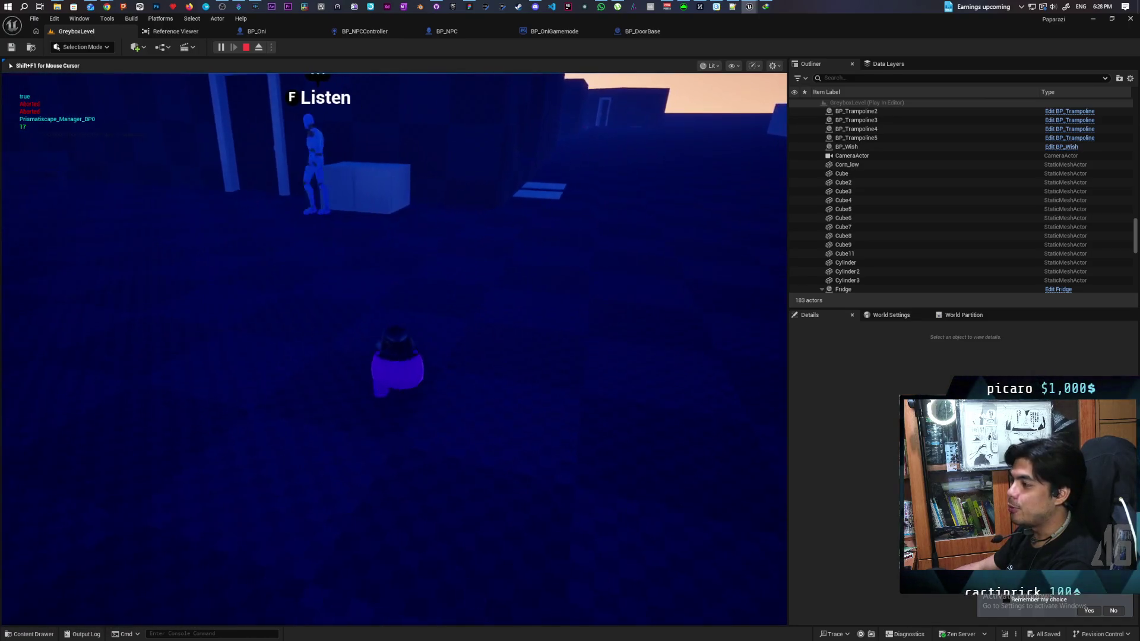
key(w)
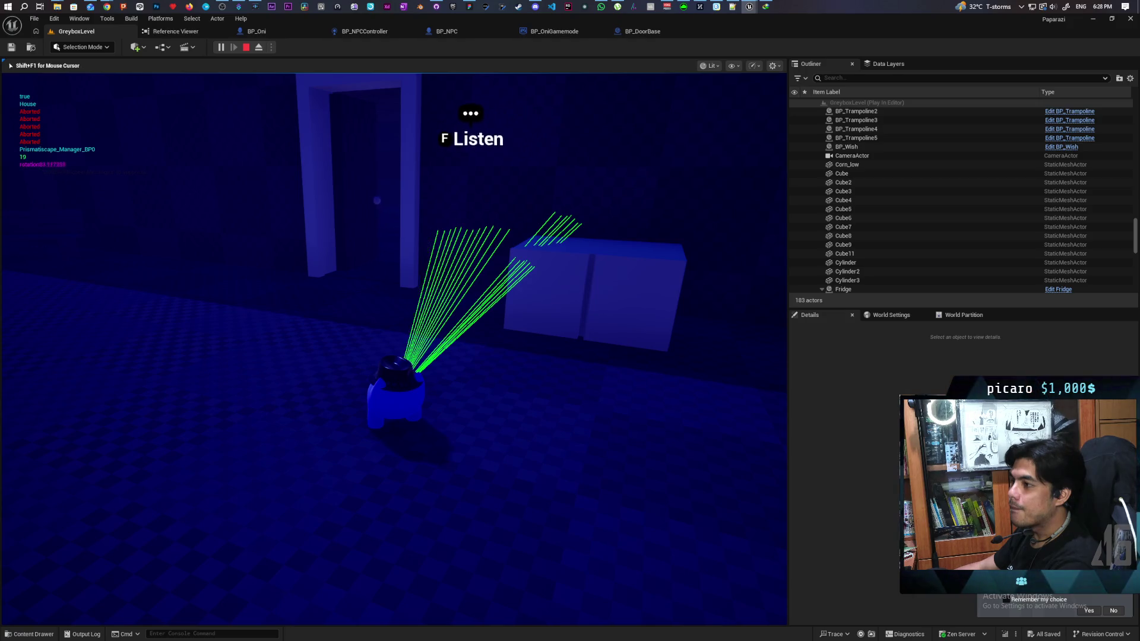
key(Escape)
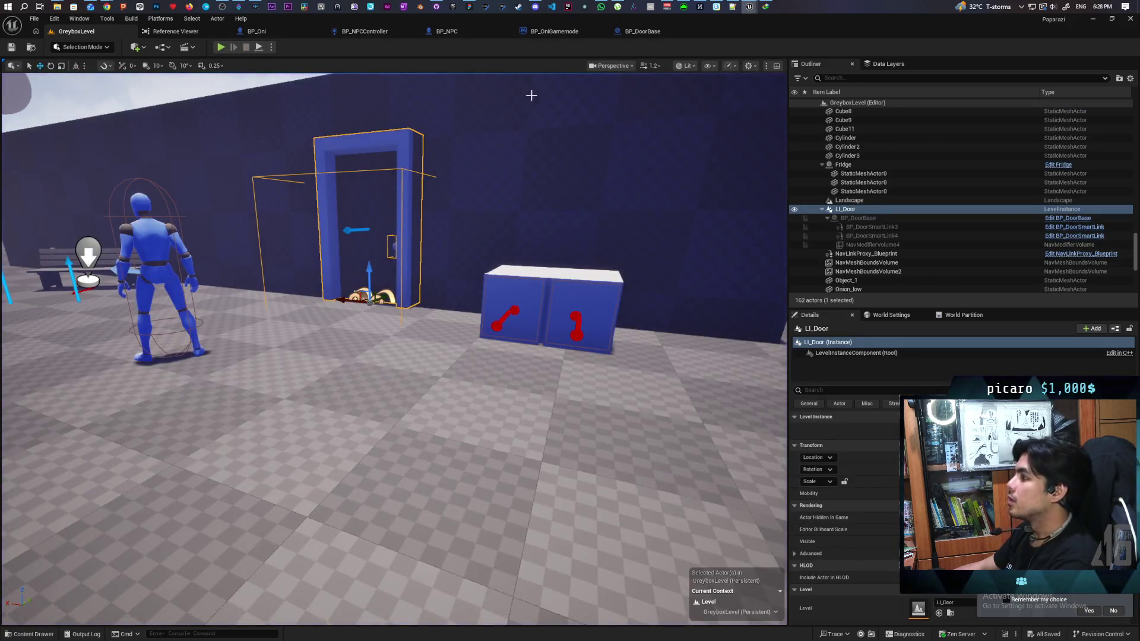
Step: In BP_DoorBase's EventGraph, center the Open Door custom event and add an F9 breakpoint
click(640, 31)
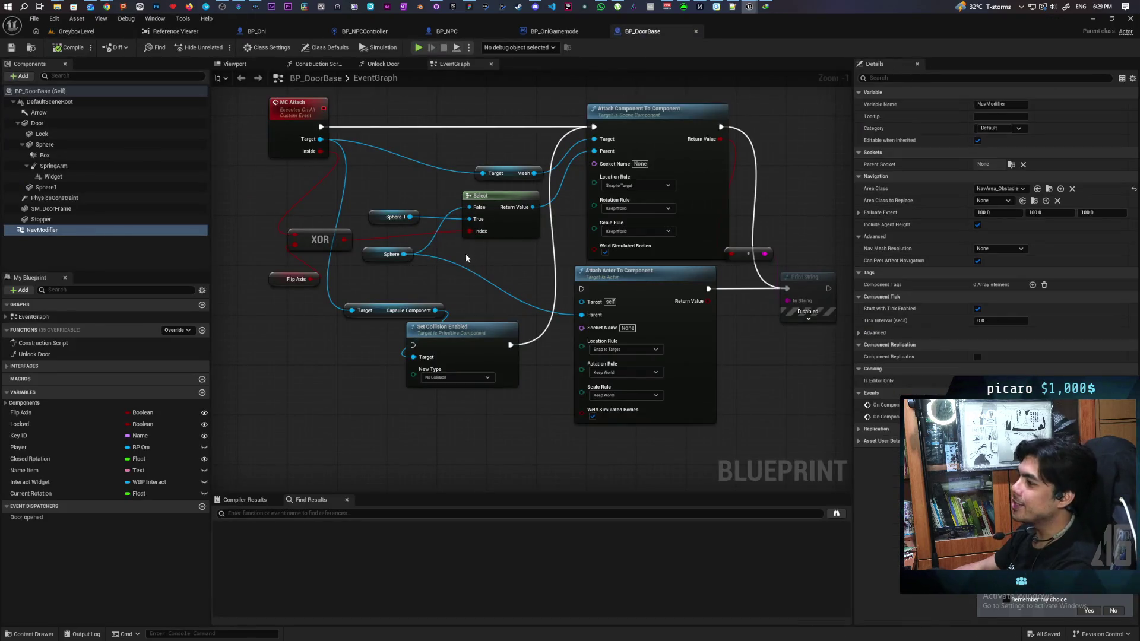
scroll(494, 261, down, 8)
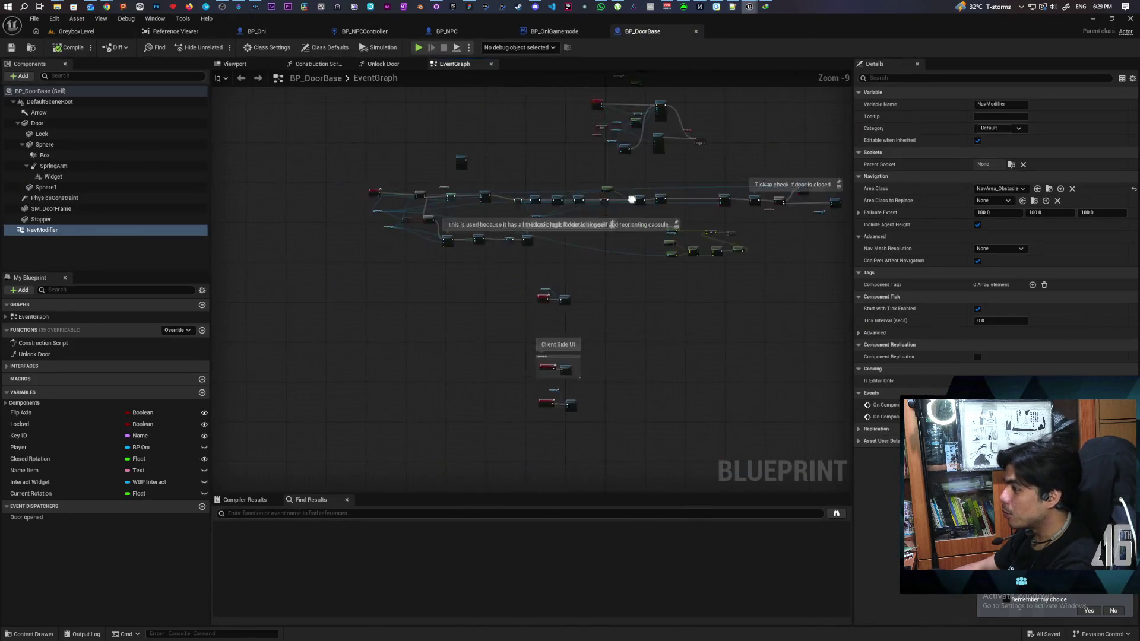
scroll(489, 173, up, 7)
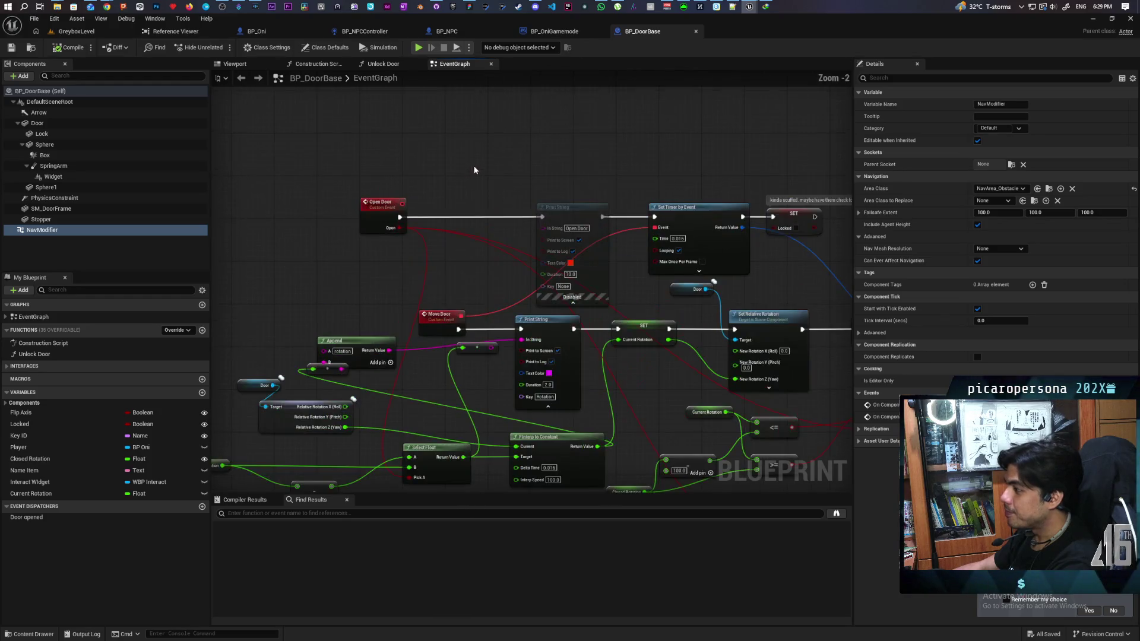
drag(392, 236, 398, 256)
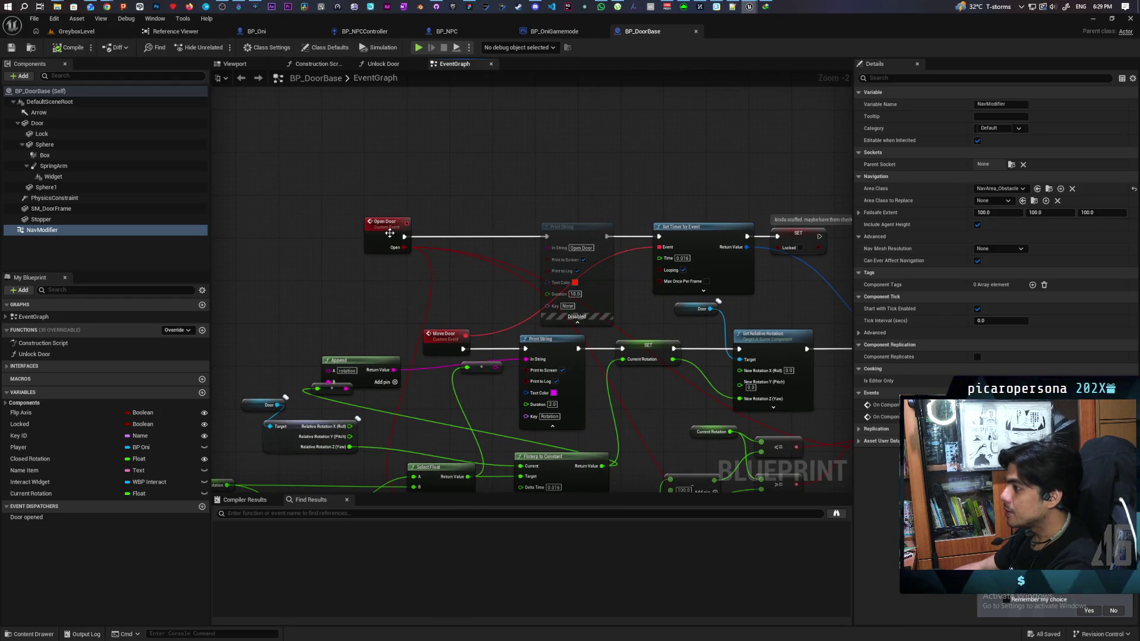
click(390, 233)
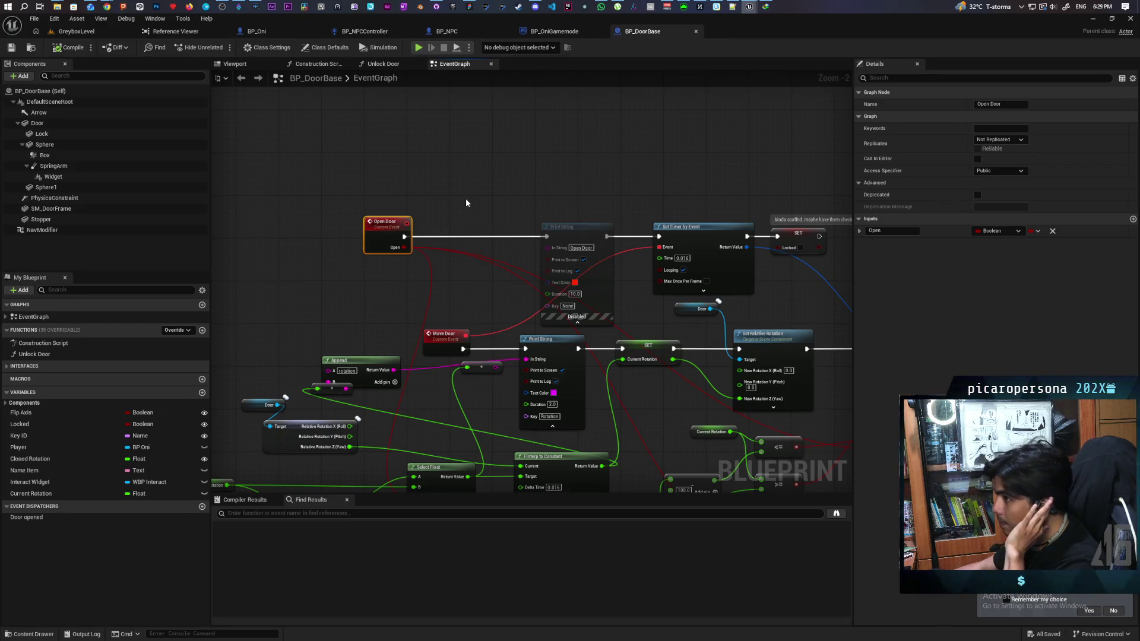
mouse_move(466, 204)
mouse_down()
mouse_move(476, 181)
mouse_move(443, 155)
mouse_move(436, 162)
mouse_move(465, 104)
mouse_move(418, 202)
mouse_move(424, 154)
mouse_move(424, 220)
mouse_move(407, 204)
mouse_move(265, 224)
mouse_move(322, 204)
mouse_move(355, 142)
mouse_move(376, 173)
mouse_move(364, 168)
mouse_move(378, 146)
mouse_move(476, 131)
mouse_move(501, 150)
mouse_move(506, 173)
mouse_move(534, 156)
mouse_move(506, 163)
mouse_up()
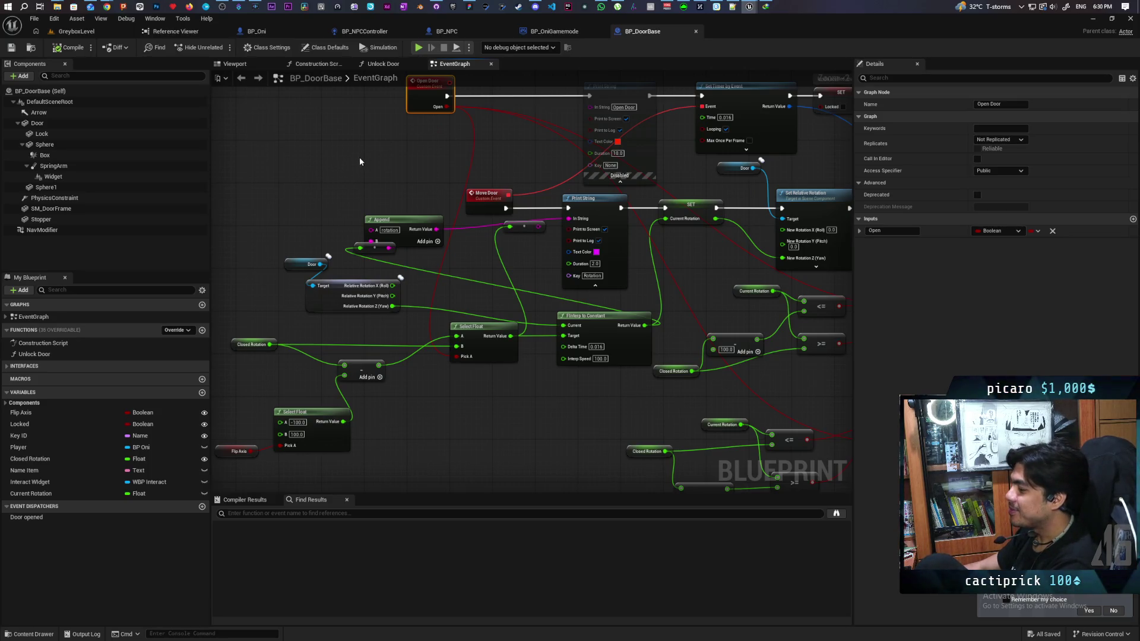
drag(381, 159, 337, 264)
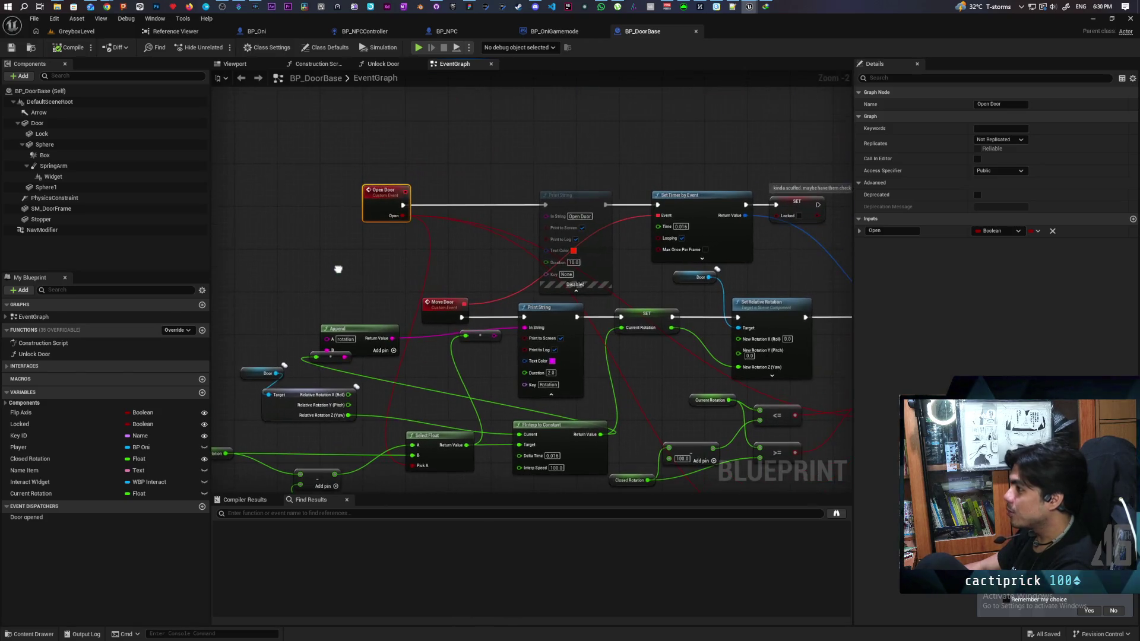
key(F9)
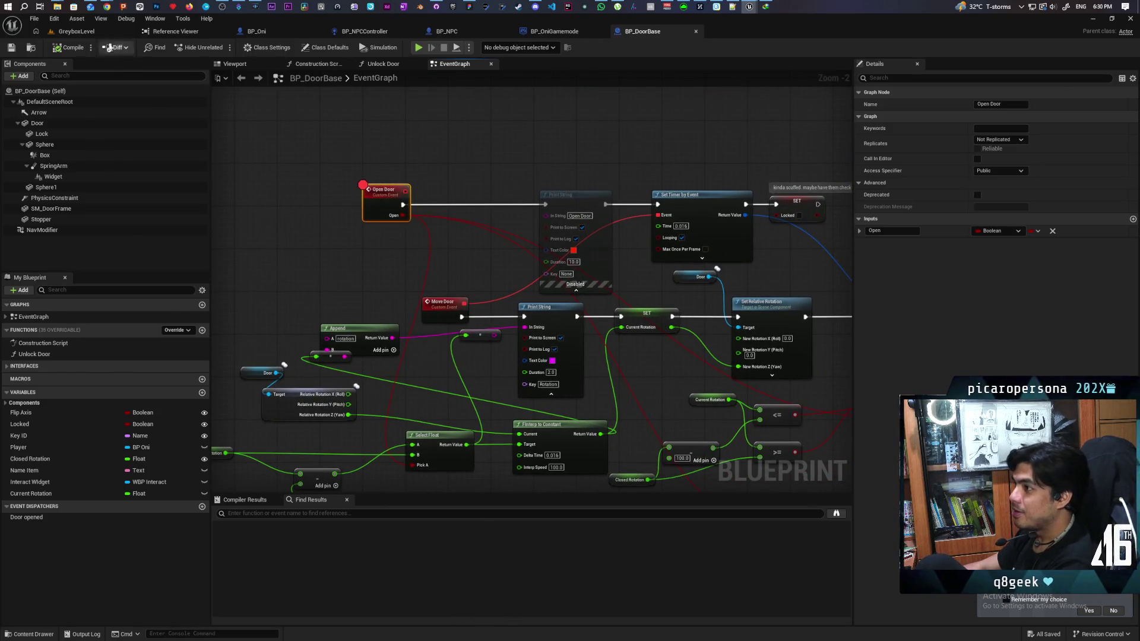
Step: Play GreyboxLevel again until the NPC reaches the door with a Listen prompt, then stop
click(76, 31)
click(221, 48)
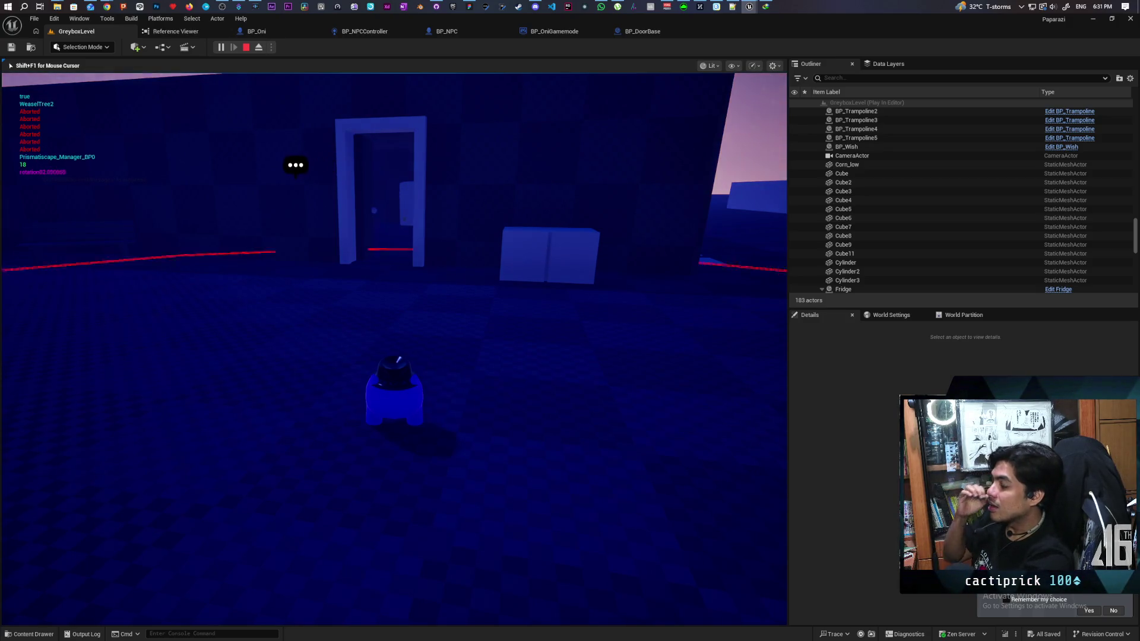
key(Escape)
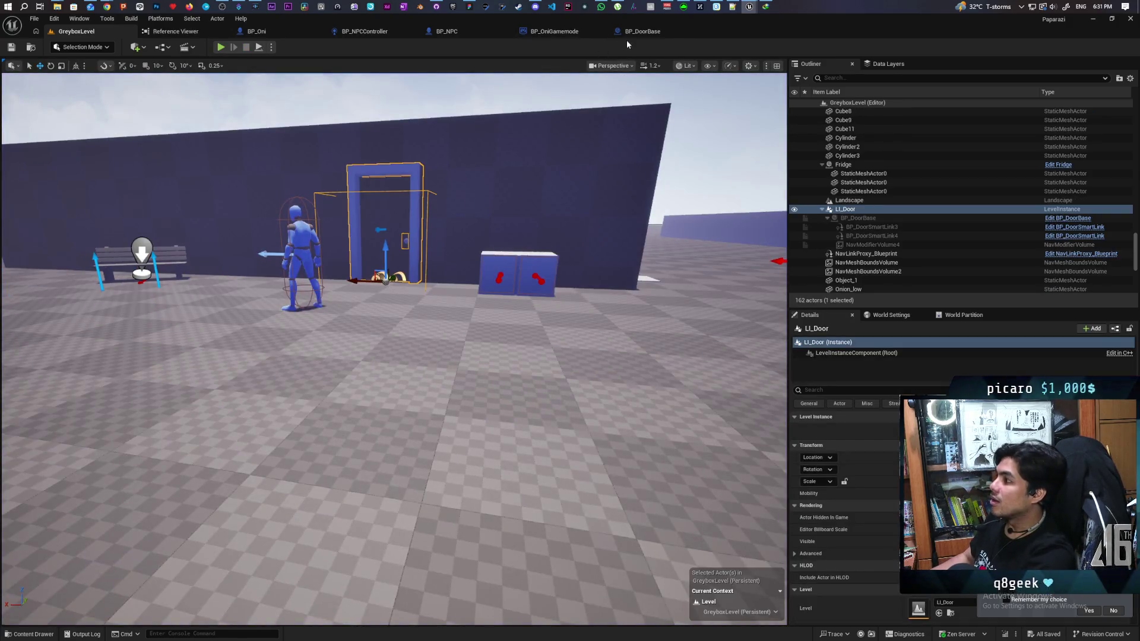
Step: Review the door instances in BP_DoorBase's debug object list, then orbit the level view
click(639, 33)
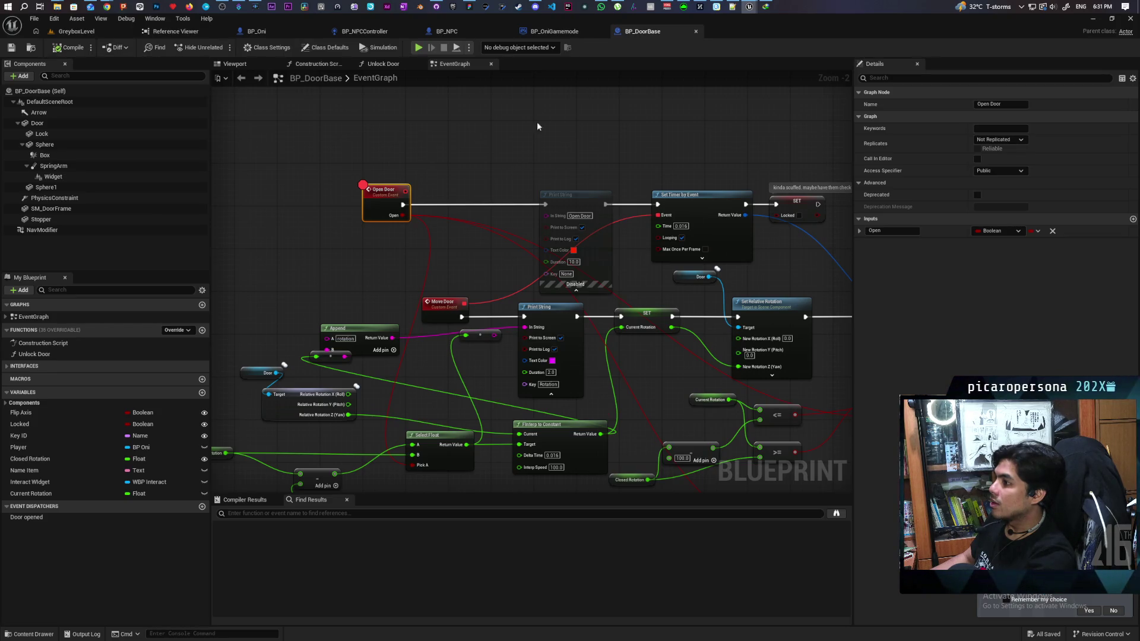
click(514, 46)
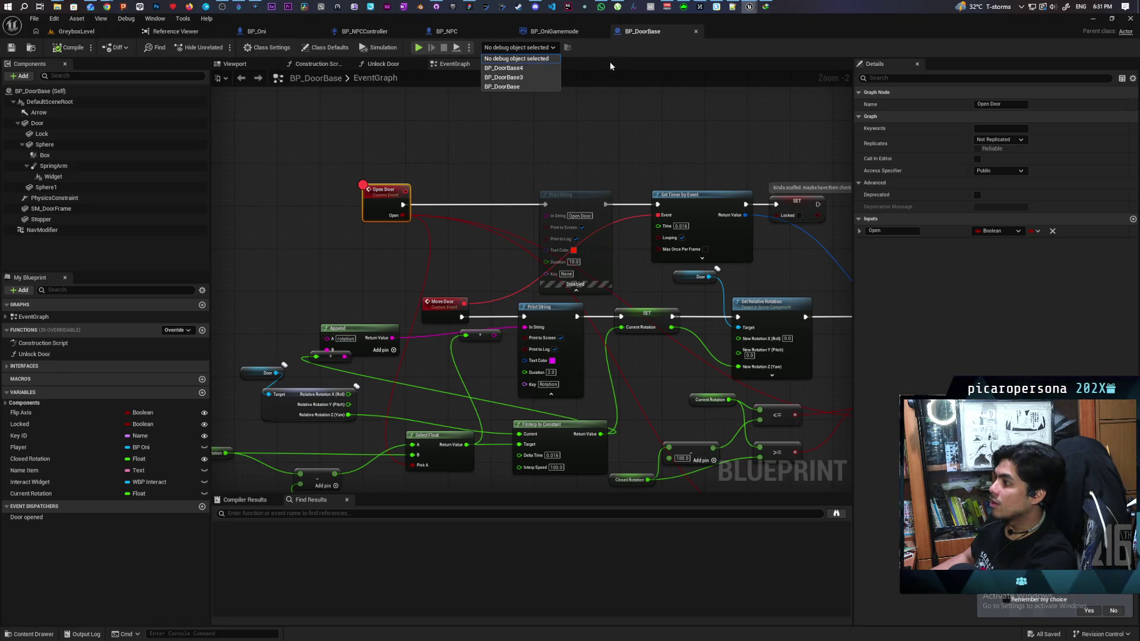
click(76, 30)
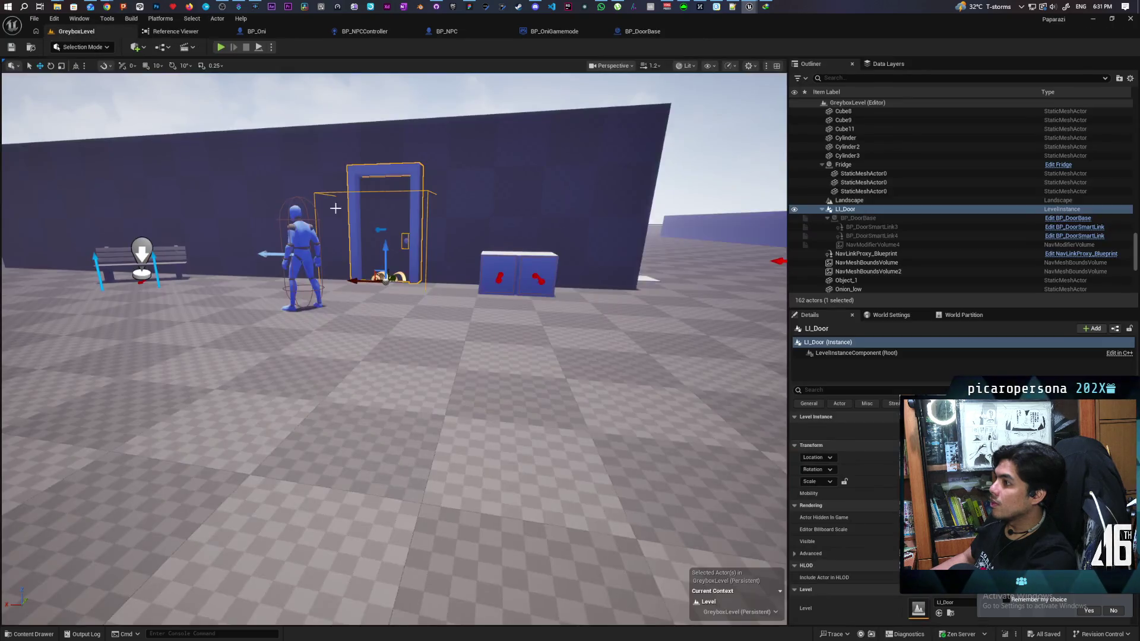
mouse_move(336, 207)
mouse_down()
mouse_move(380, 207)
mouse_move(392, 179)
mouse_move(386, 226)
mouse_move(357, 220)
mouse_move(416, 202)
mouse_move(544, 122)
mouse_up()
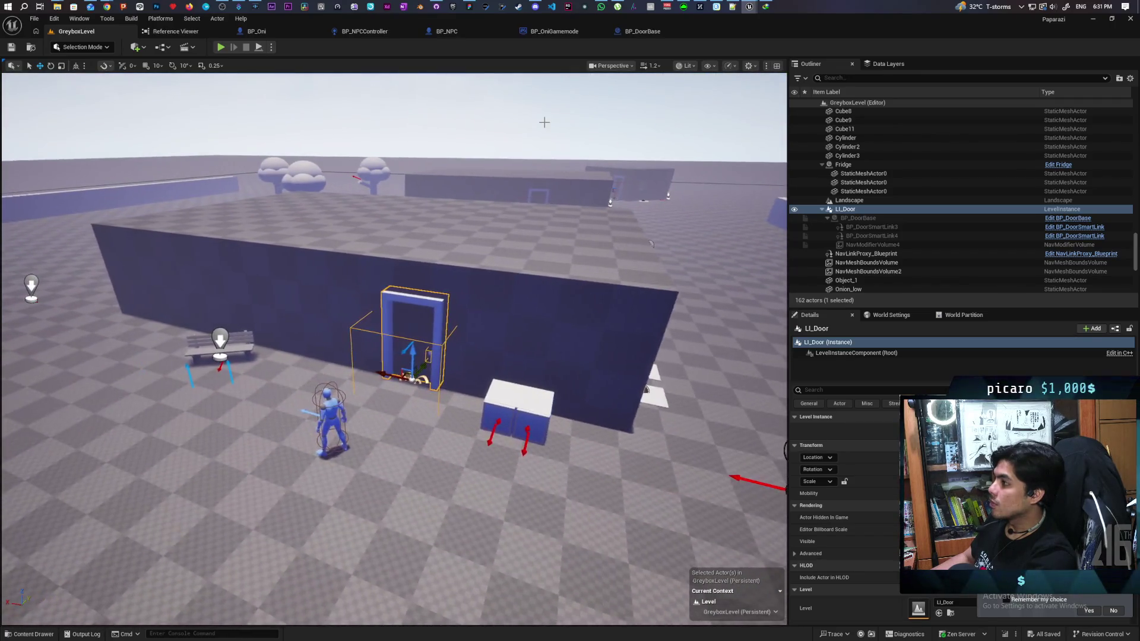
Step: Choose the BP_DoorBase instance as the debug object and start playing GreyboxLevel
click(643, 32)
click(536, 49)
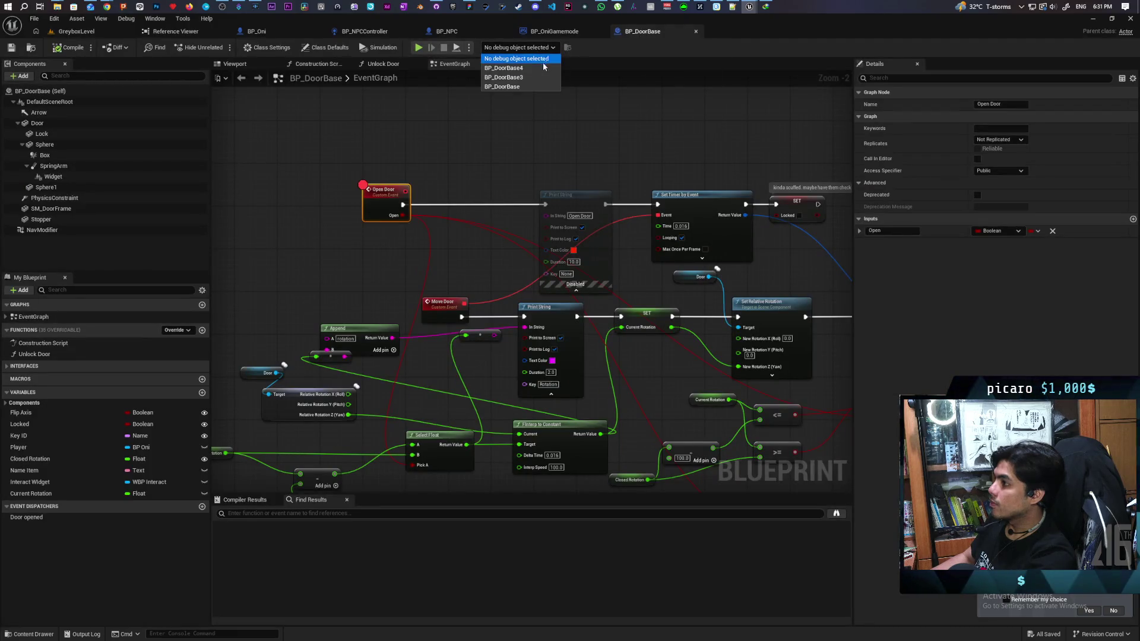
click(536, 88)
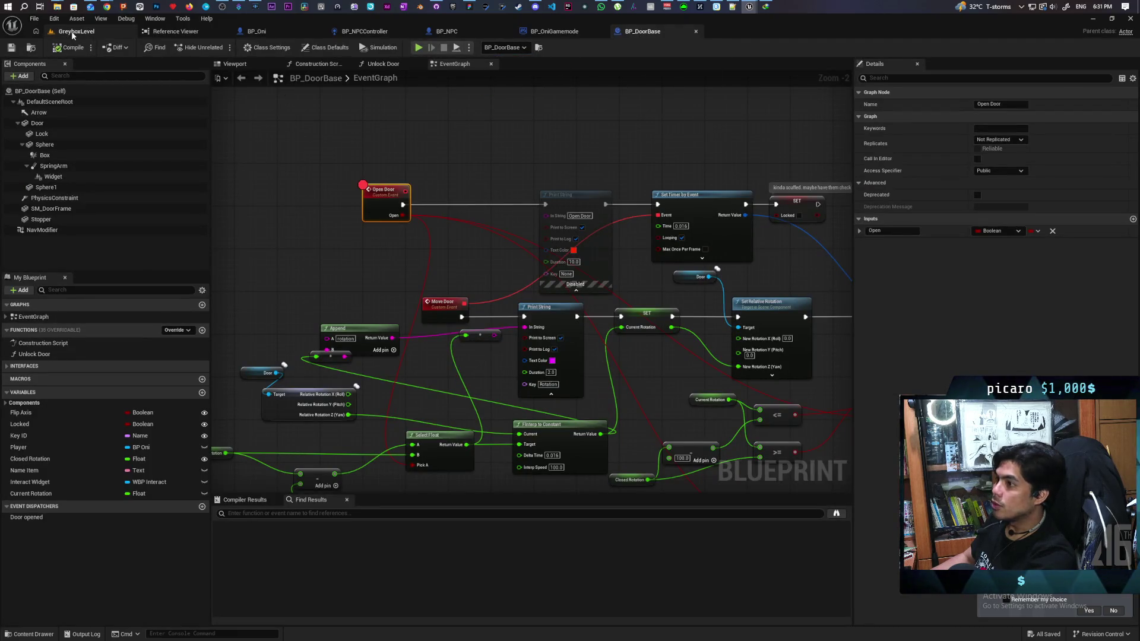
click(71, 31)
click(221, 47)
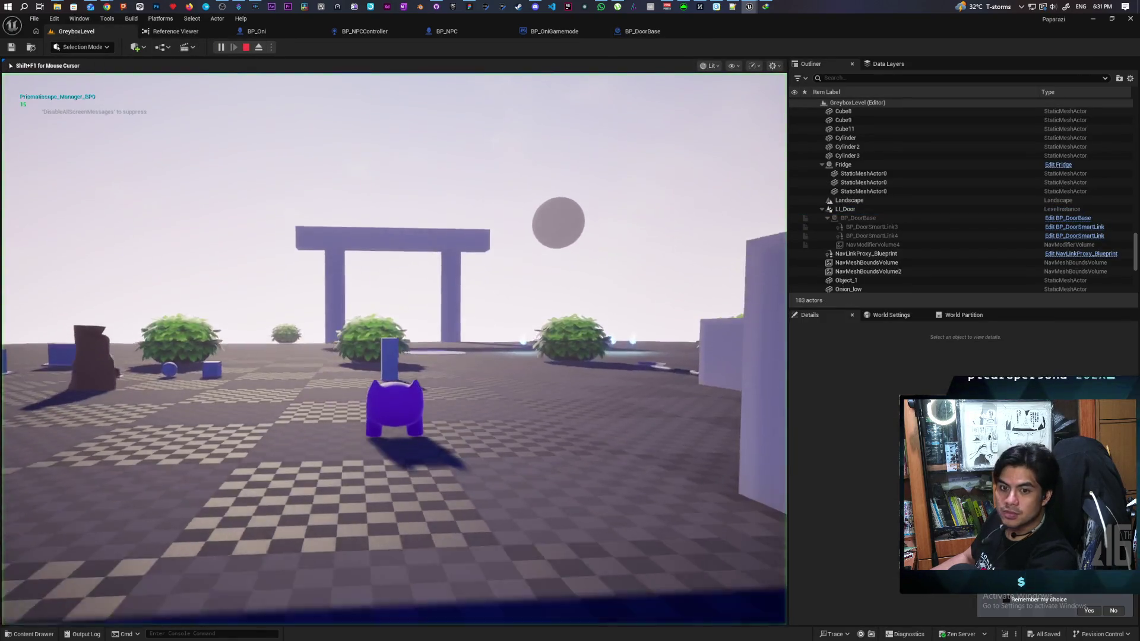
Step: Walk the purple character under the blue gate and across the field toward the building
key(w)
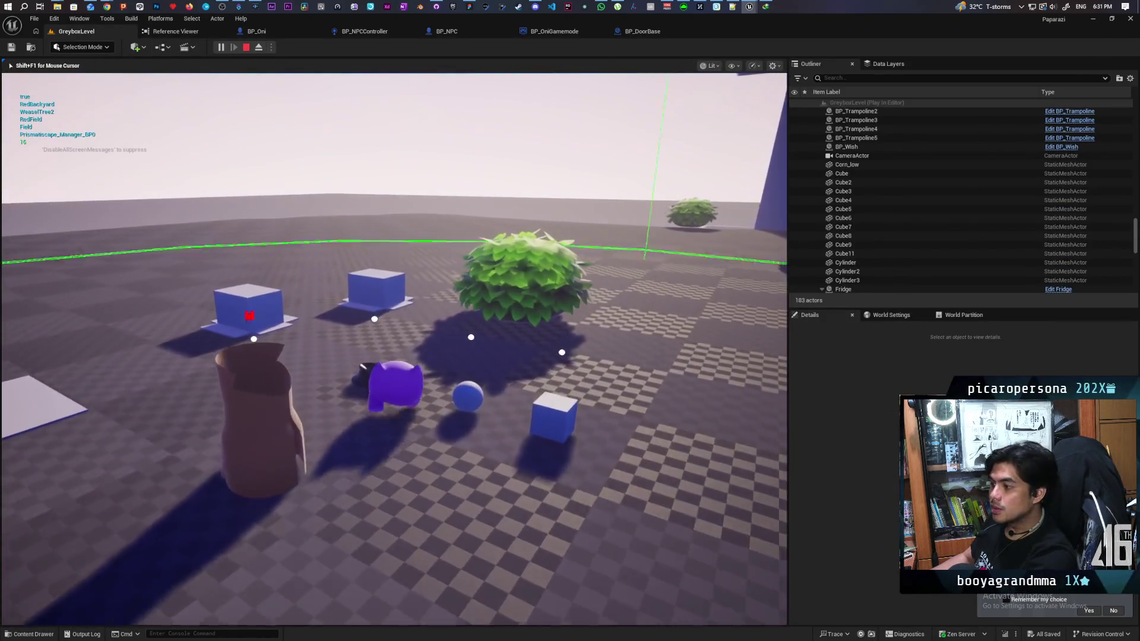
key(w)
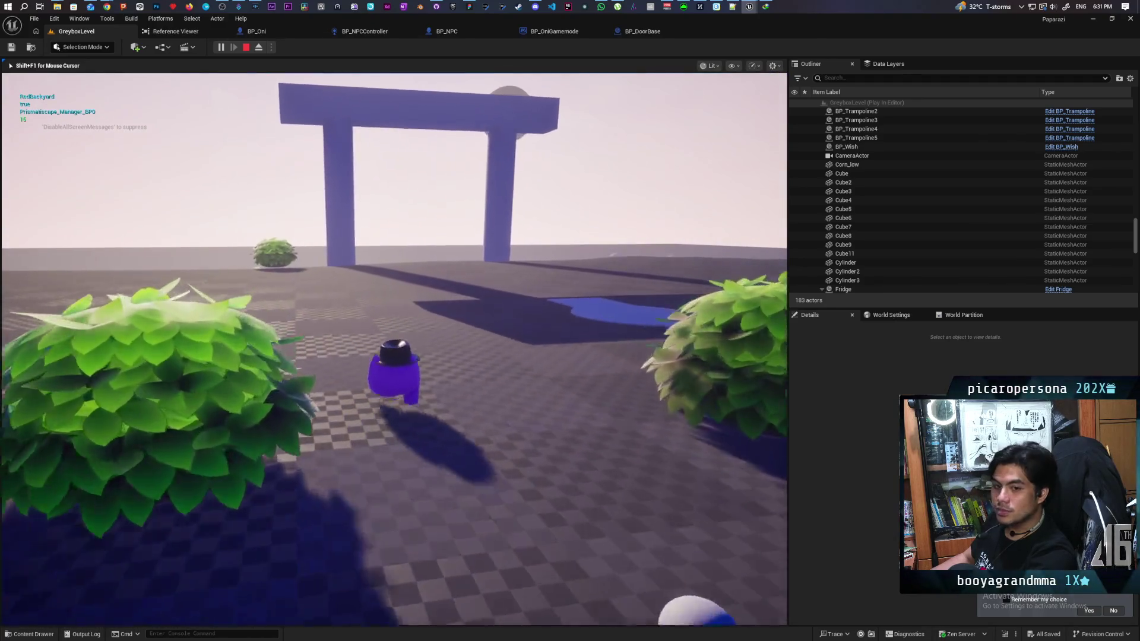
key(w)
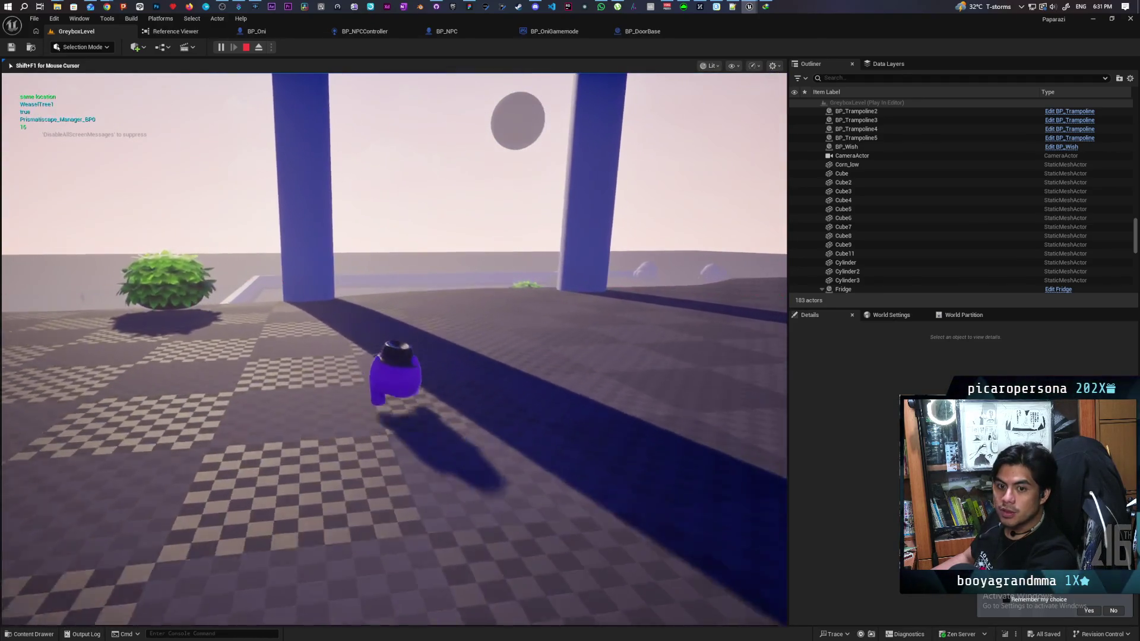
key(w)
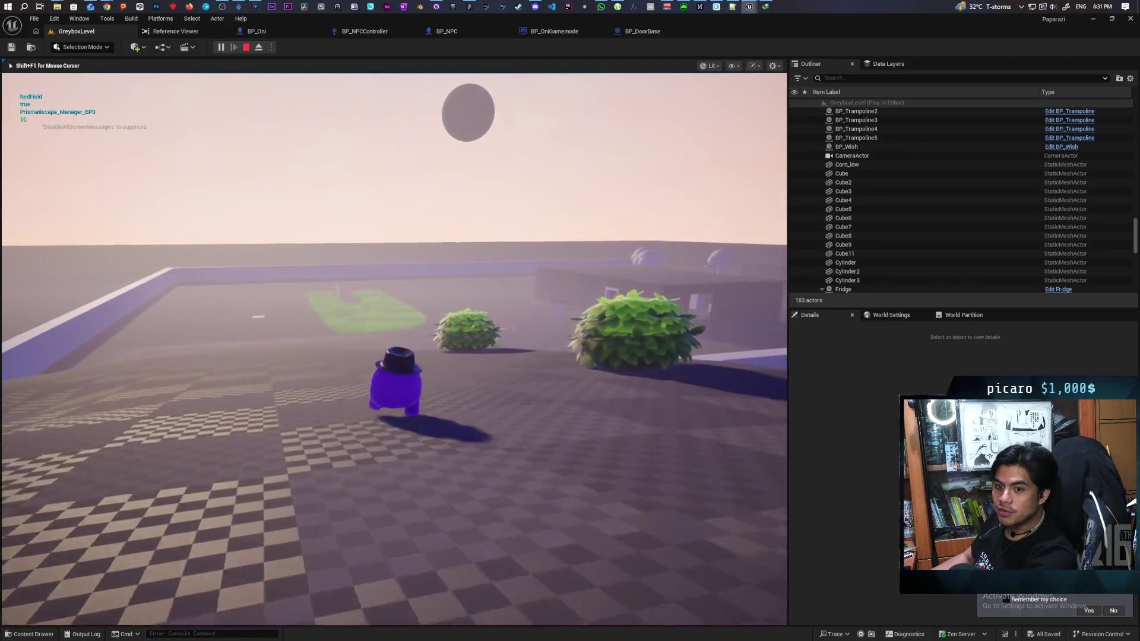
key(w)
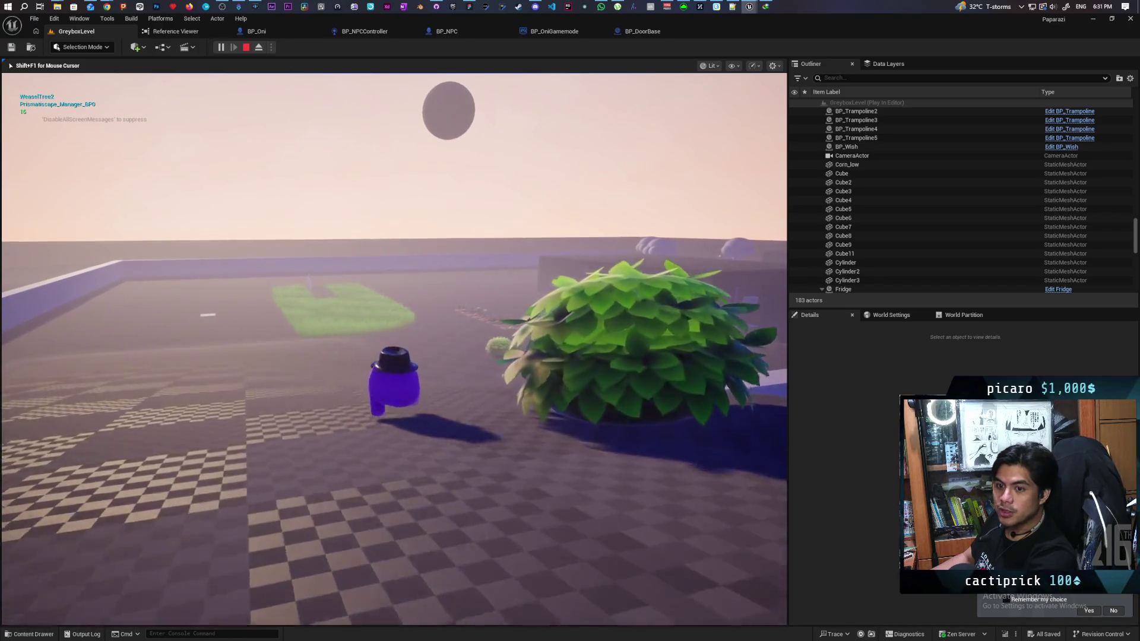
key(w)
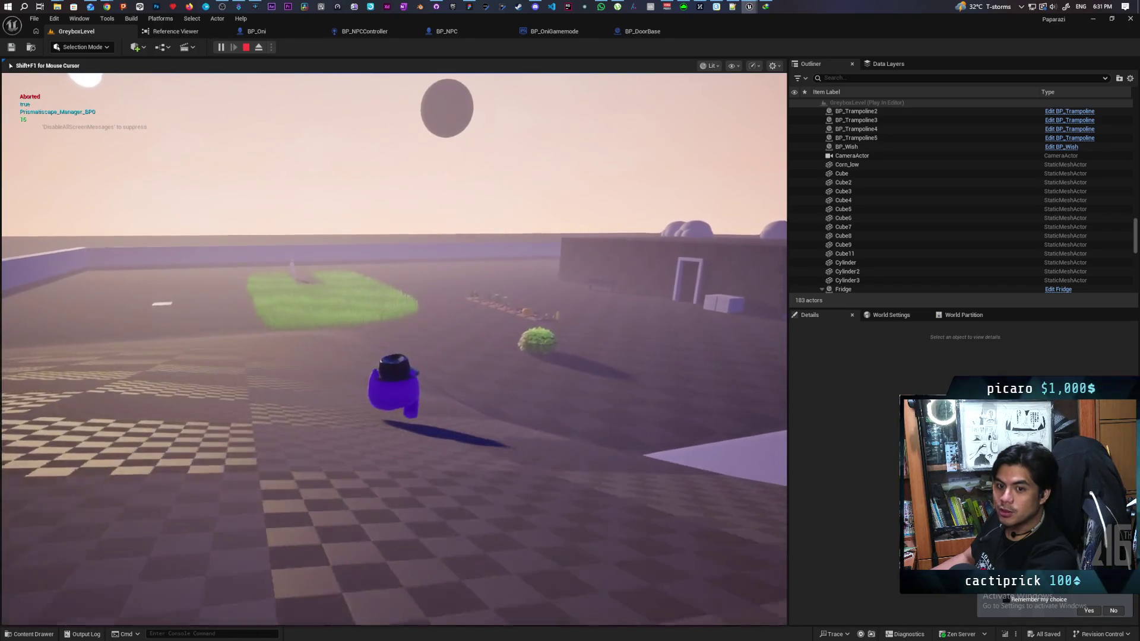
key(w)
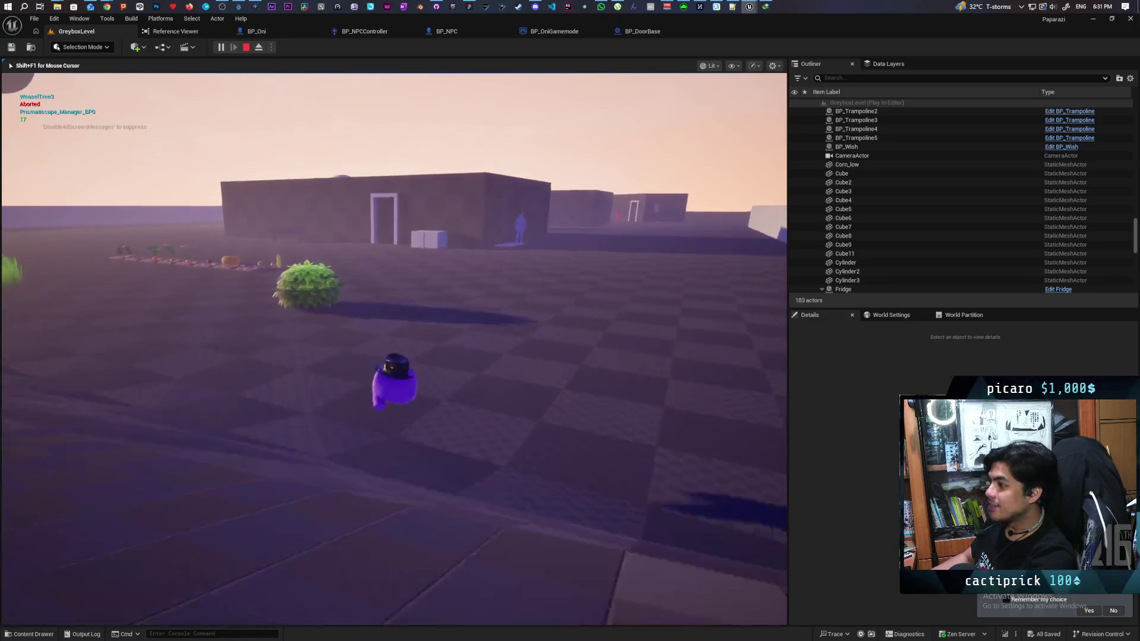
key(w)
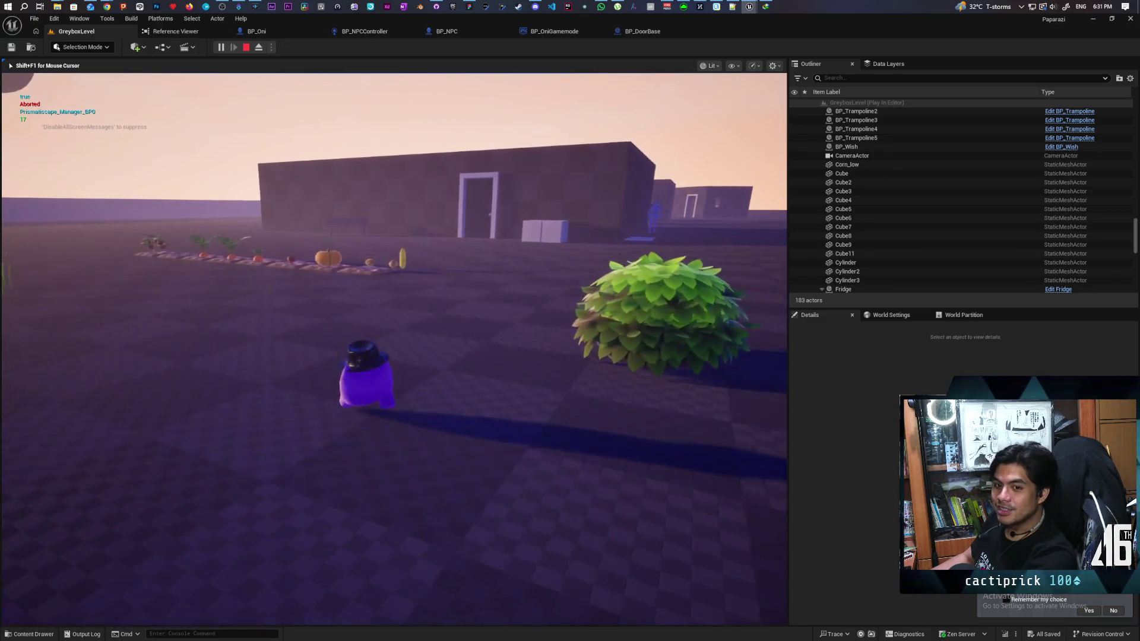
key(w)
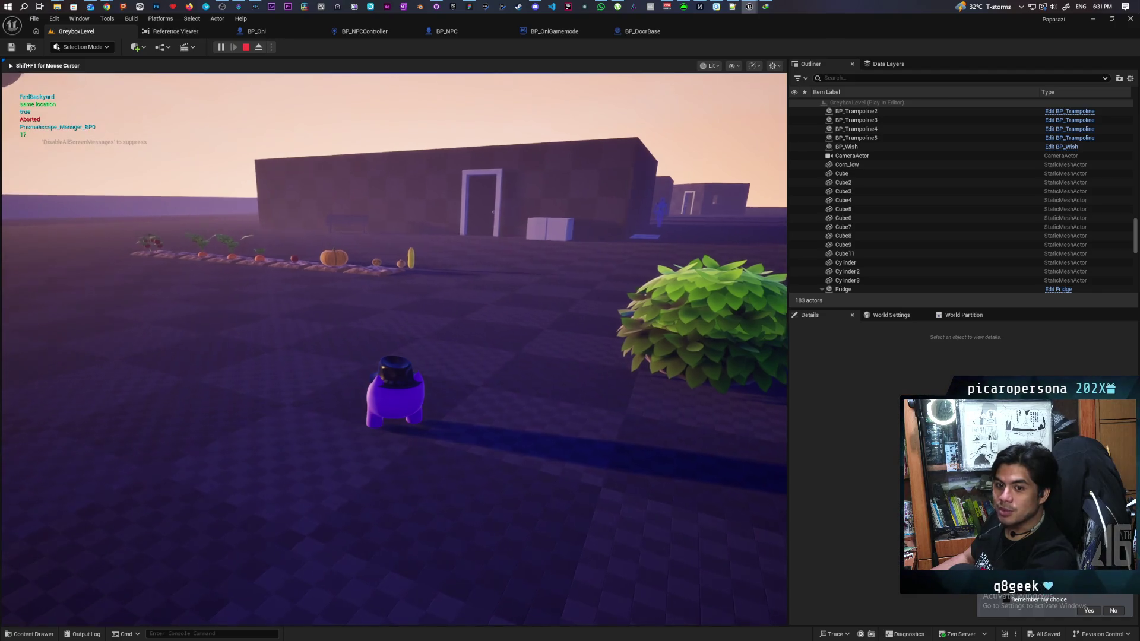
key(w)
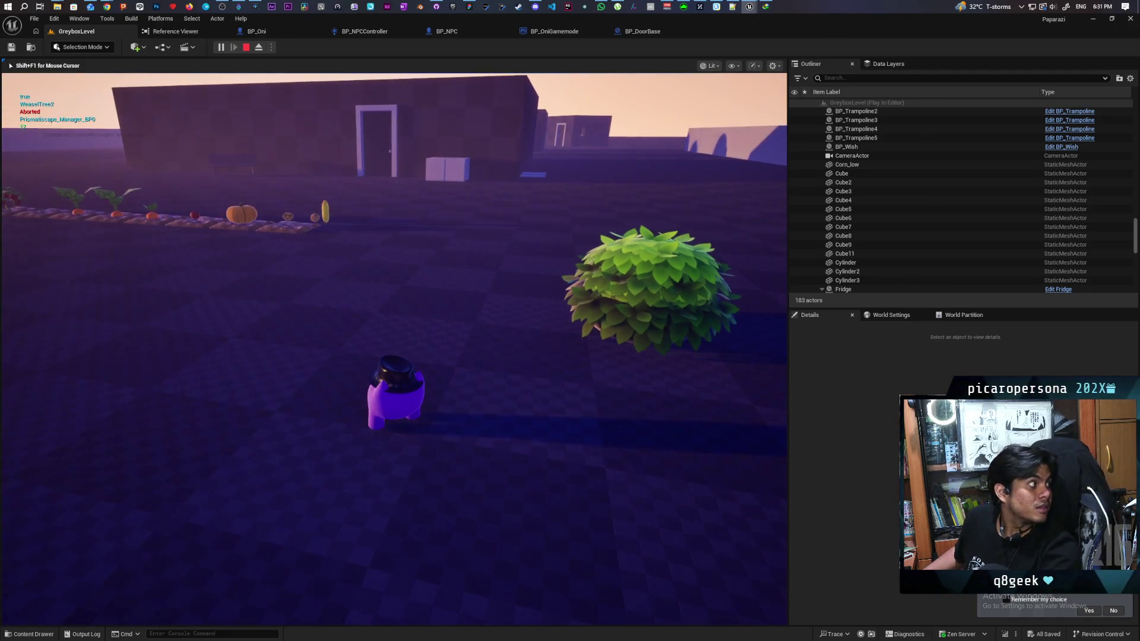
Step: Enter the house to the doorway and NPC, watch the NPC leave, then stop play
key(w)
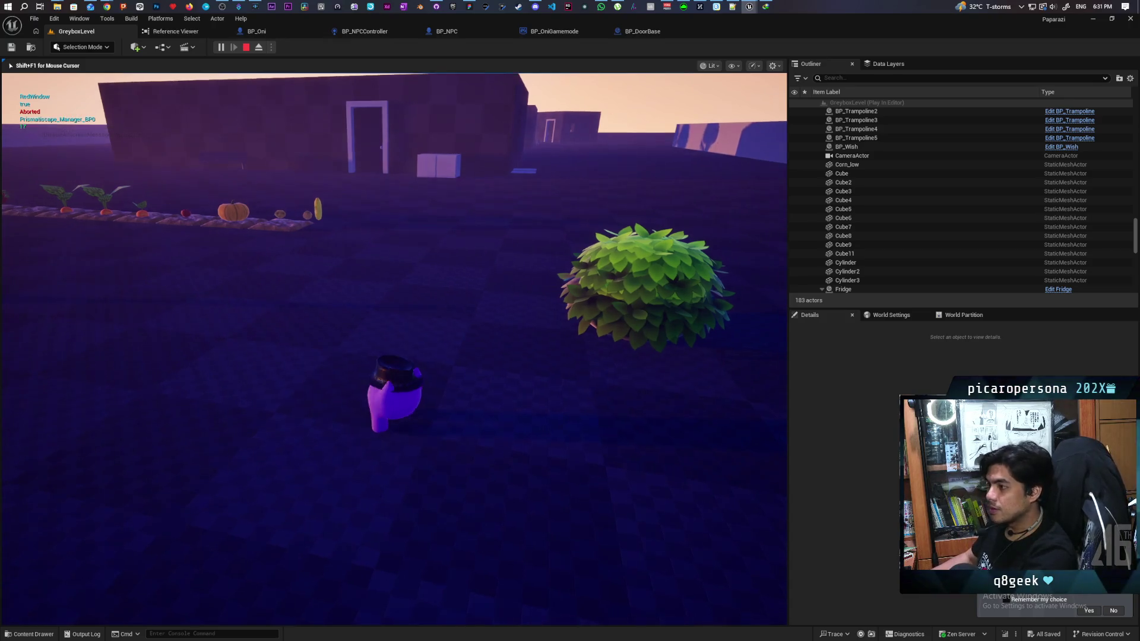
key(w)
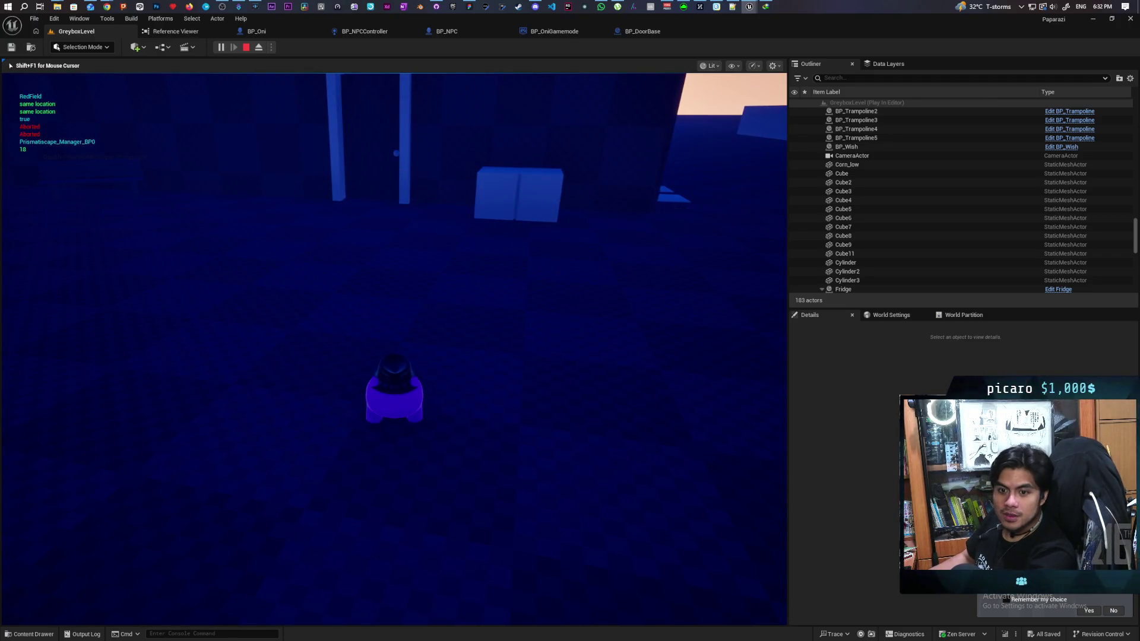
key(w)
key(w)
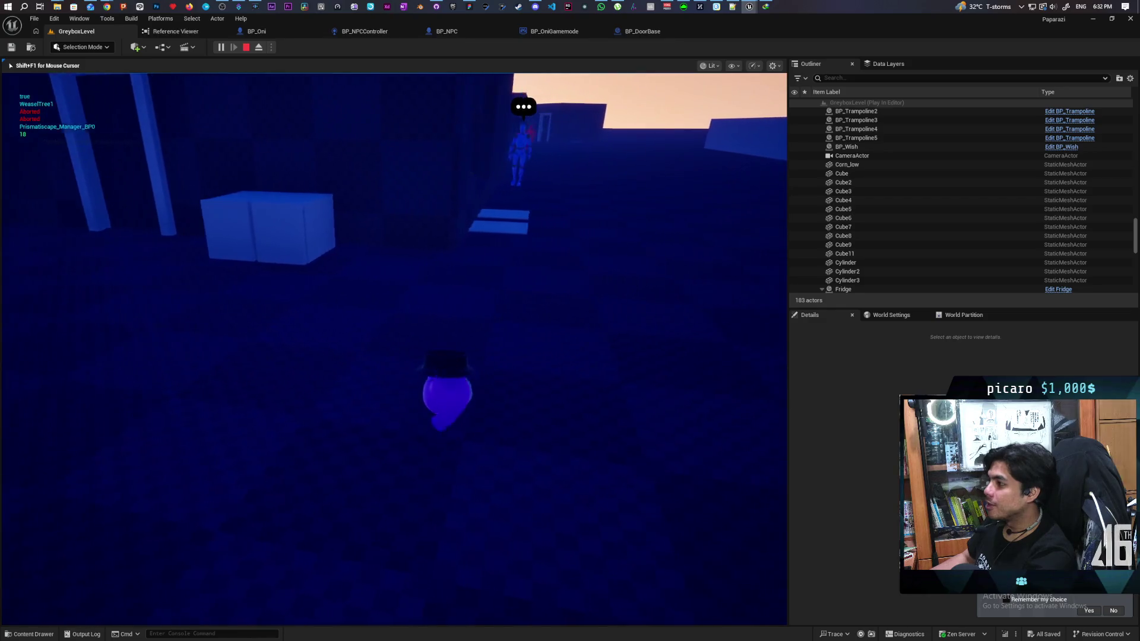
key(w)
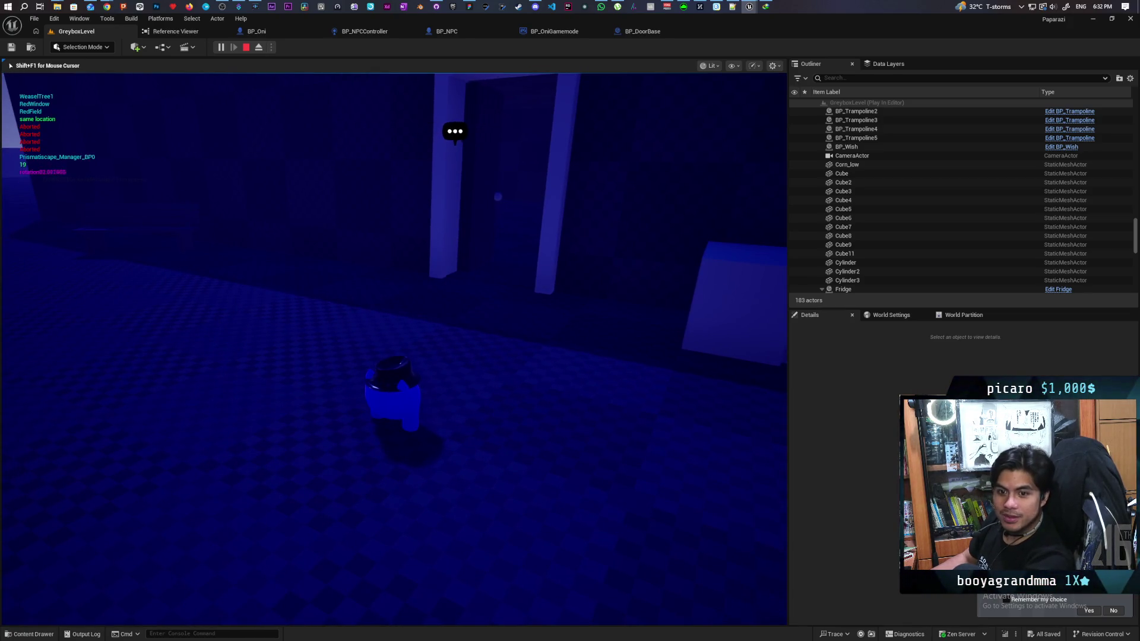
key(Escape)
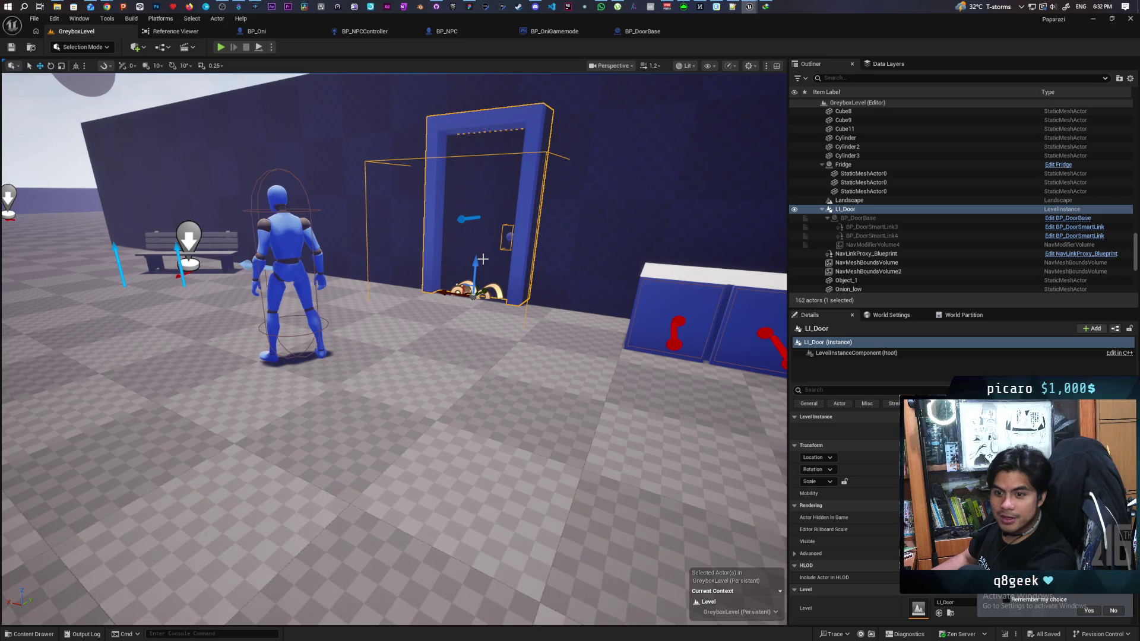
Step: Orbit a high view around the door by the fridge and show the Content/Aug/Maps folder
scroll(451, 229, down, 10)
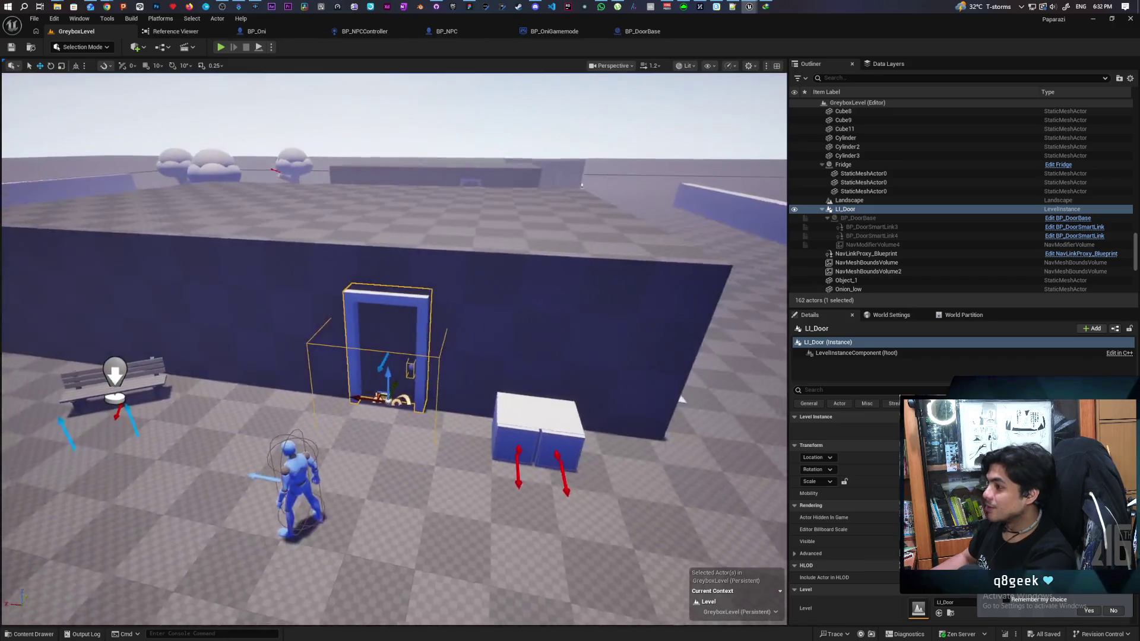
drag(135, 102, 135, 103)
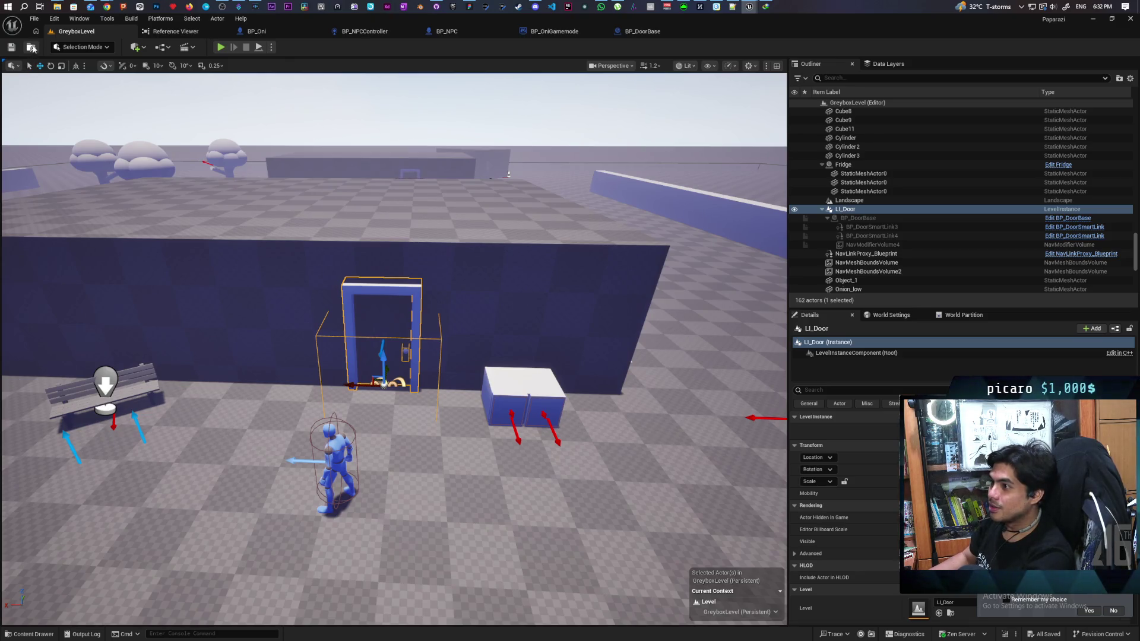
click(32, 48)
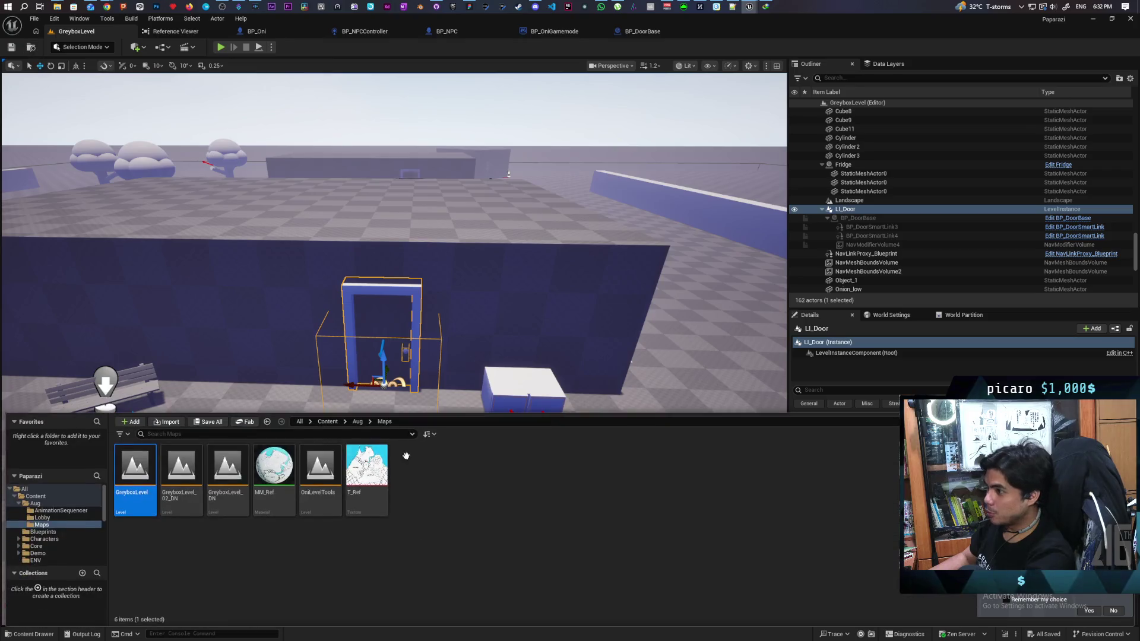
Step: Open OniLevelTools, shrink the Player Ruler's height then raise it taller, and frame it
double_click(320, 469)
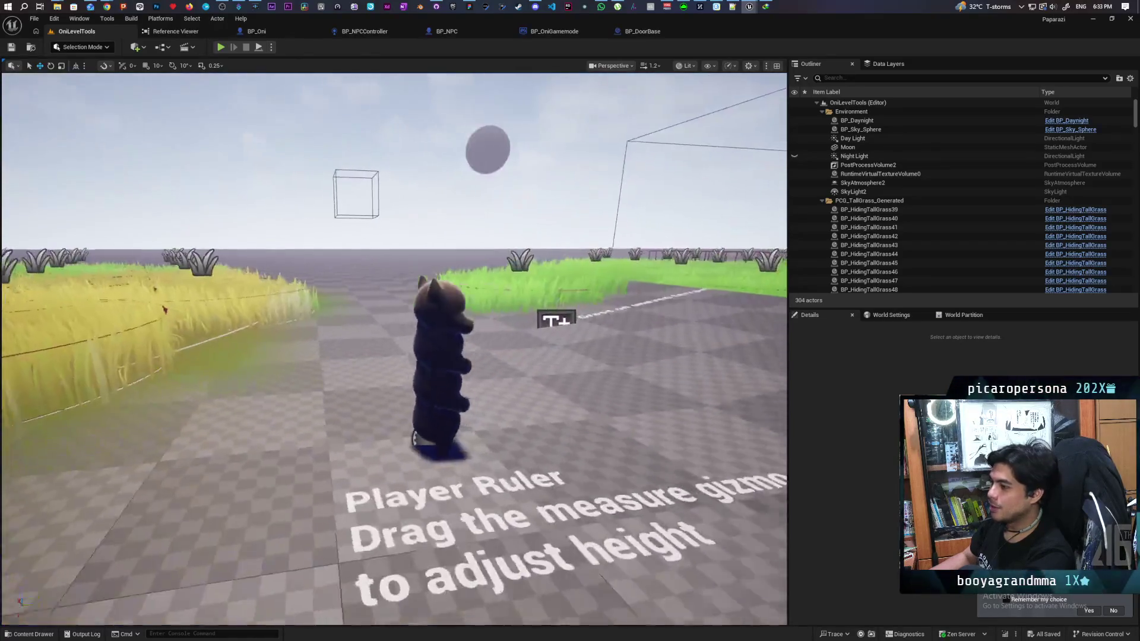
click(346, 297)
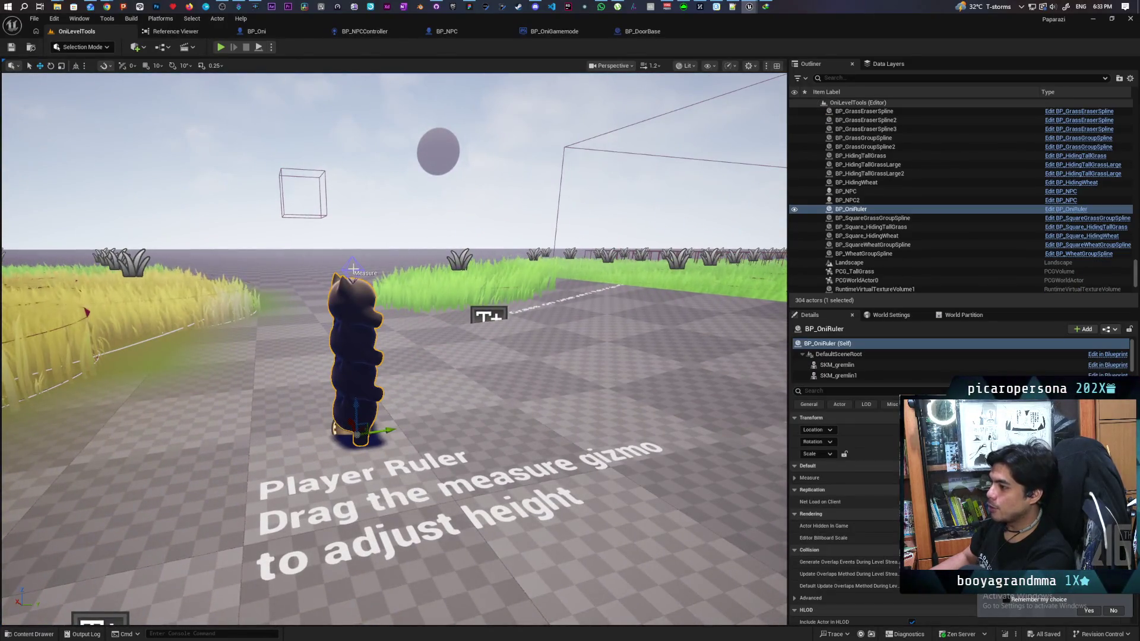
mouse_move(353, 269)
mouse_down()
mouse_move(352, 249)
mouse_move(352, 371)
mouse_up()
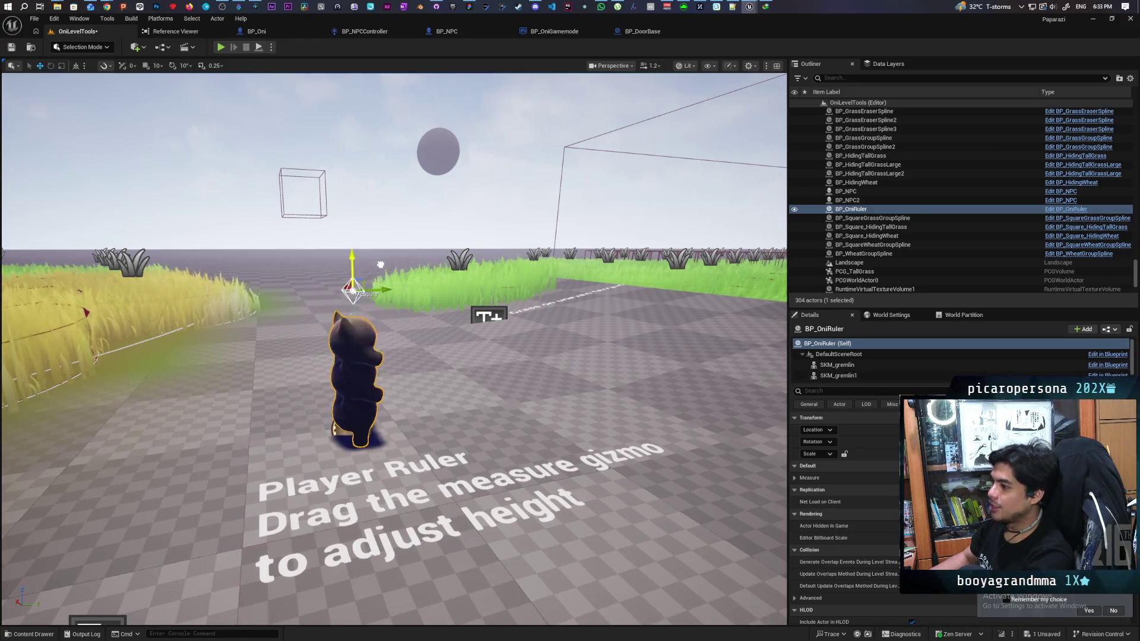
mouse_move(381, 265)
mouse_down()
mouse_move(358, 279)
mouse_move(359, 378)
mouse_up()
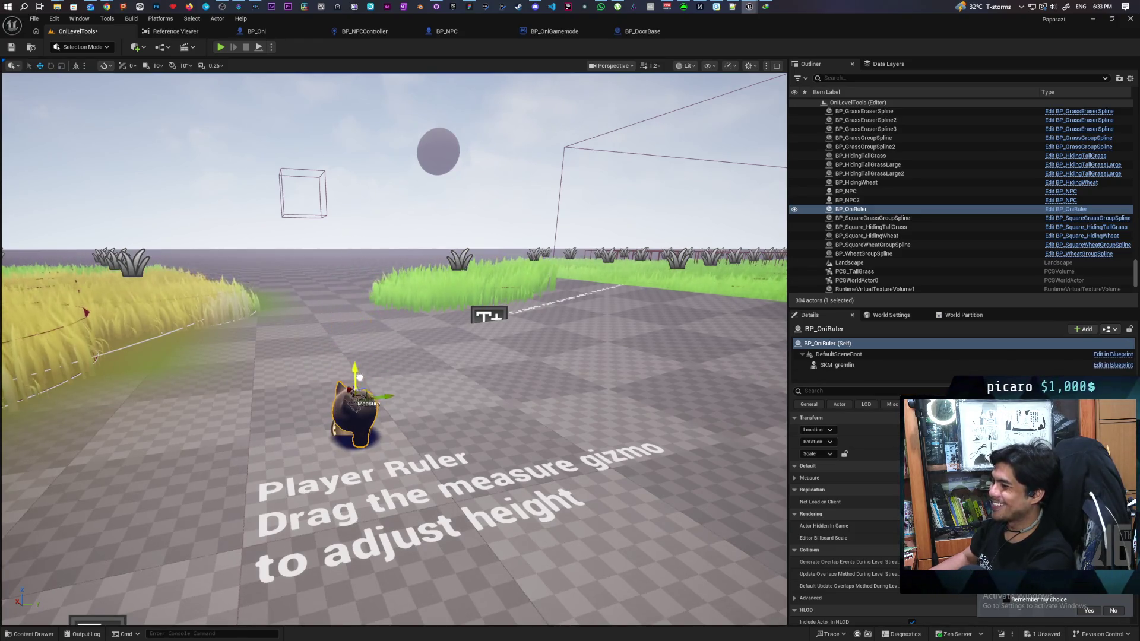
mouse_move(363, 284)
mouse_down()
mouse_move(368, 178)
mouse_move(392, 160)
mouse_move(374, 237)
mouse_move(312, 259)
mouse_move(456, 312)
mouse_up()
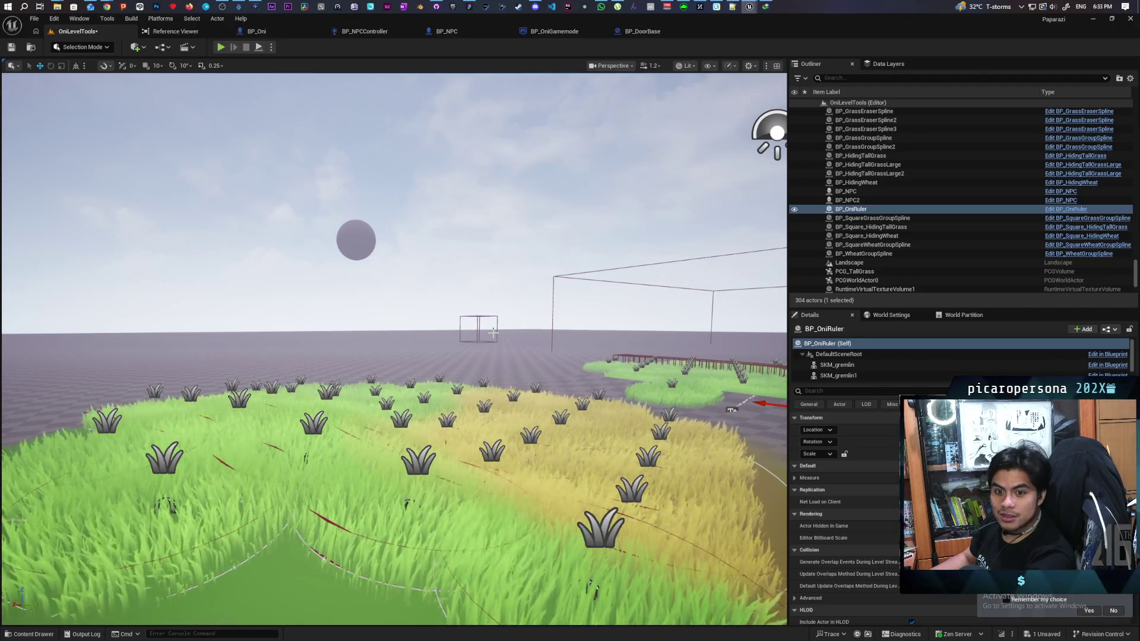
key(f)
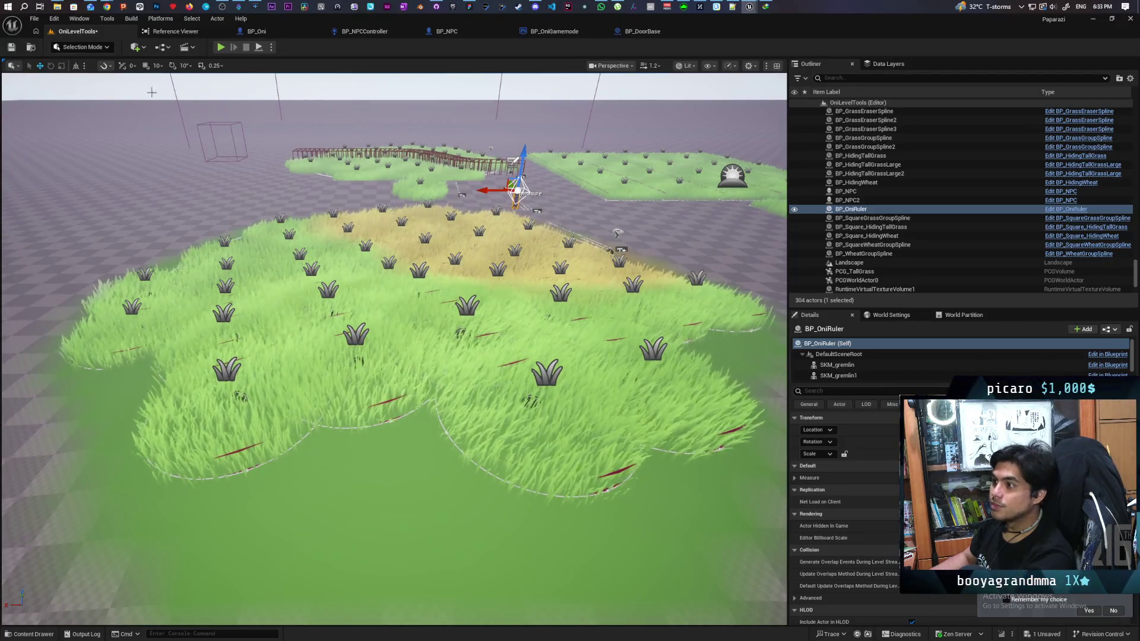
mouse_move(107, 9)
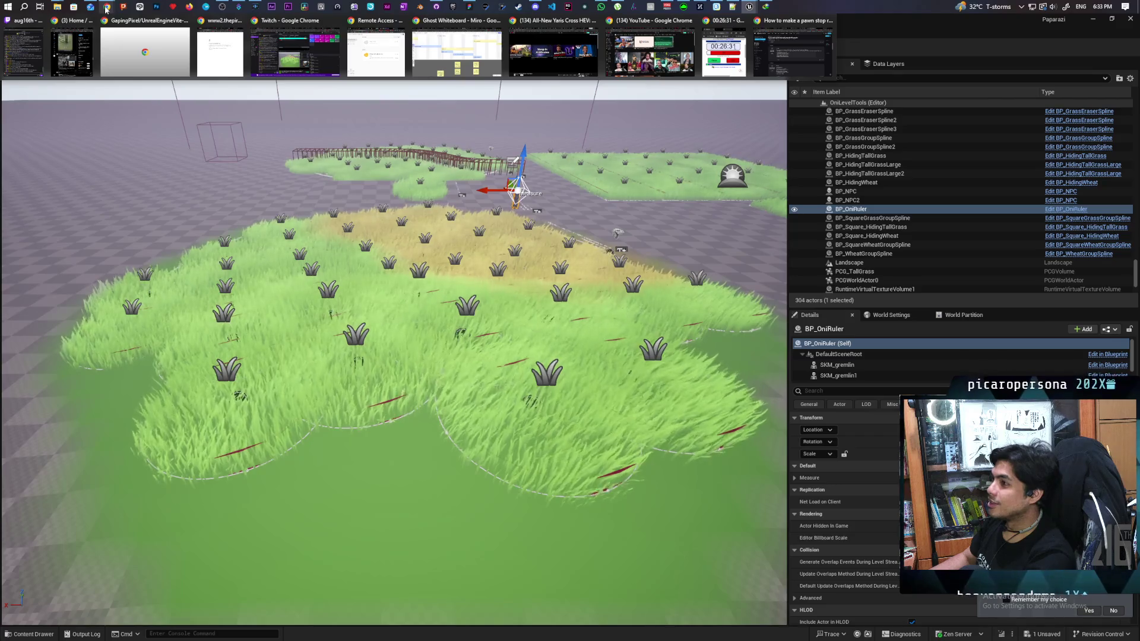
click(294, 51)
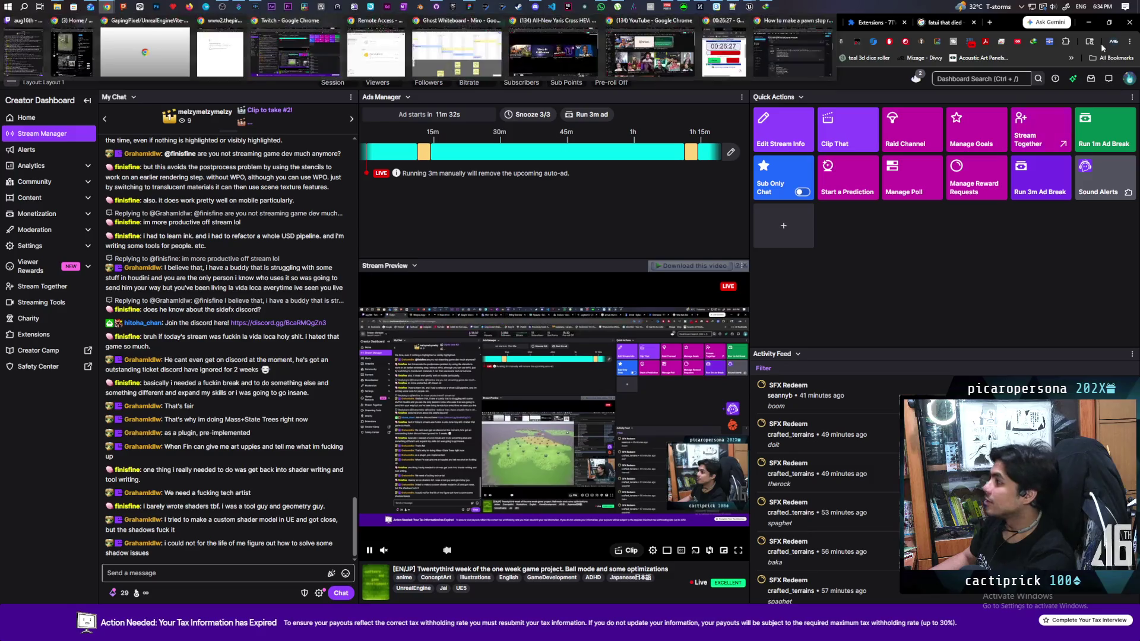
click(524, 59)
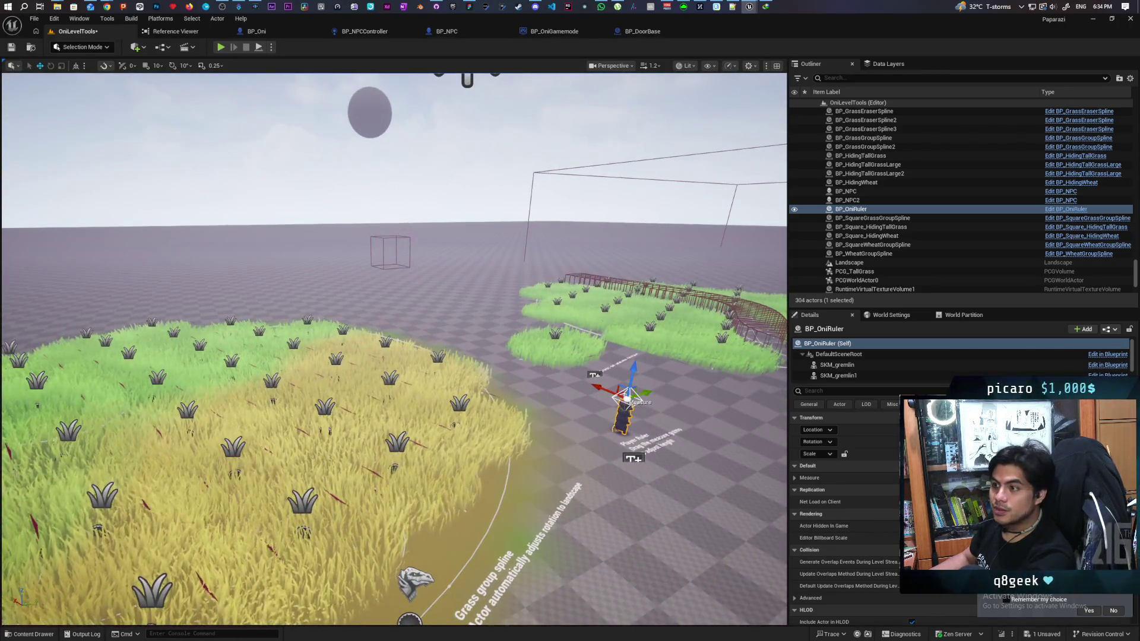
Step: Load GreyboxLevel from the maps drawer choosing Don't Save, then select the LI_Door instance
key(ctrl+space)
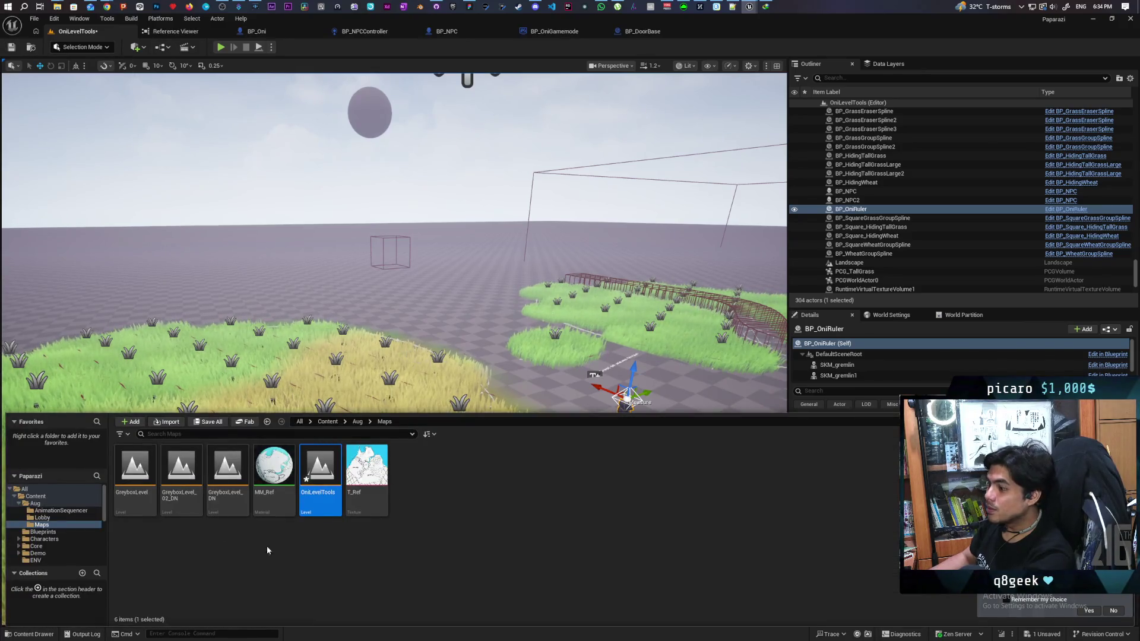
double_click(136, 484)
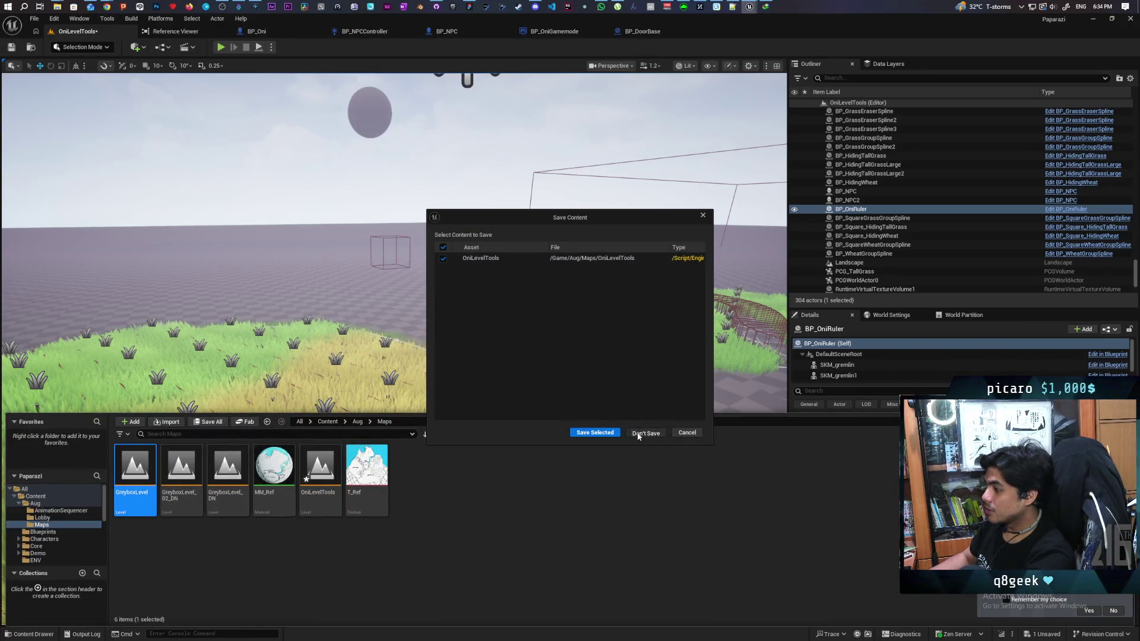
click(639, 435)
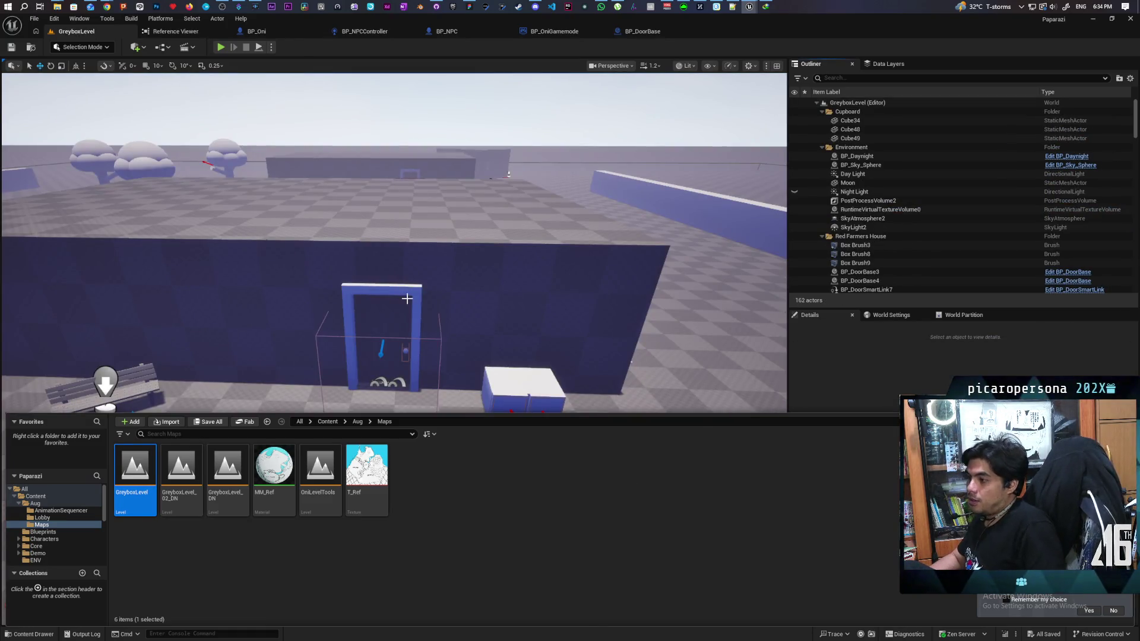
click(407, 299)
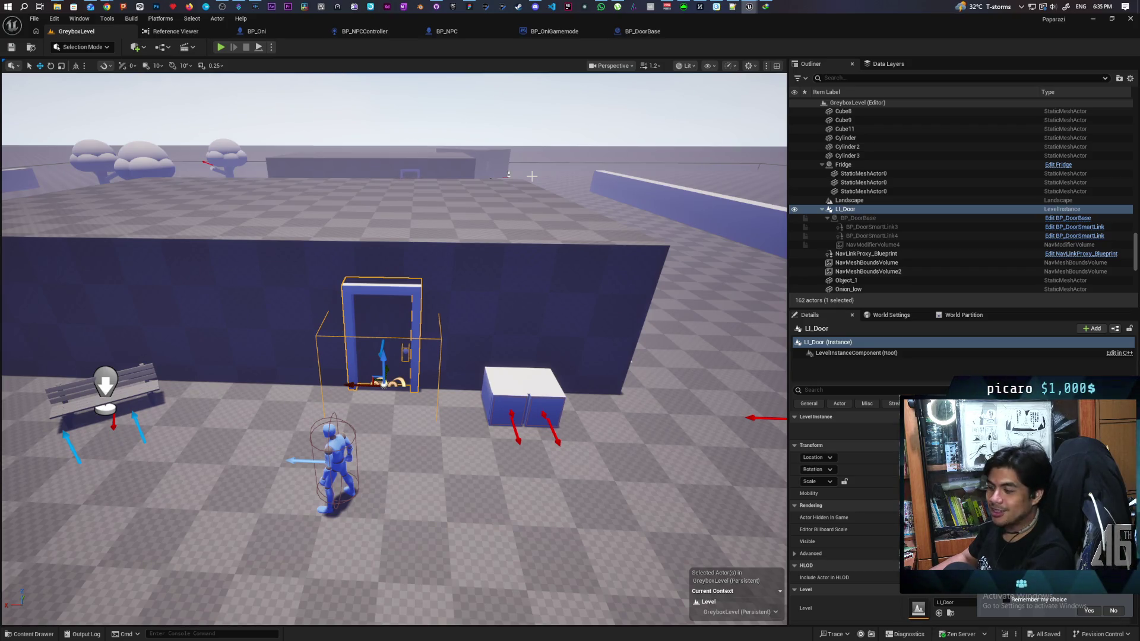
Step: Fly the camera in and out around the blue door frame, then select BP_DoorBase3
mouse_move(492, 207)
mouse_down()
mouse_move(647, 202)
mouse_move(570, 221)
mouse_up()
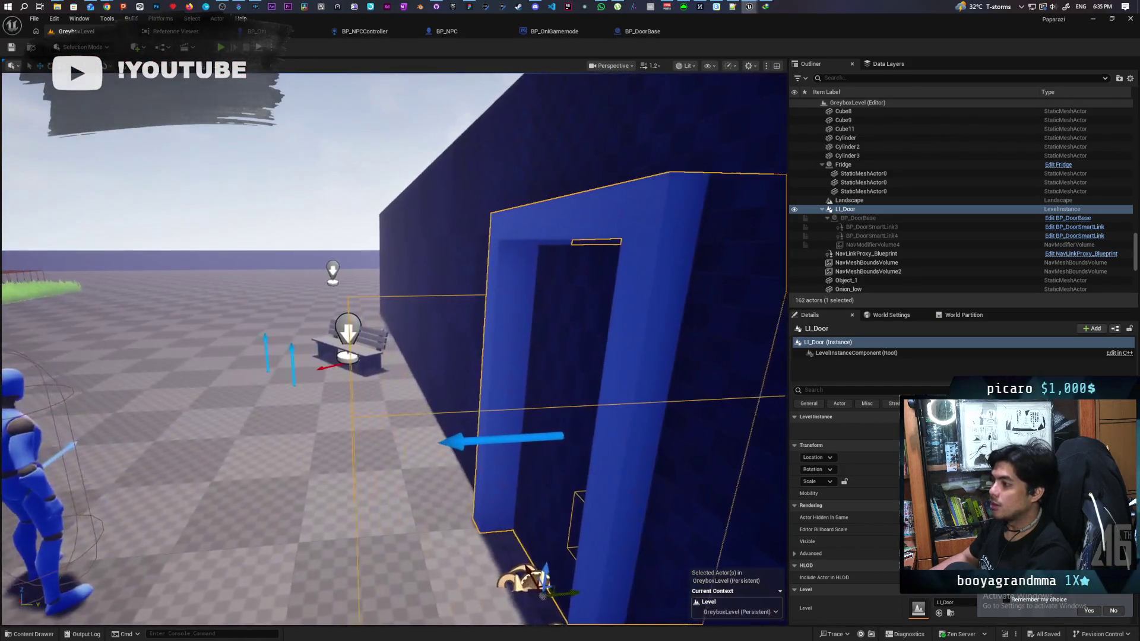
key(w)
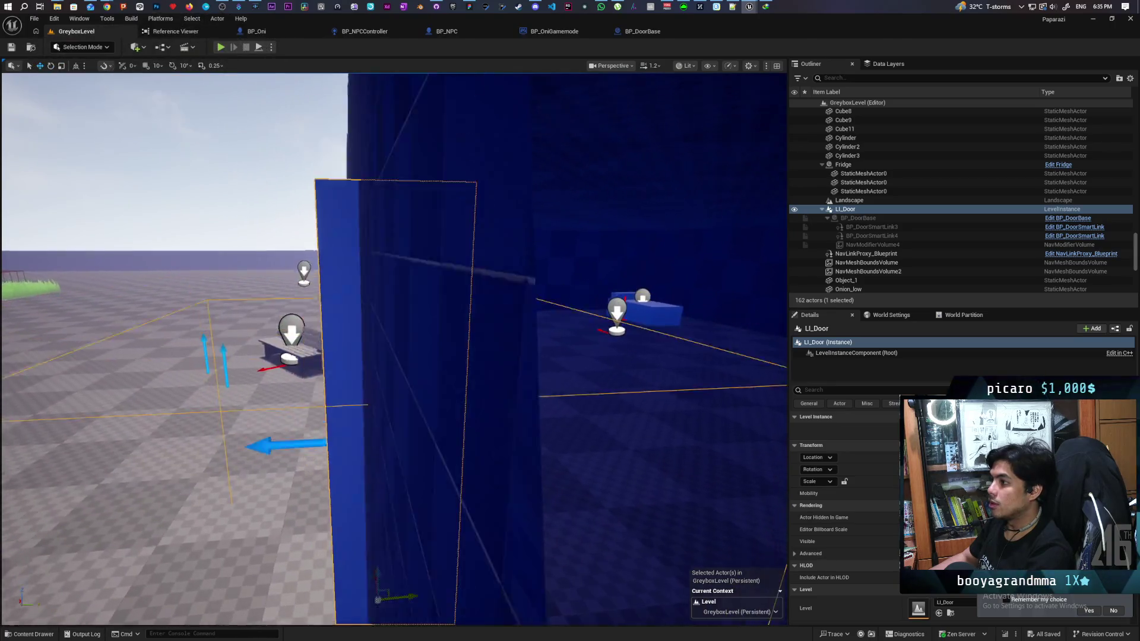
key(s)
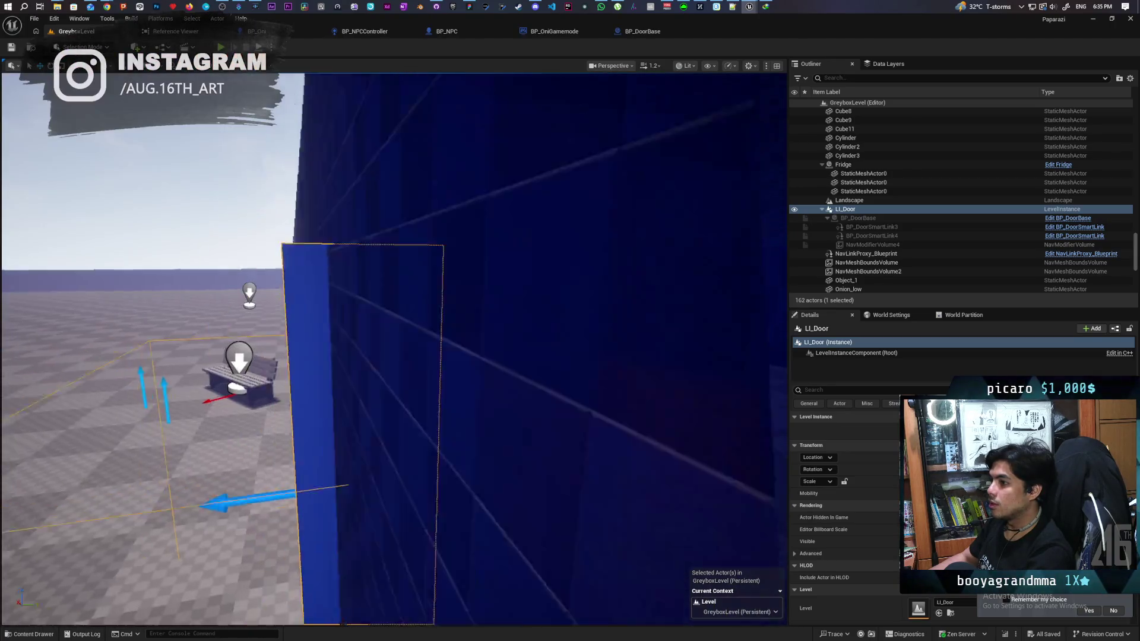
key(w)
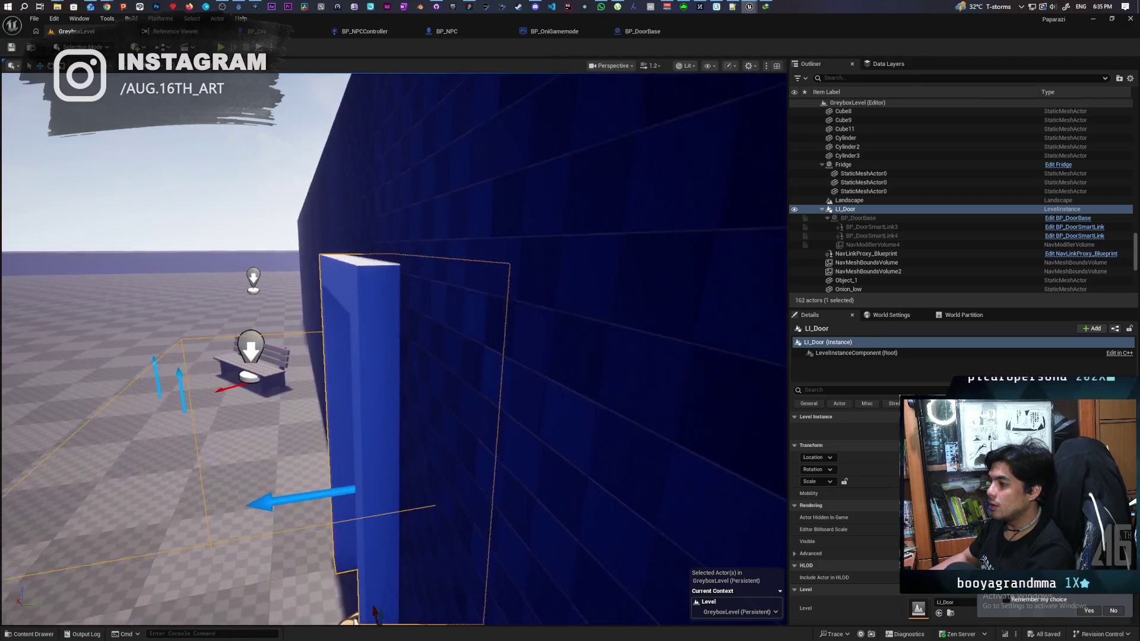
key(s)
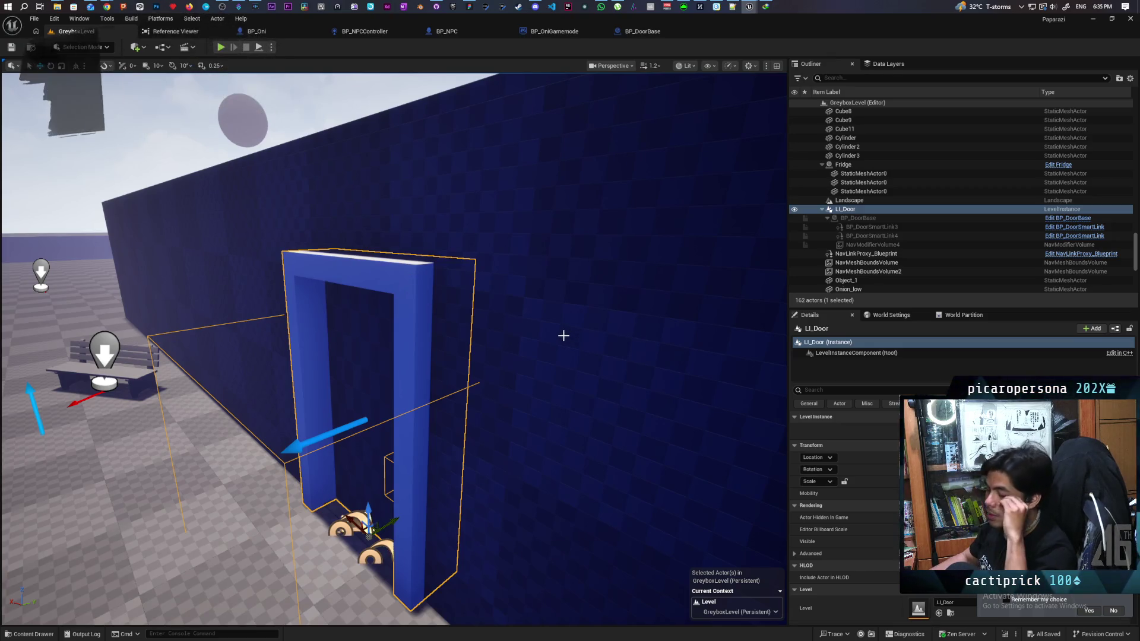
key(s)
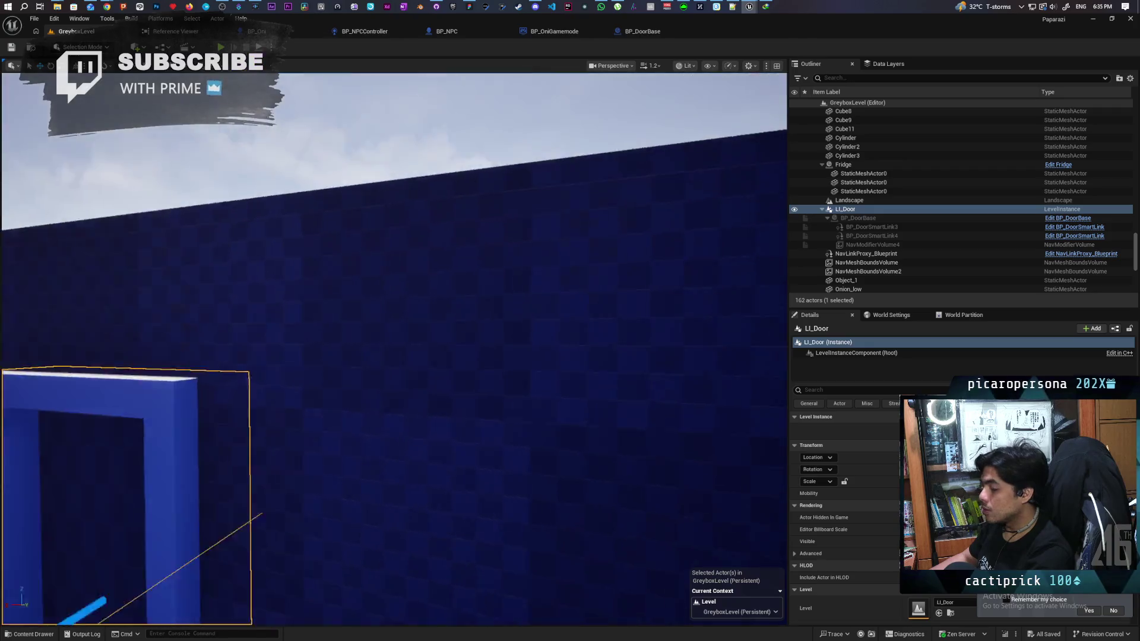
key(f)
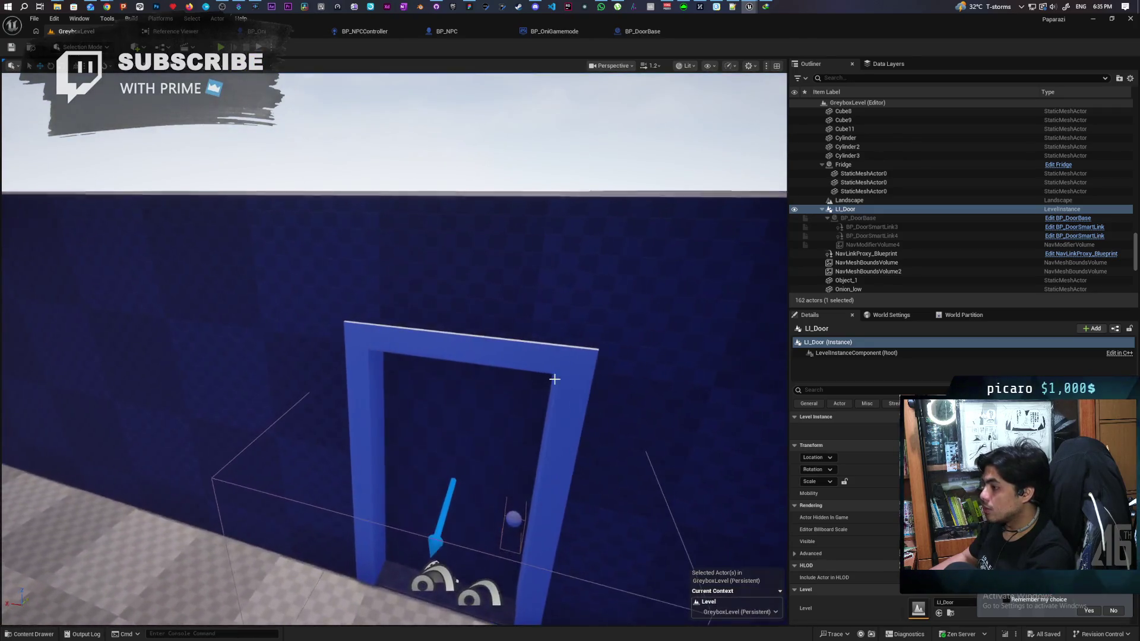
click(552, 377)
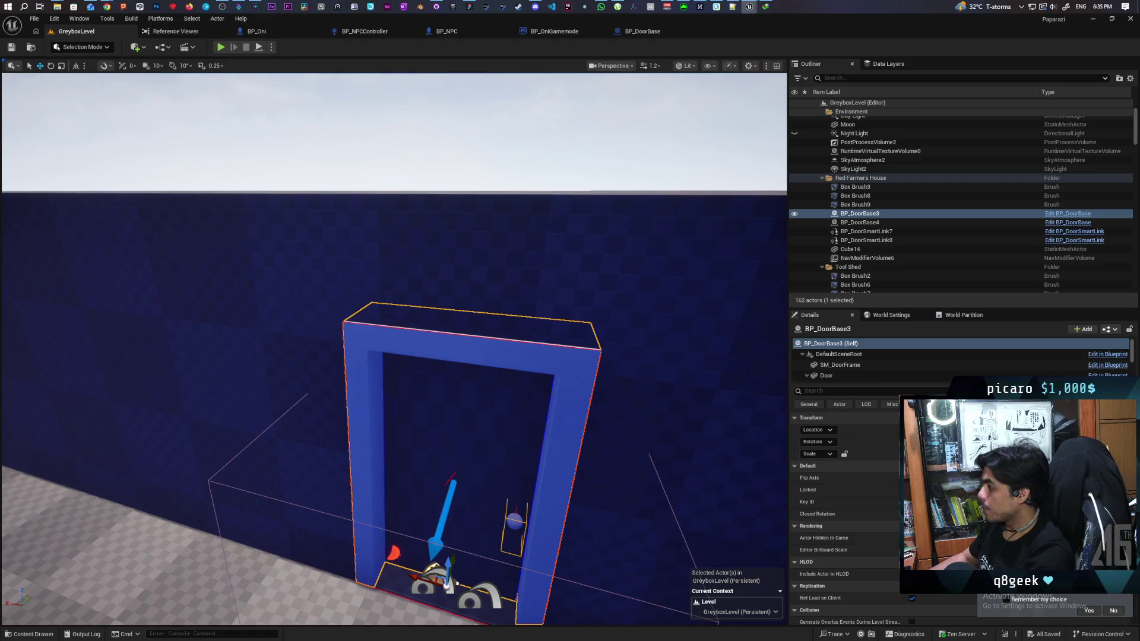
click(841, 365)
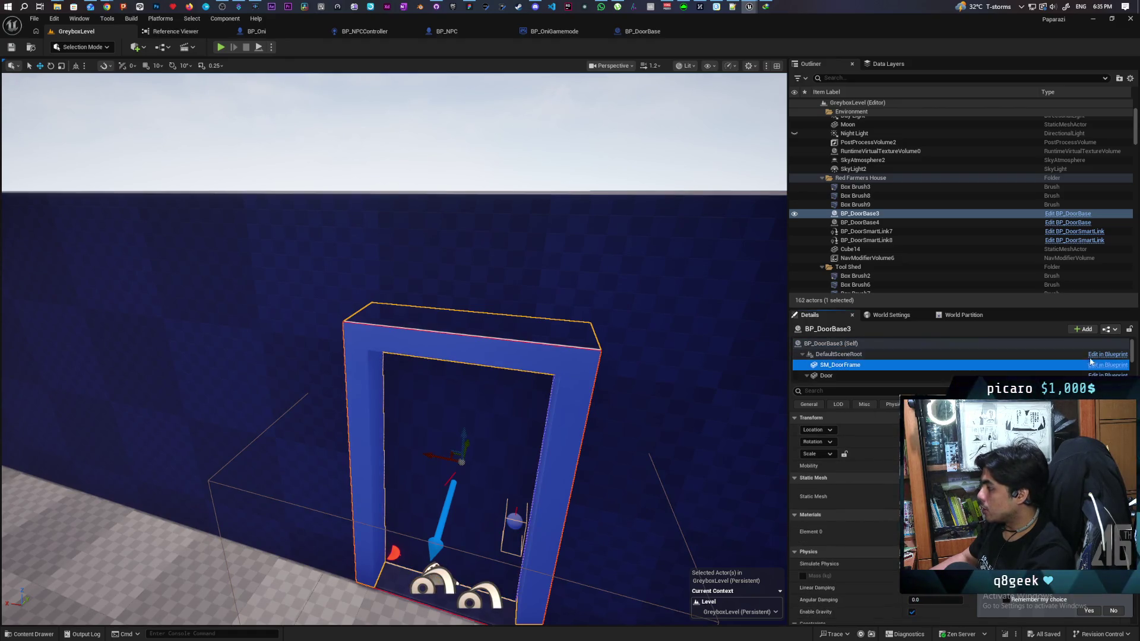
click(1055, 215)
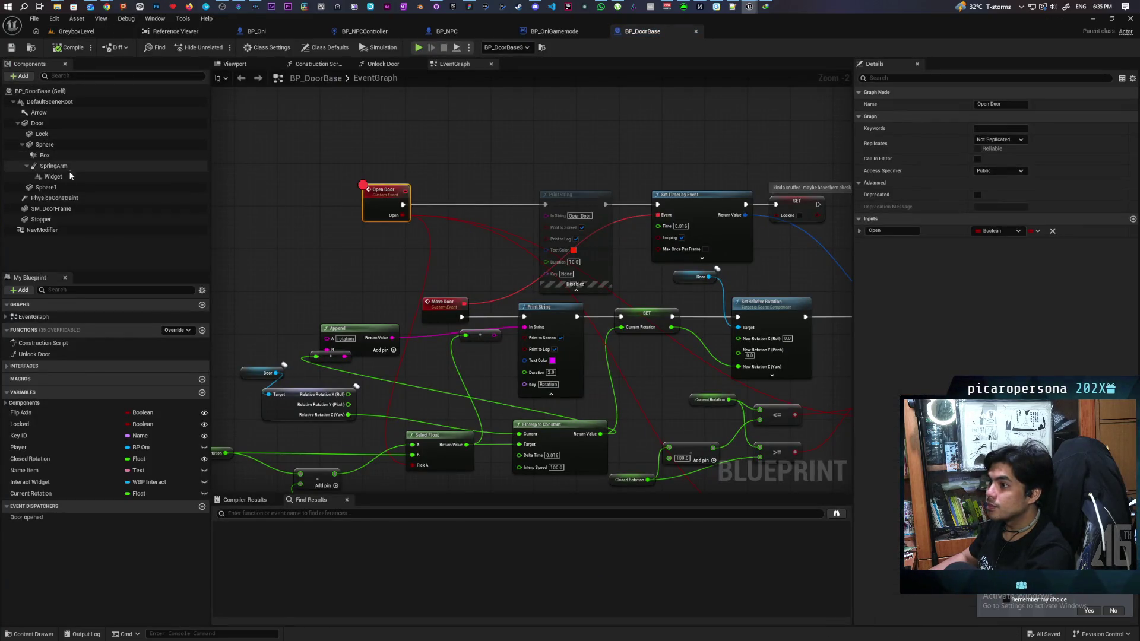
click(75, 209)
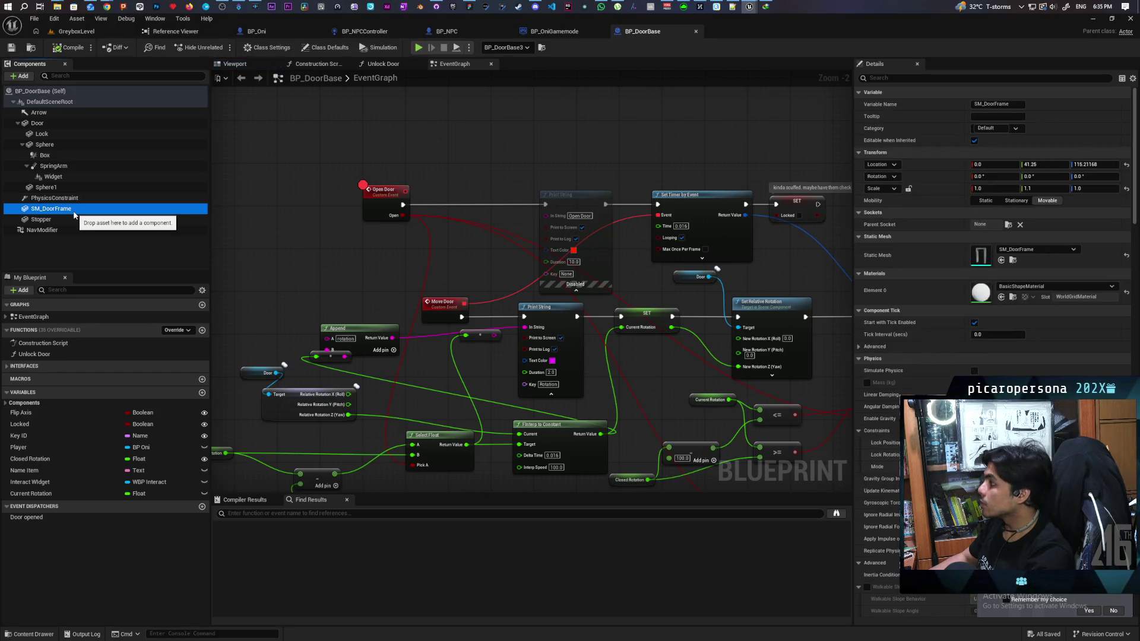
click(89, 32)
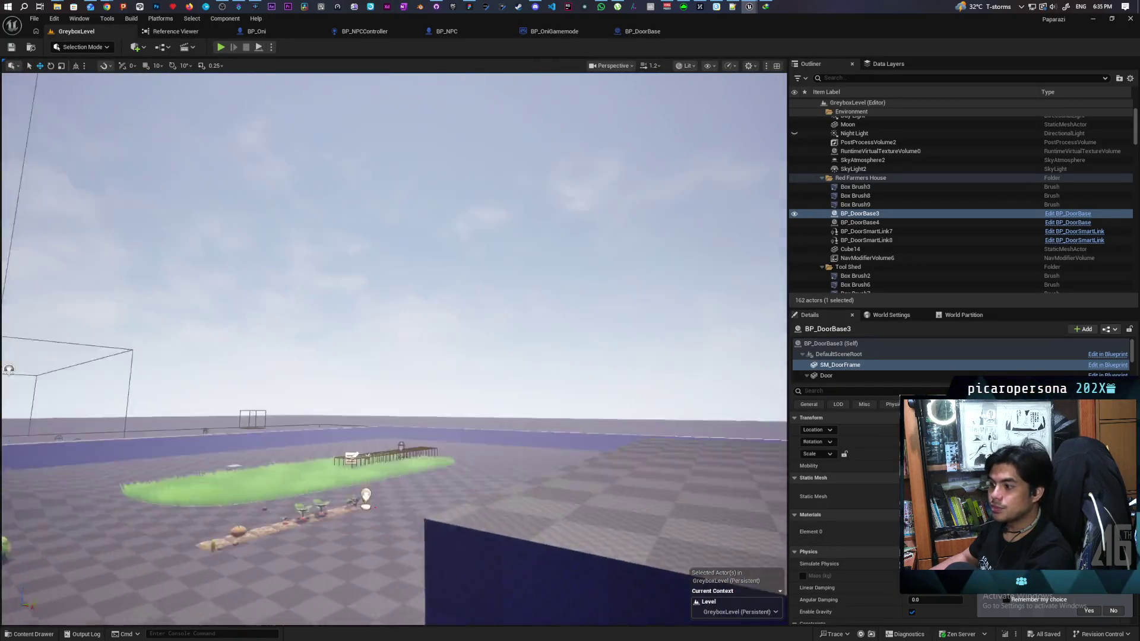
Step: Select LI_Door, focus the view on it, and start a GreyboxLevel play session
scroll(318, 244, up, 4)
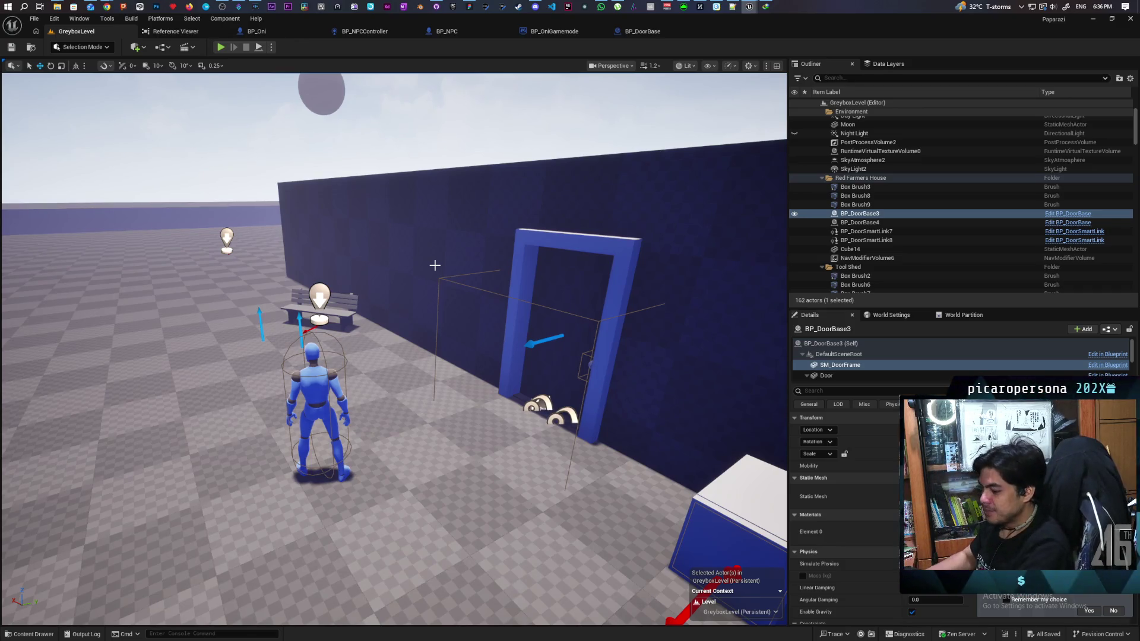
click(527, 254)
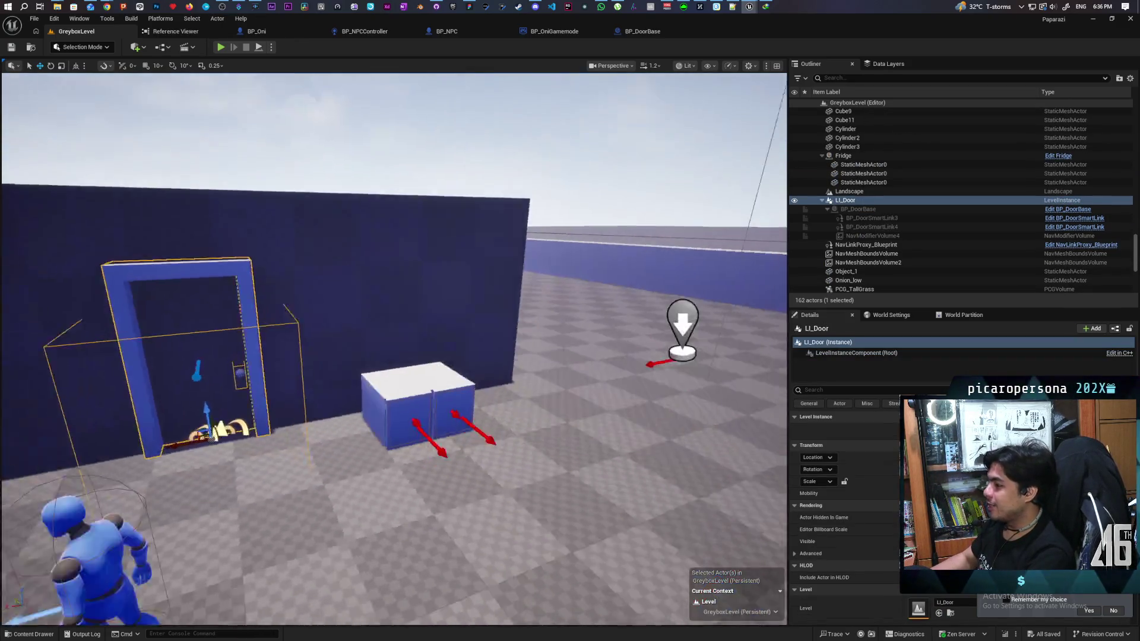
key(f)
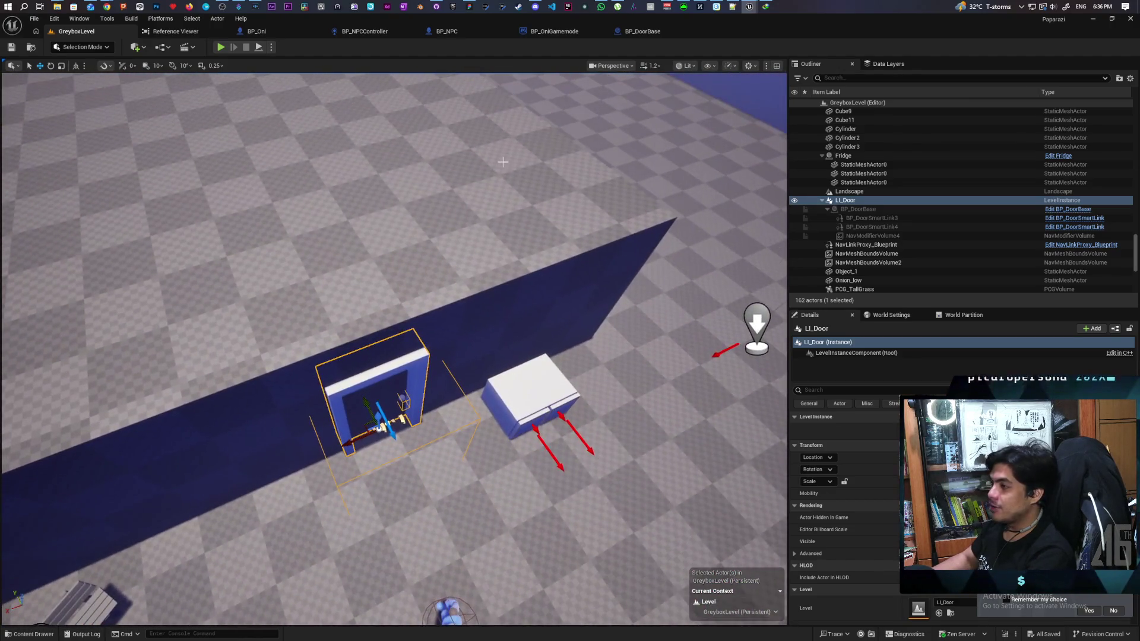
click(220, 47)
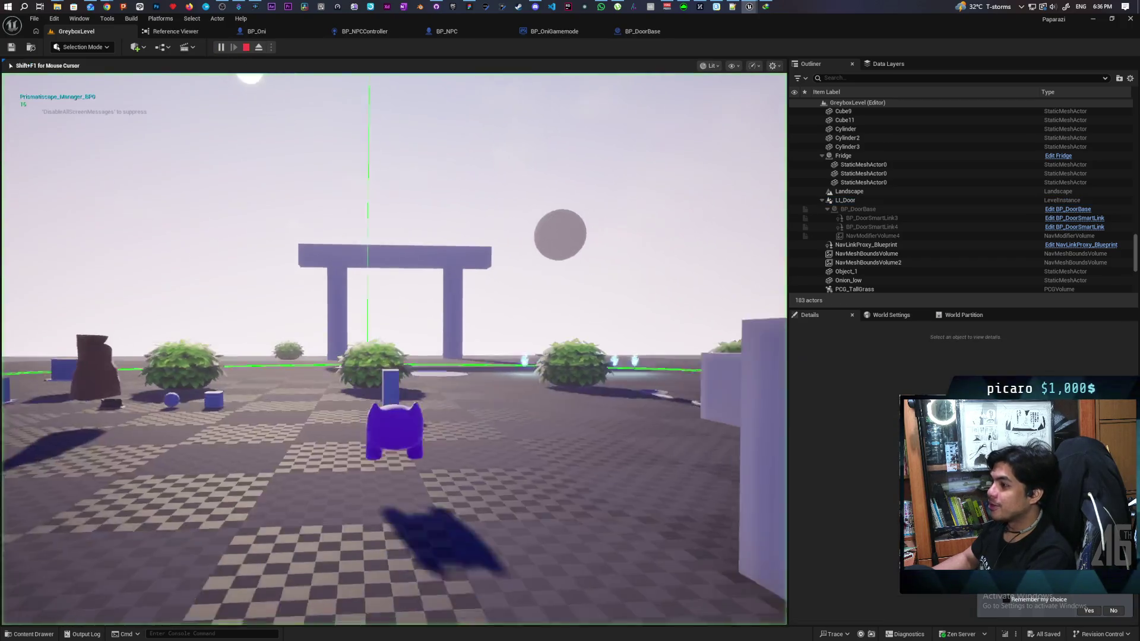
Step: Walk the character through the blue archway and up the ramp to the red NPC by the doorway
key(w)
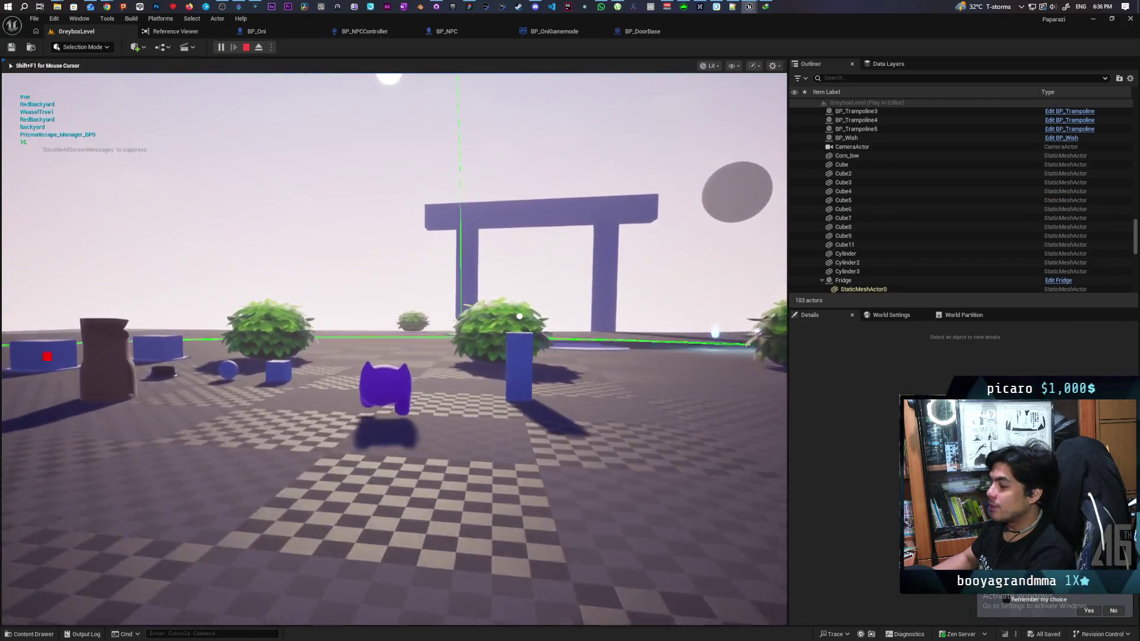
key(w)
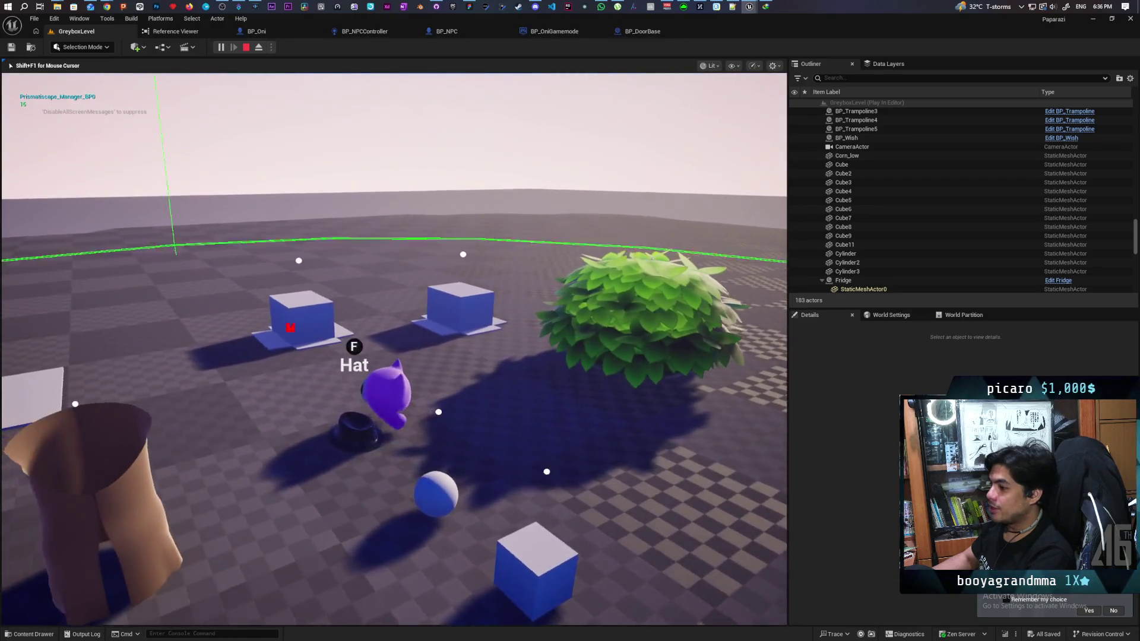
key(w)
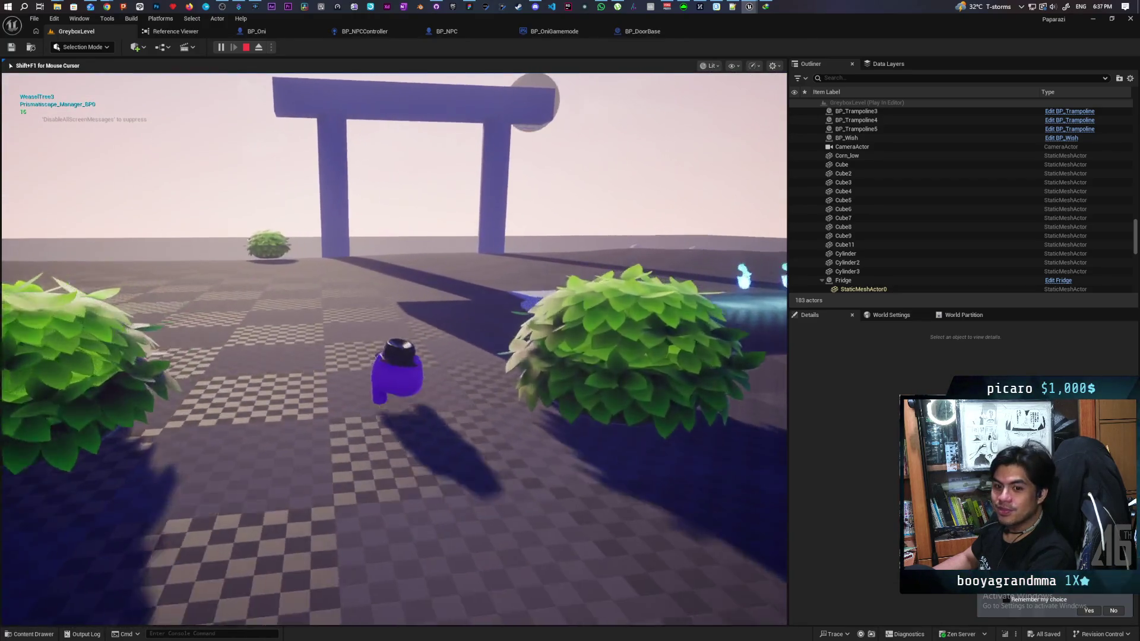
key(w)
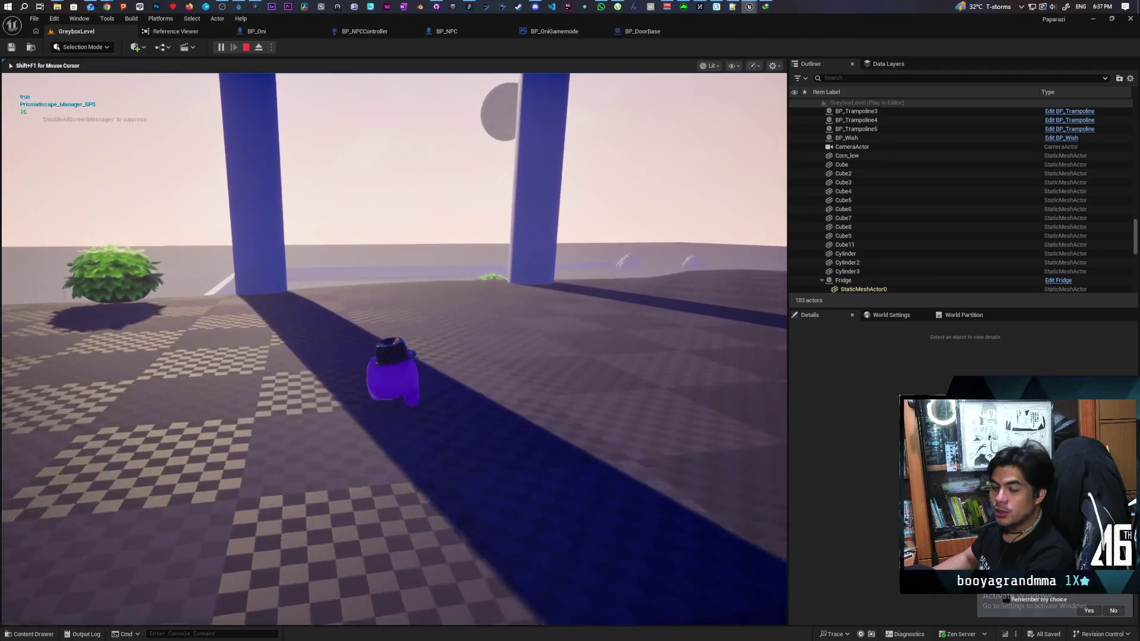
key(w)
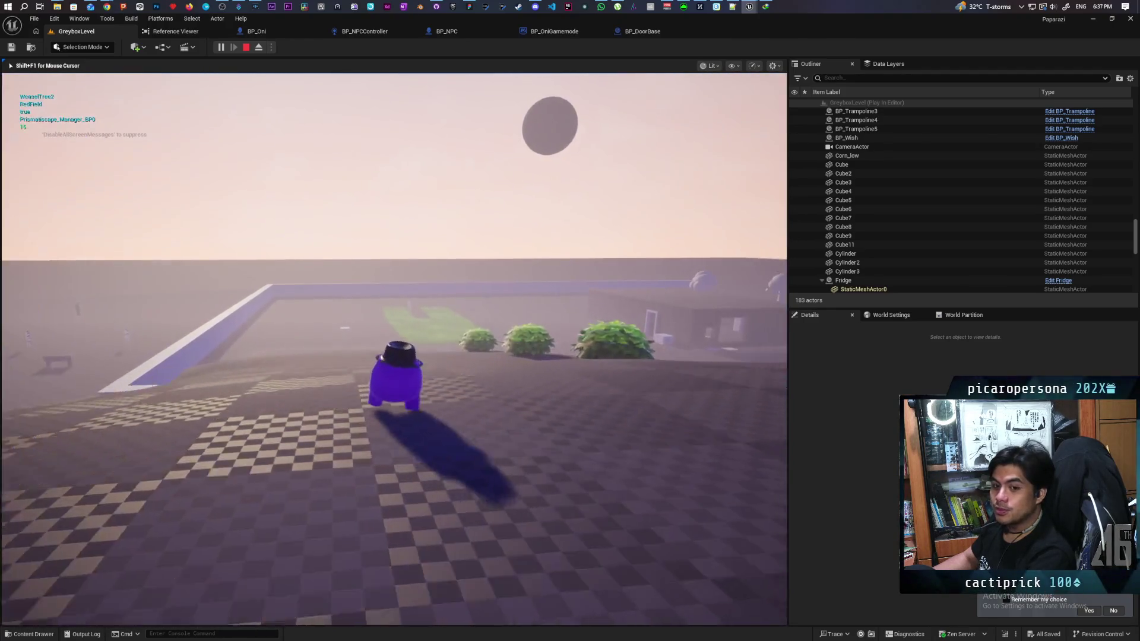
key(w)
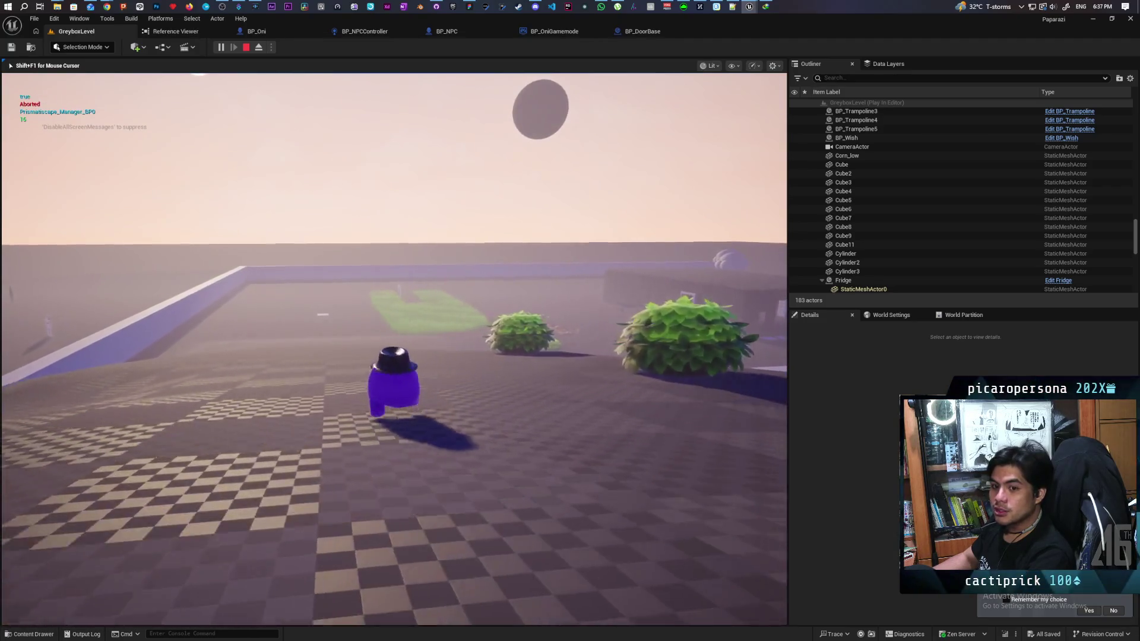
key(w)
key(w)
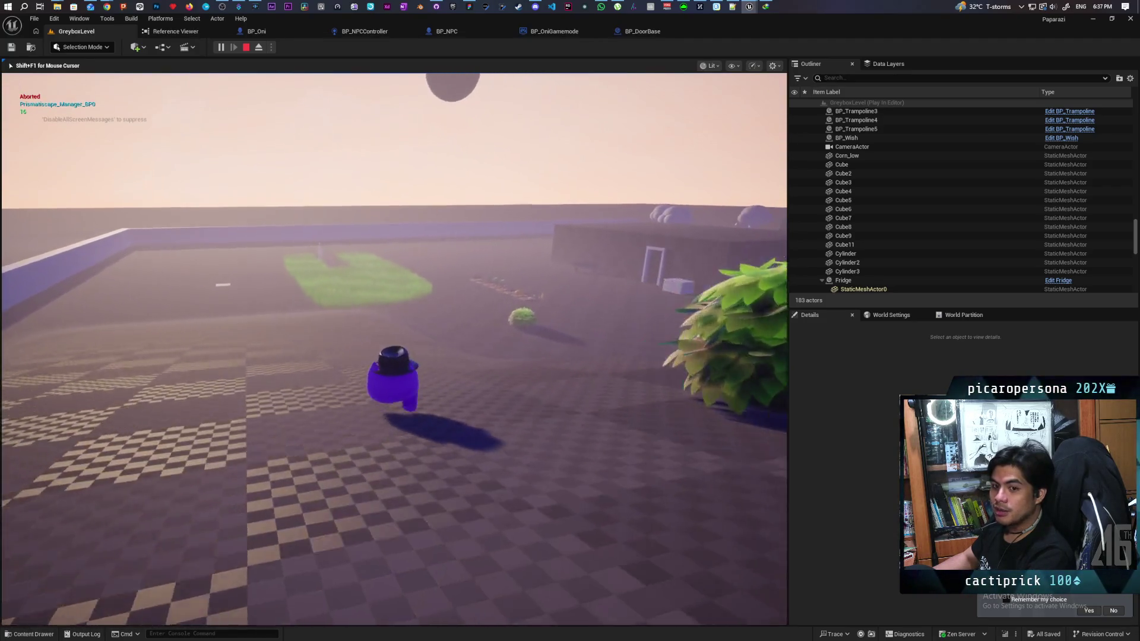
key(w)
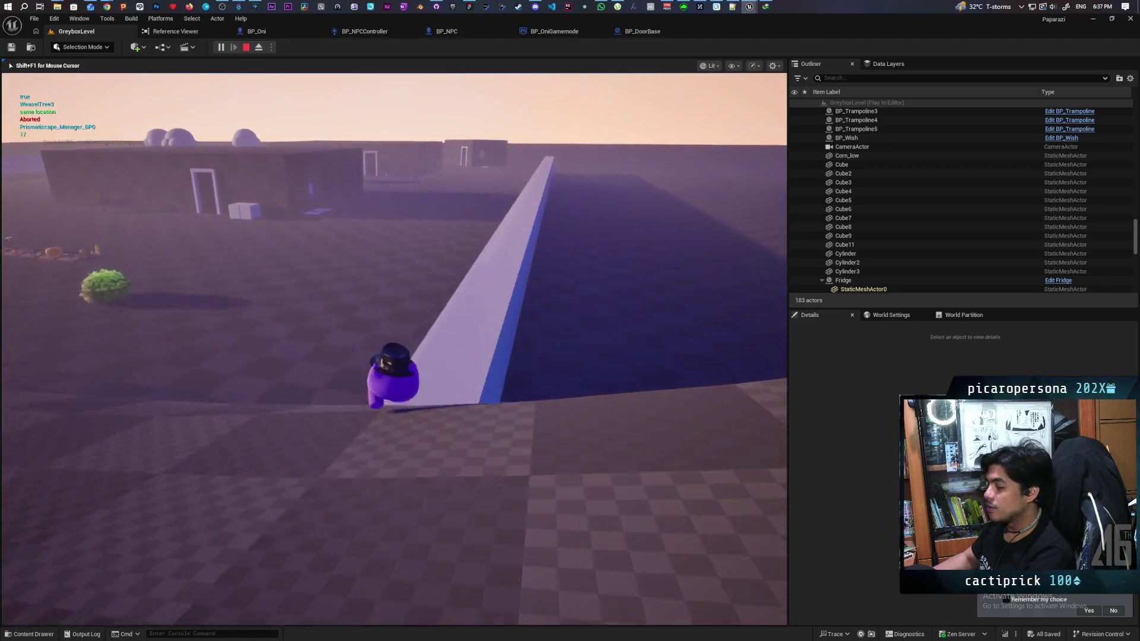
key(w)
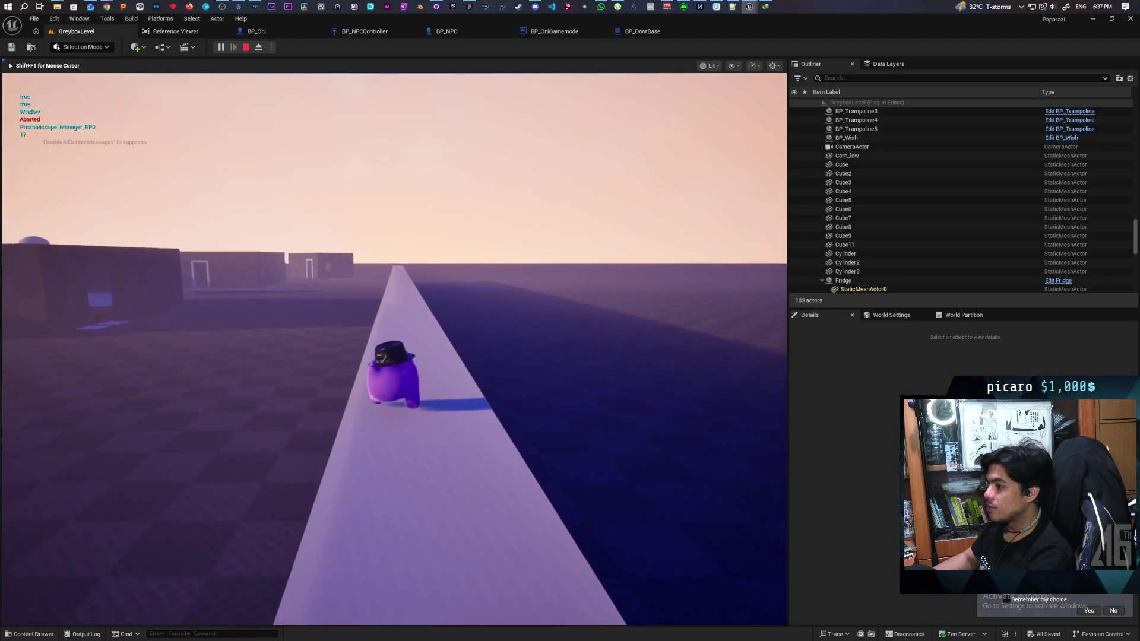
key(w)
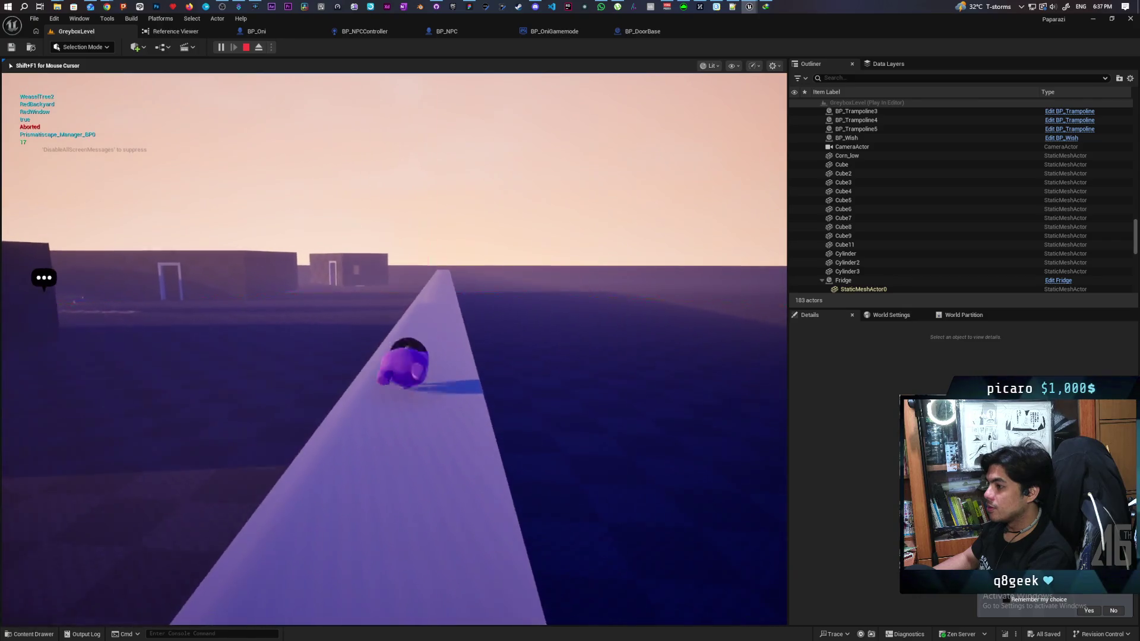
key(w)
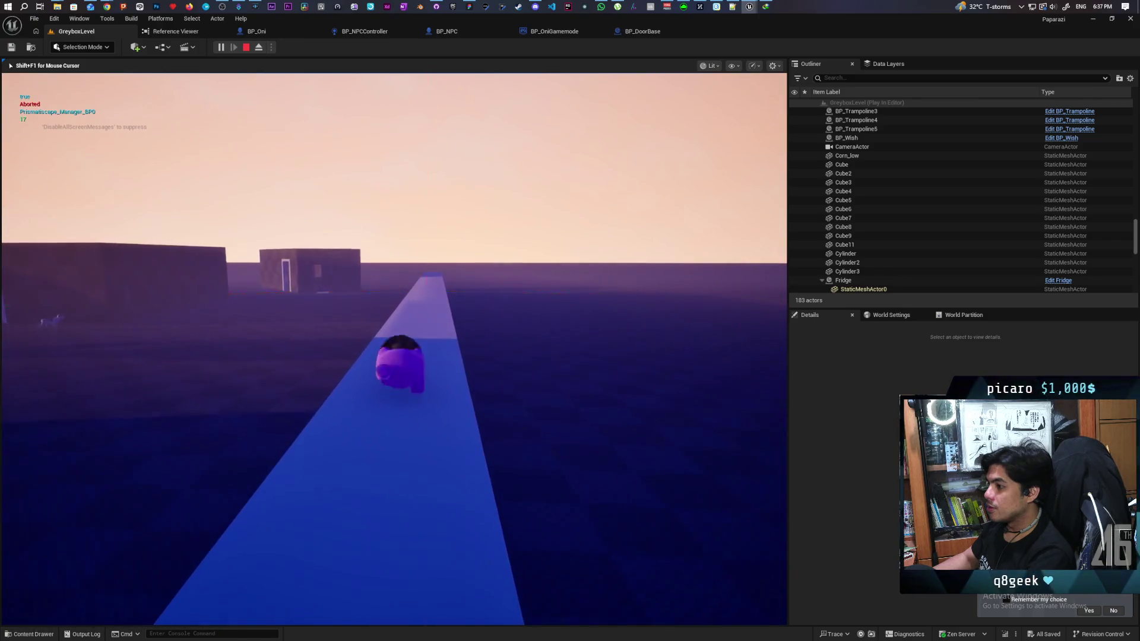
key(w)
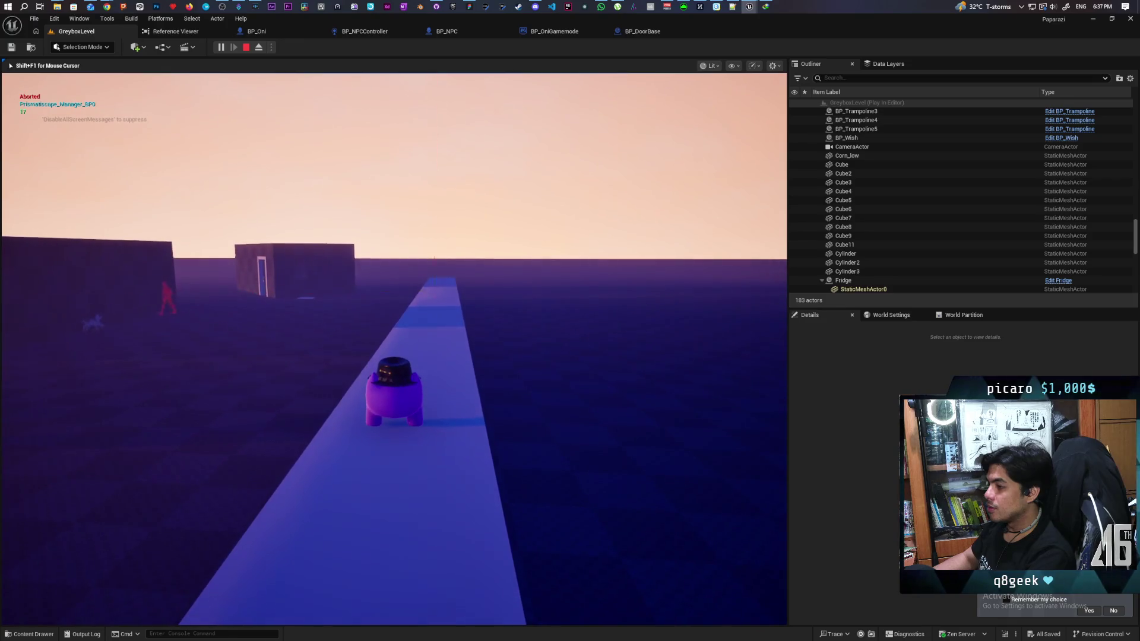
key(w)
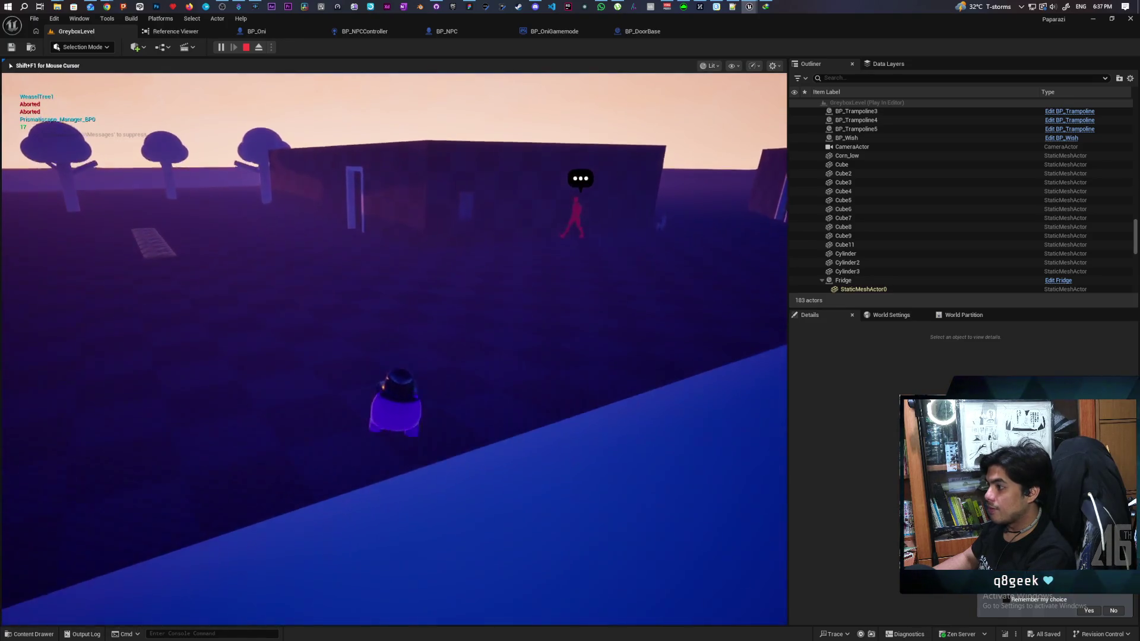
key(w)
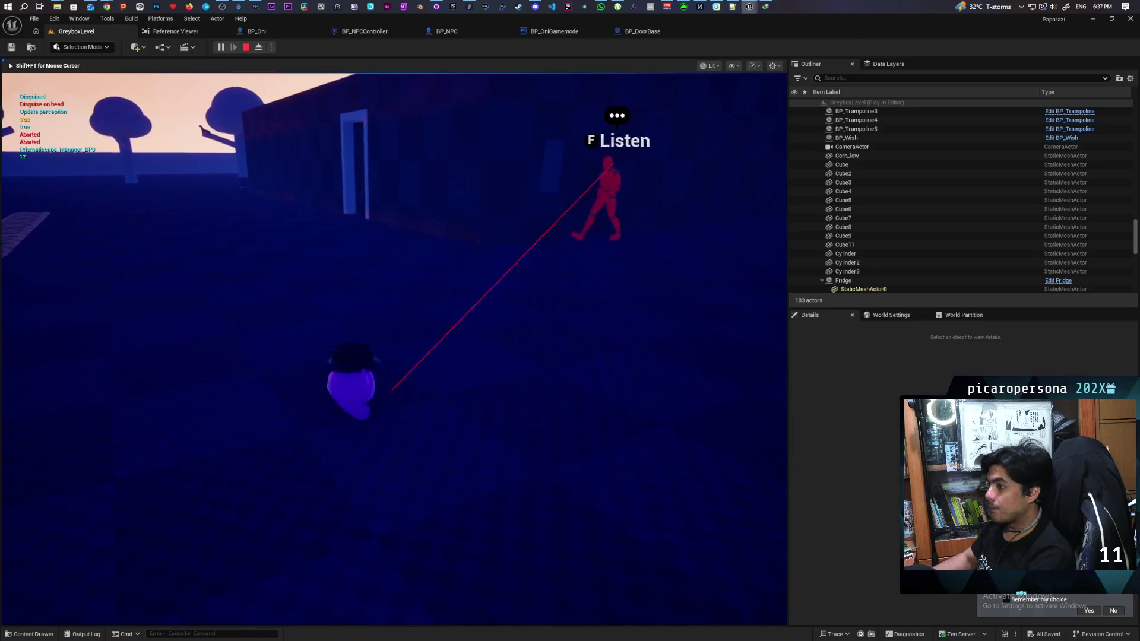
key(w)
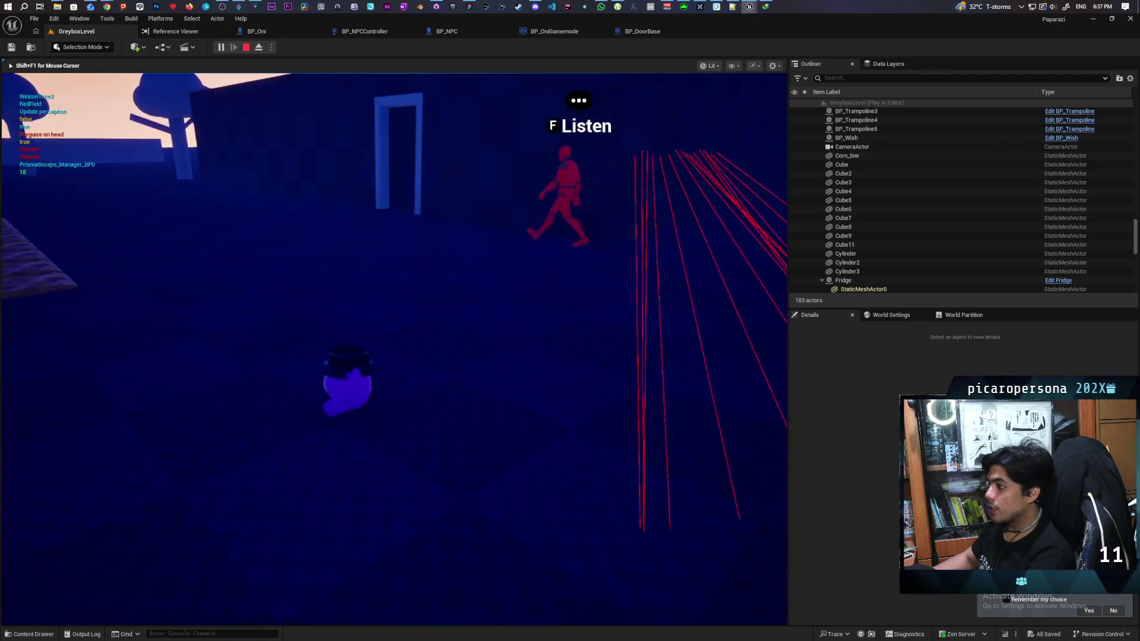
key(w)
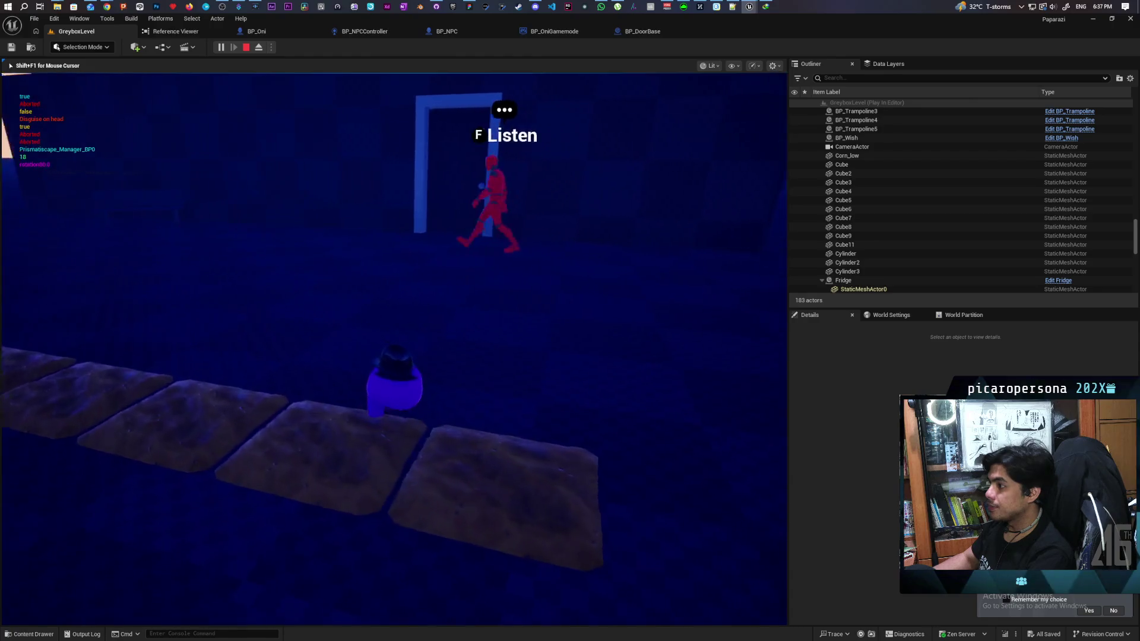
scroll(505, 265, up, 2)
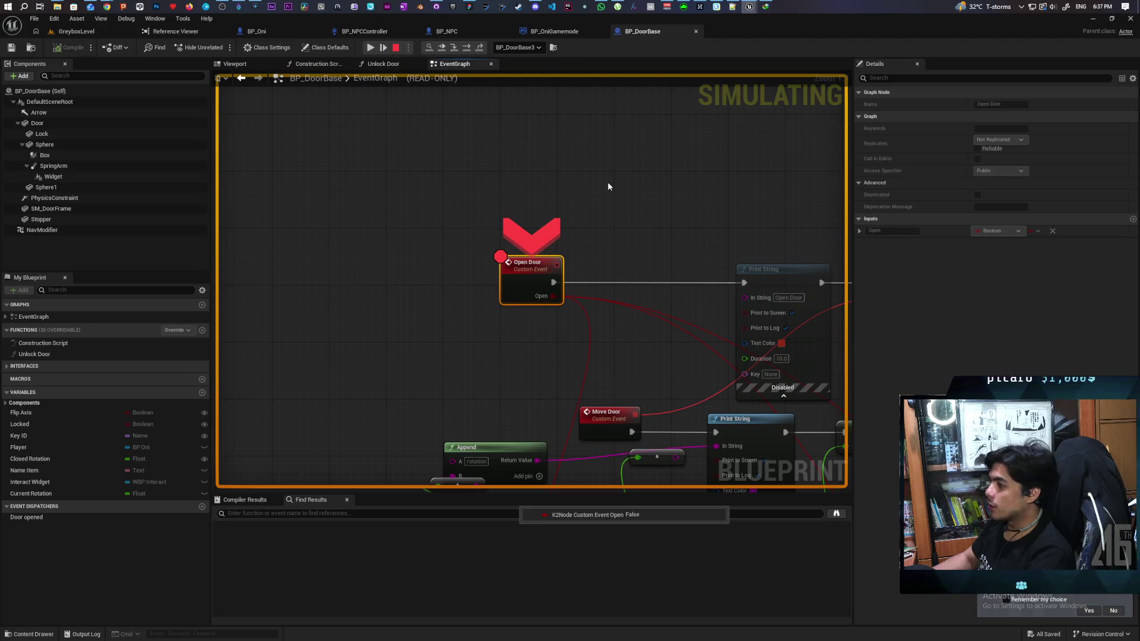
Step: Set the debug target to BP_DoorBase (spawned), then resume play past the Open Door breakpoint
click(538, 48)
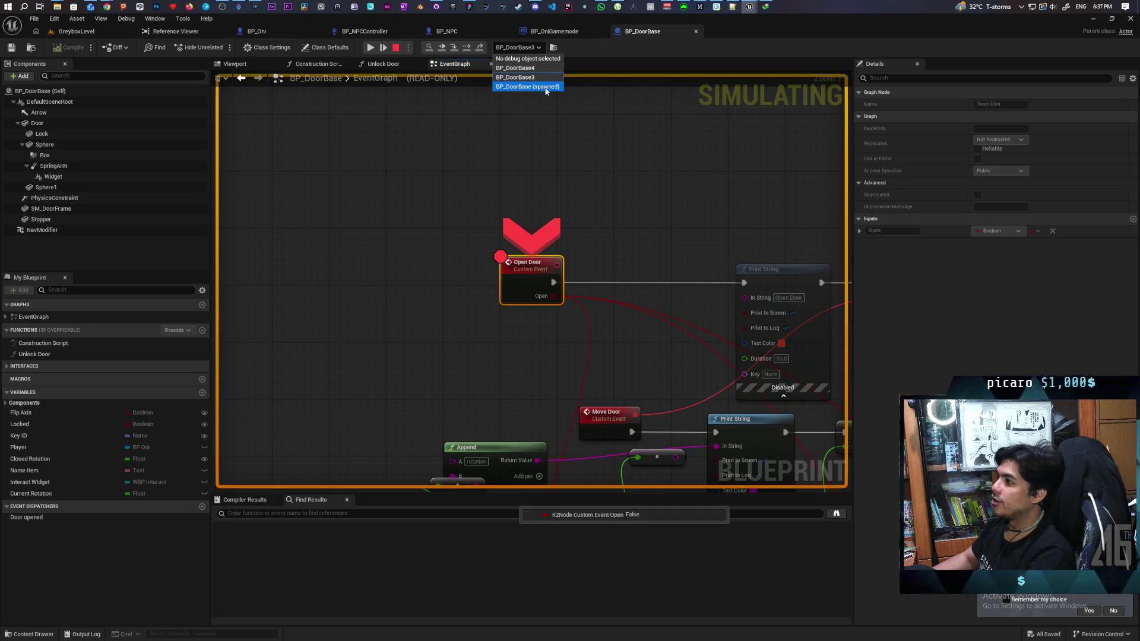
click(546, 87)
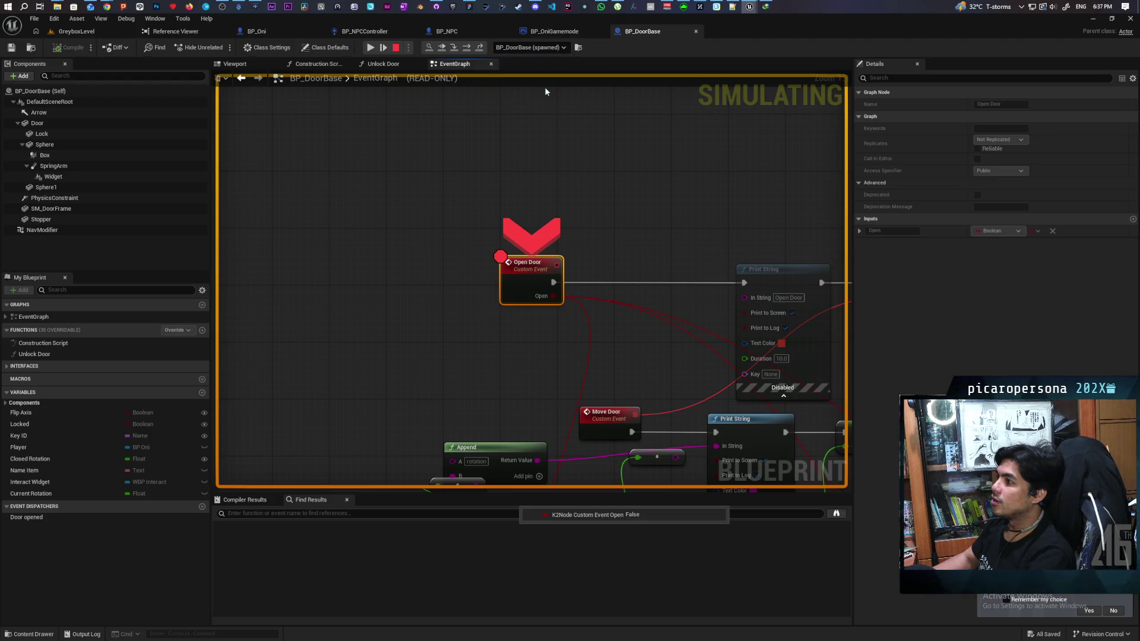
click(373, 49)
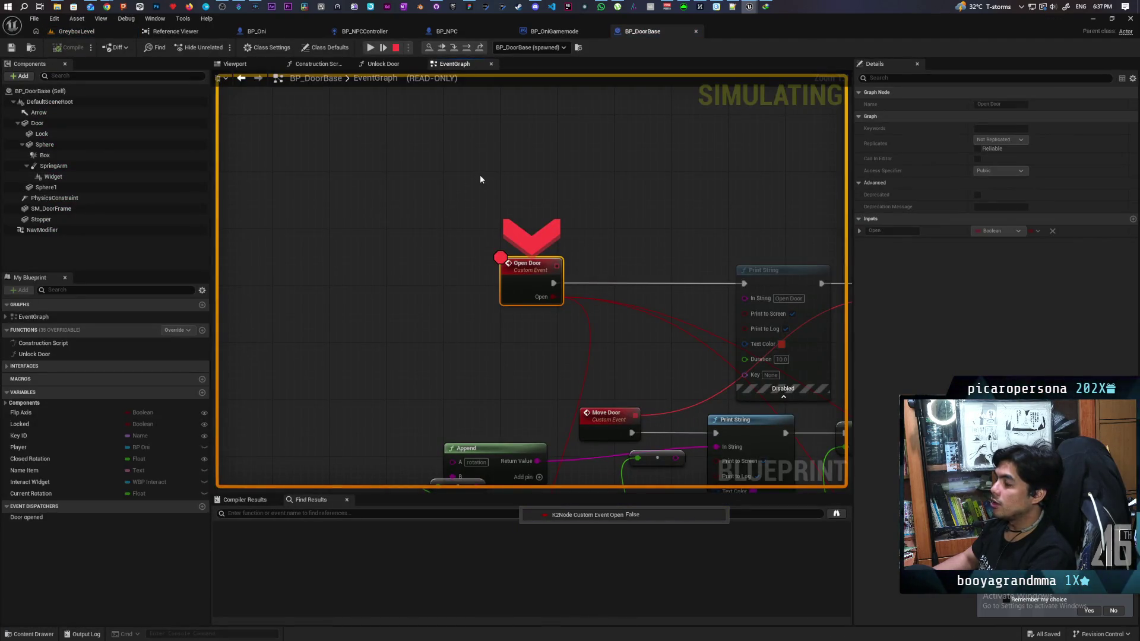
scroll(501, 177, down, 2)
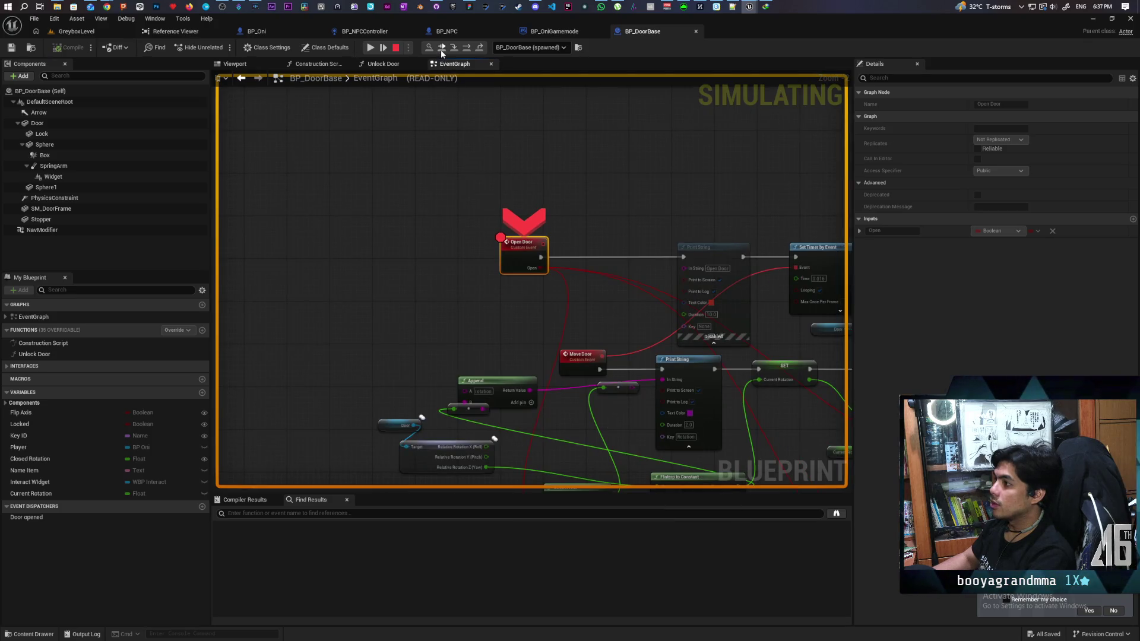
click(440, 48)
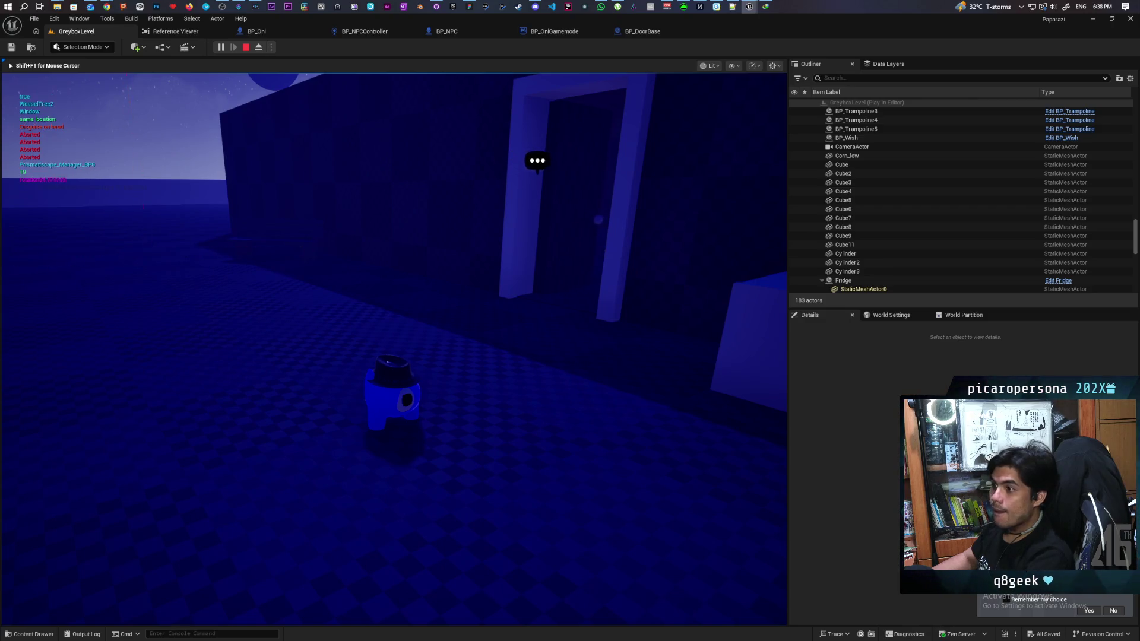
Step: Stop play, wire the converted value into Print String's In String, and inspect Current Rotation
key(Escape)
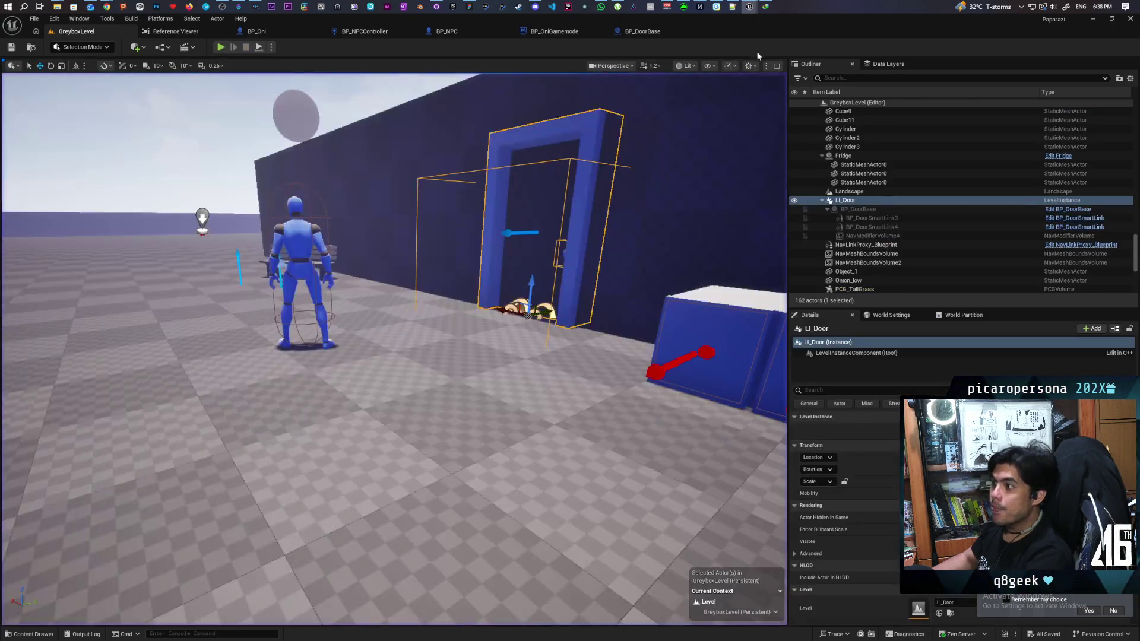
click(662, 35)
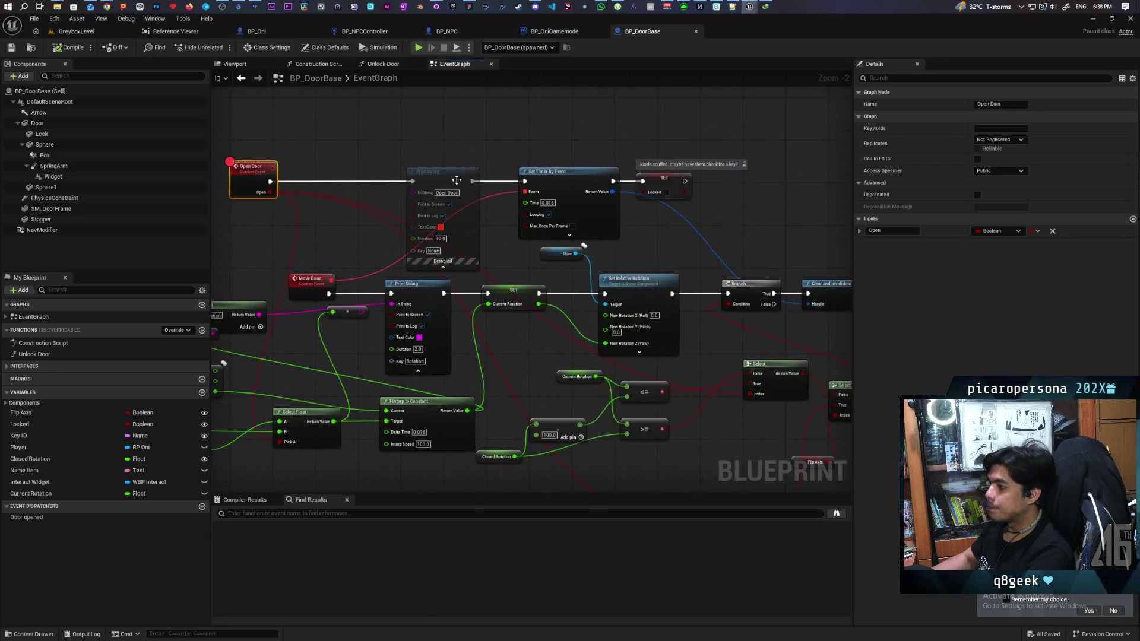
mouse_move(535, 326)
mouse_down()
mouse_move(570, 247)
mouse_move(678, 231)
mouse_up()
mouse_move(522, 356)
mouse_down()
mouse_move(565, 349)
mouse_move(558, 340)
mouse_up()
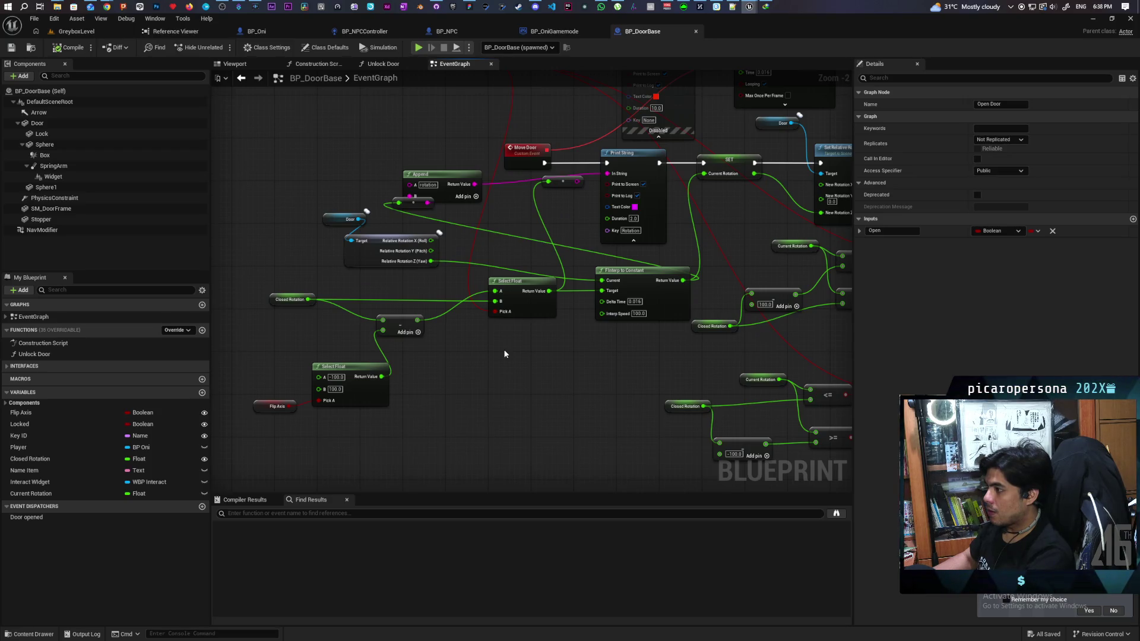
drag(575, 182, 608, 174)
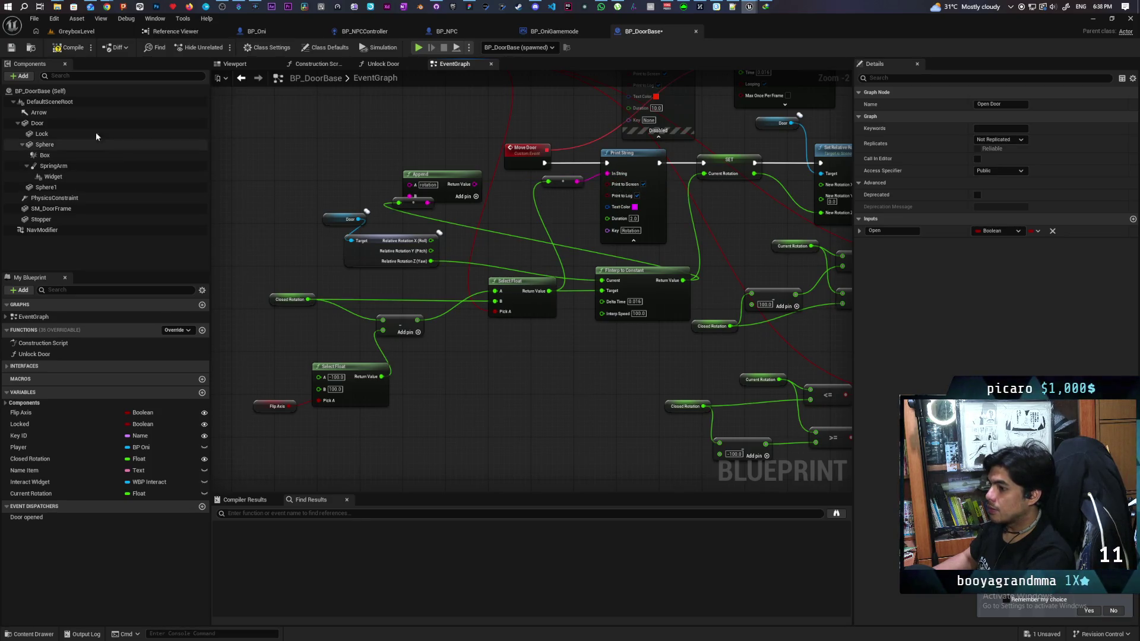
click(34, 493)
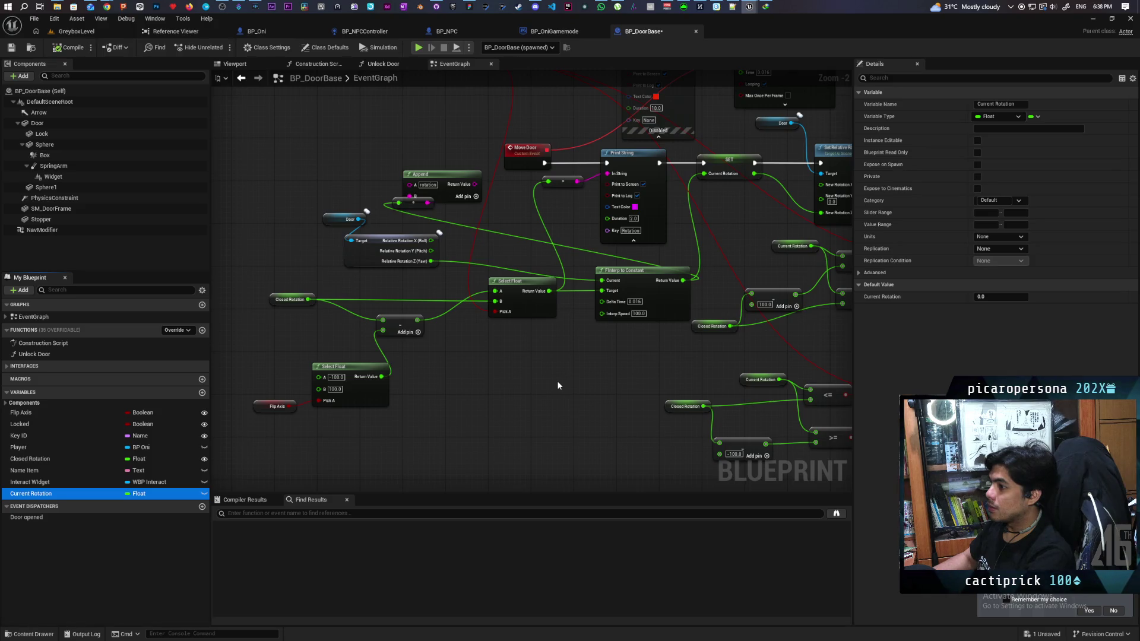
scroll(557, 385, down, 7)
Step: Cut the Flip Axis, Select Float and Closed Rotation SET nodes from the Construction Script
drag(559, 380, 505, 467)
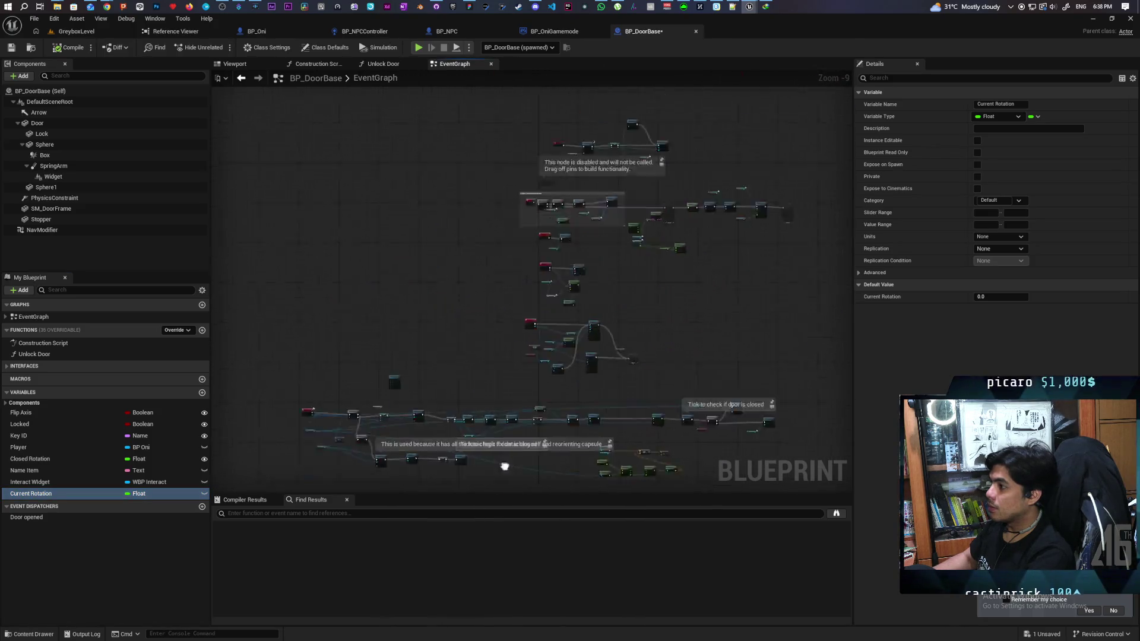
scroll(572, 236, up, 3)
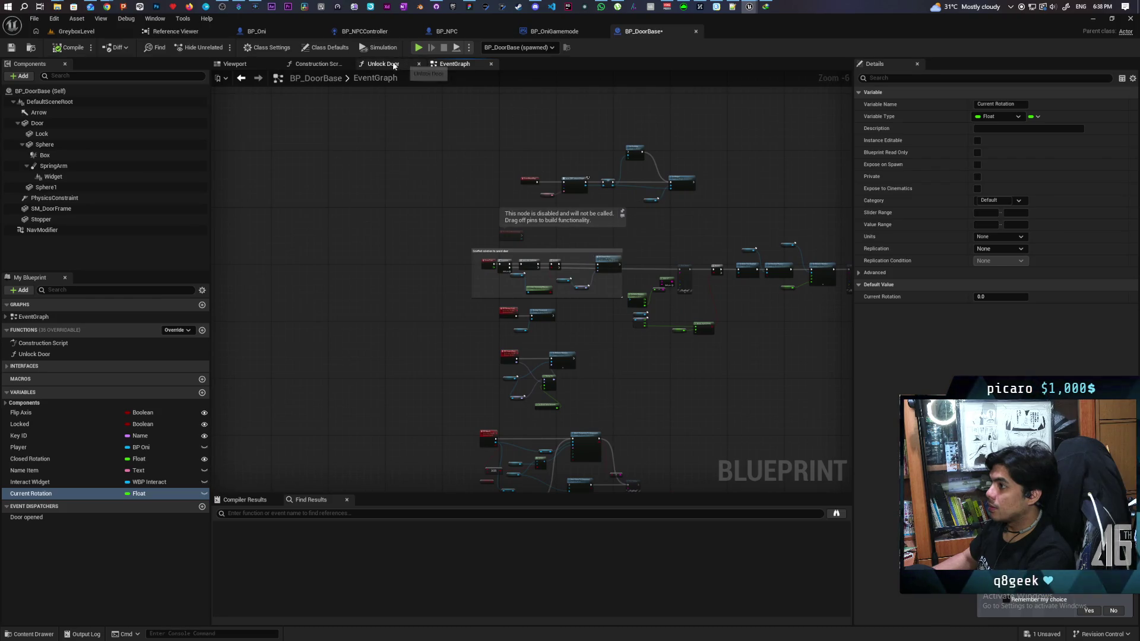
click(317, 63)
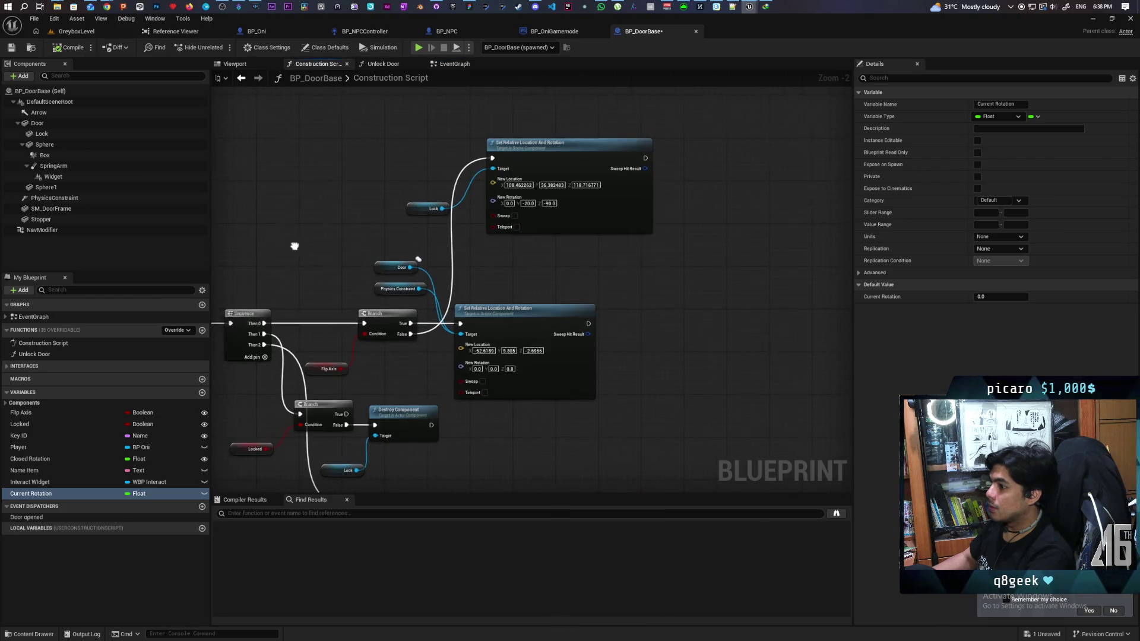
mouse_move(544, 324)
mouse_down()
mouse_move(760, 226)
mouse_move(758, 134)
mouse_up()
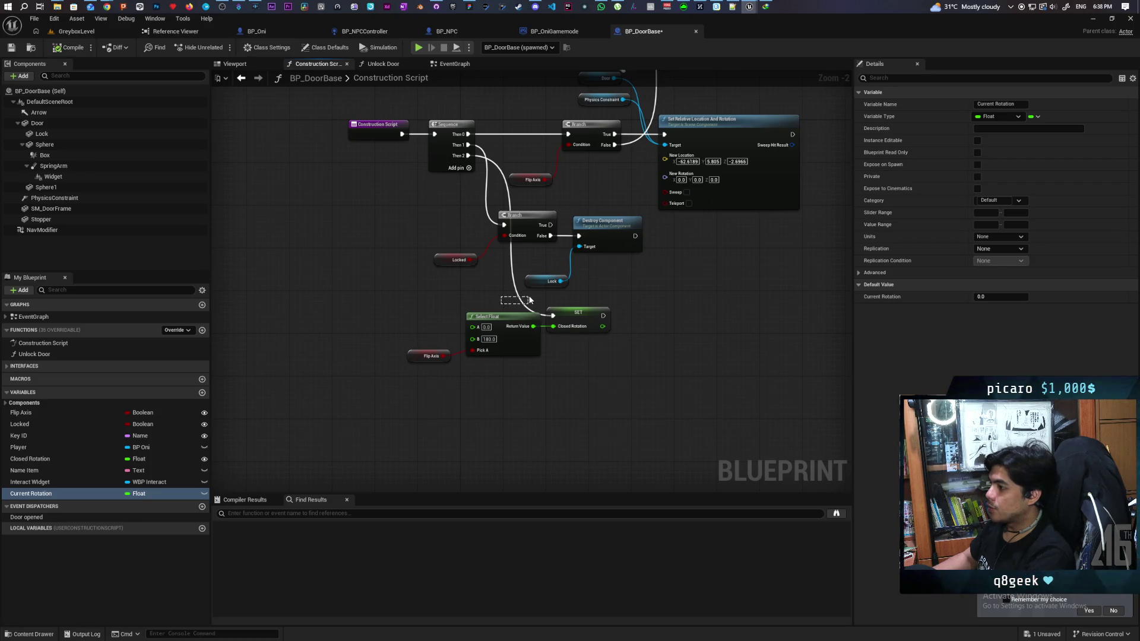
drag(407, 299, 591, 372)
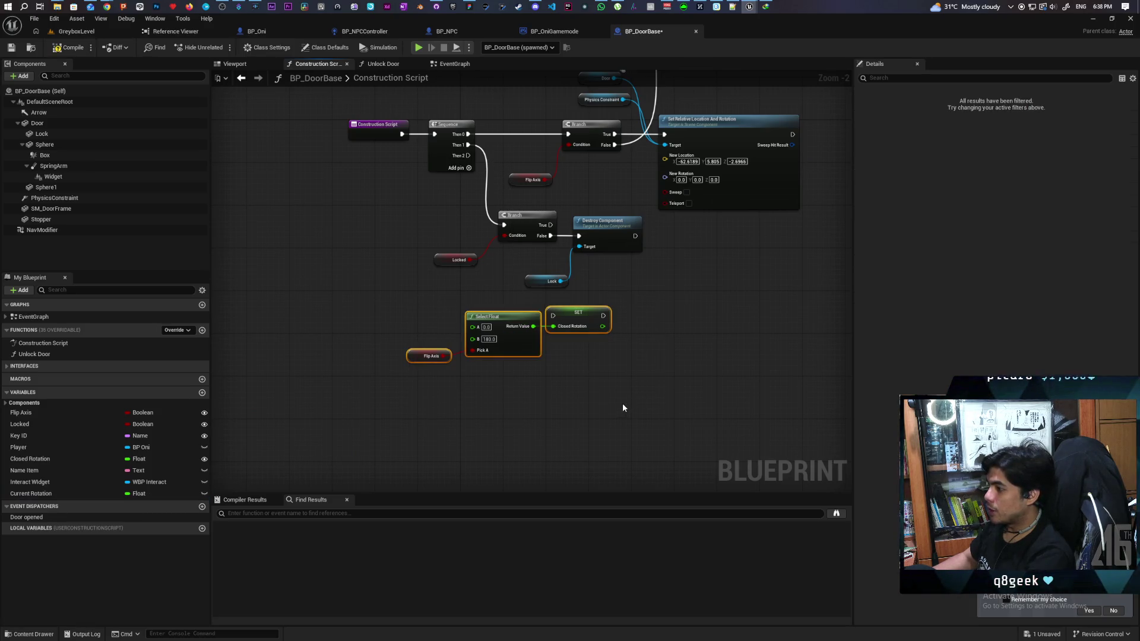
key(ctrl+x)
Step: Restore and re-remove those nodes, then paste them into the EventGraph below Event BeginPlay
click(455, 64)
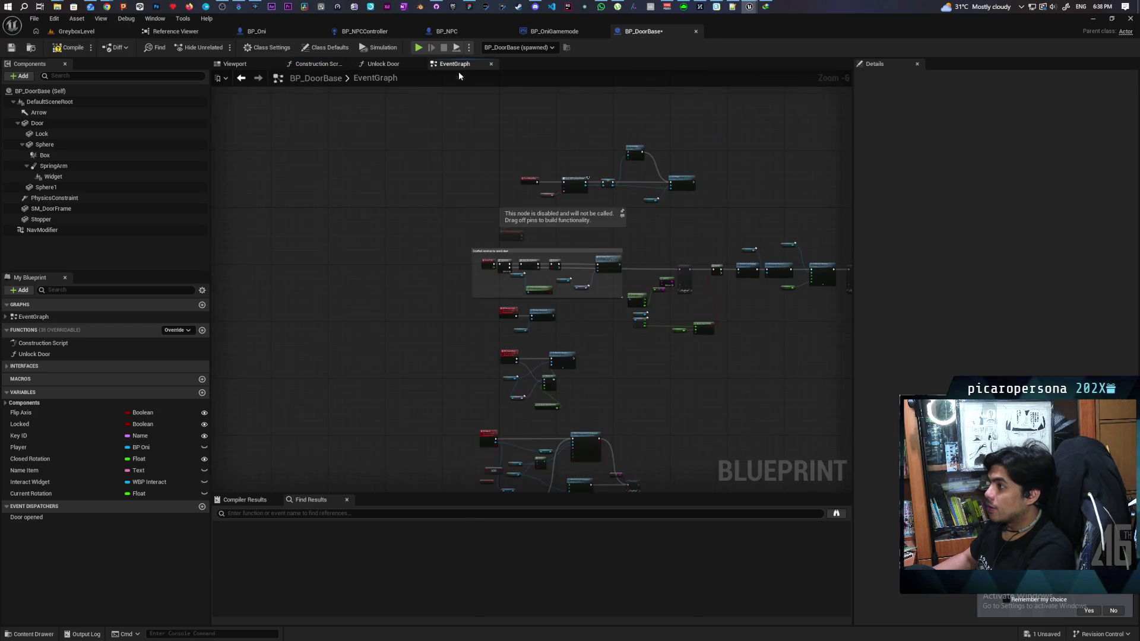
scroll(565, 215, up, 4)
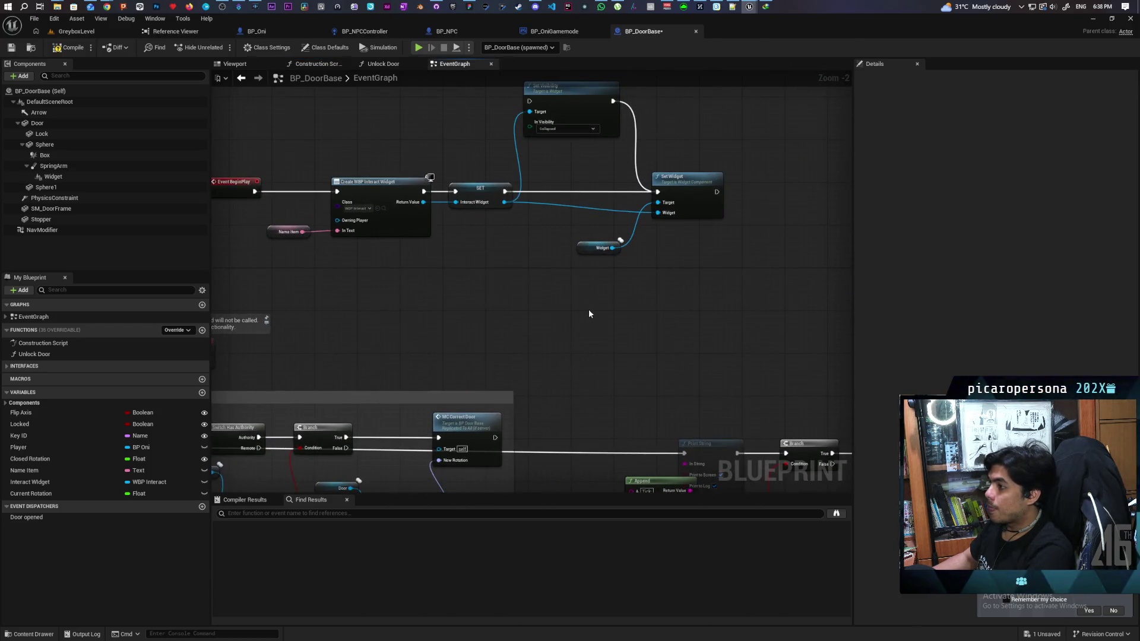
mouse_move(590, 309)
mouse_down()
mouse_move(512, 302)
mouse_move(589, 271)
mouse_move(522, 283)
mouse_move(593, 265)
mouse_move(643, 274)
mouse_move(544, 292)
mouse_move(565, 290)
mouse_up()
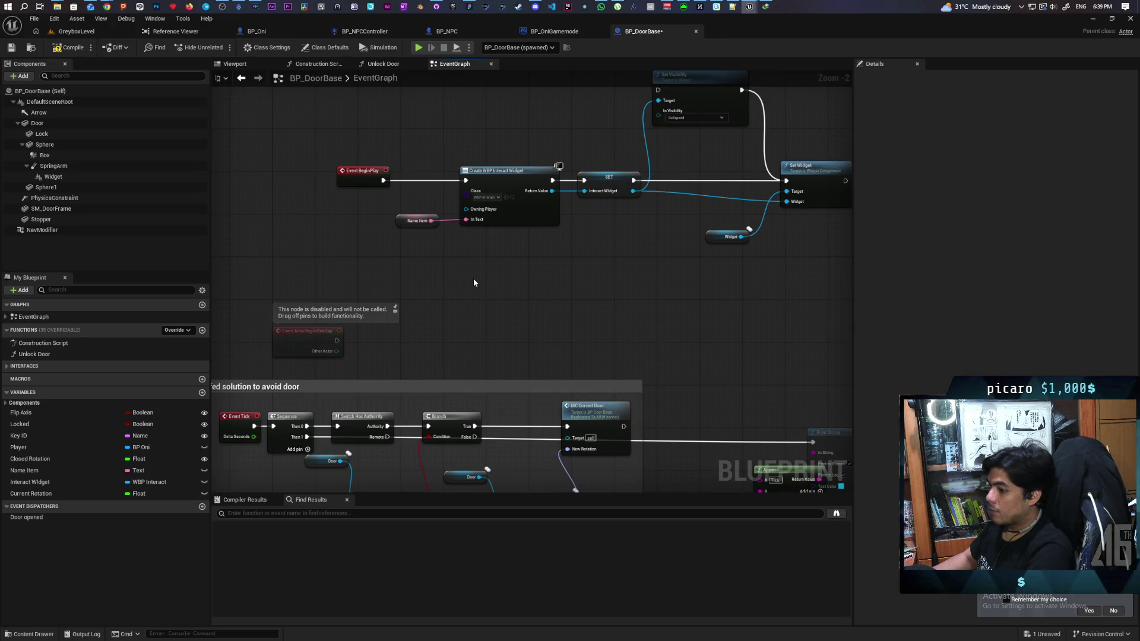
key(ctrl+z)
click(318, 63)
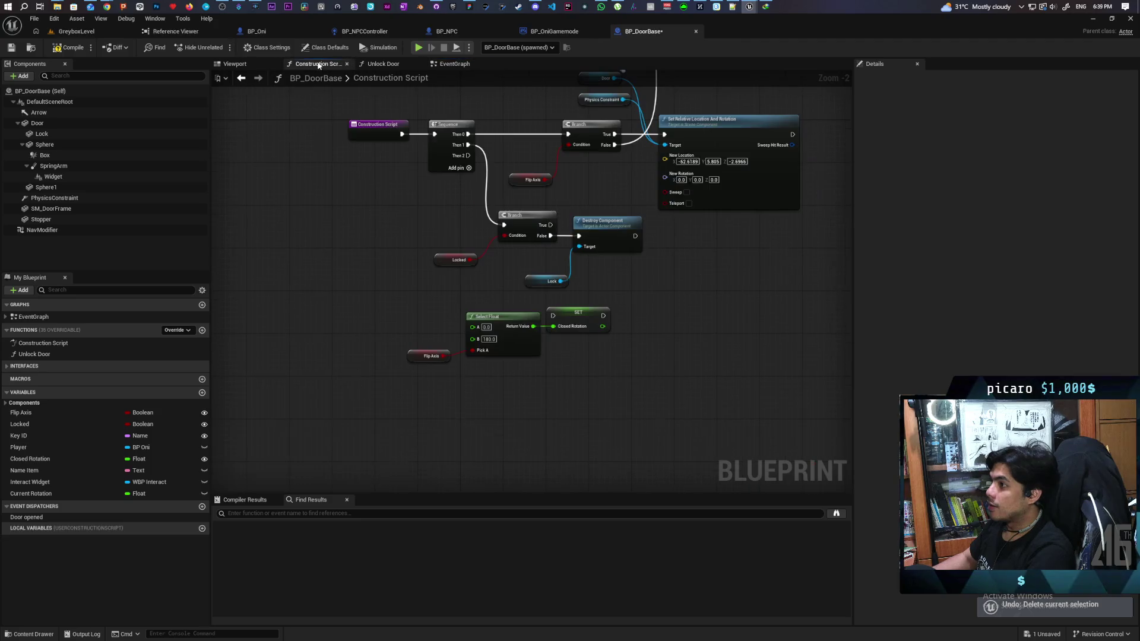
drag(417, 311, 614, 374)
key(Delete)
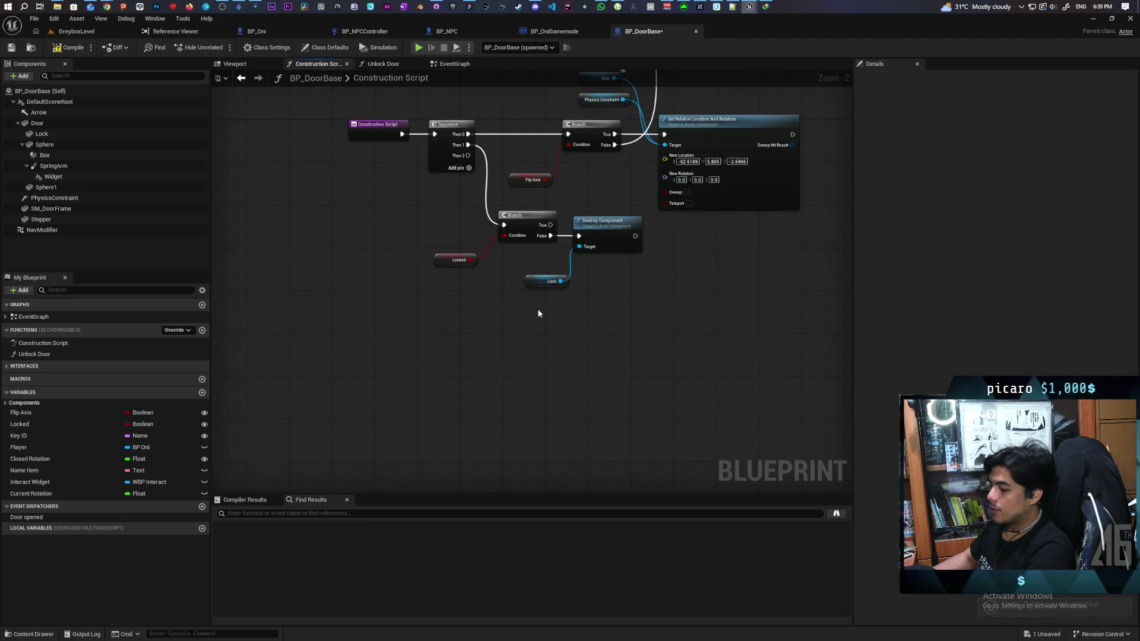
click(457, 64)
key(ctrl+v)
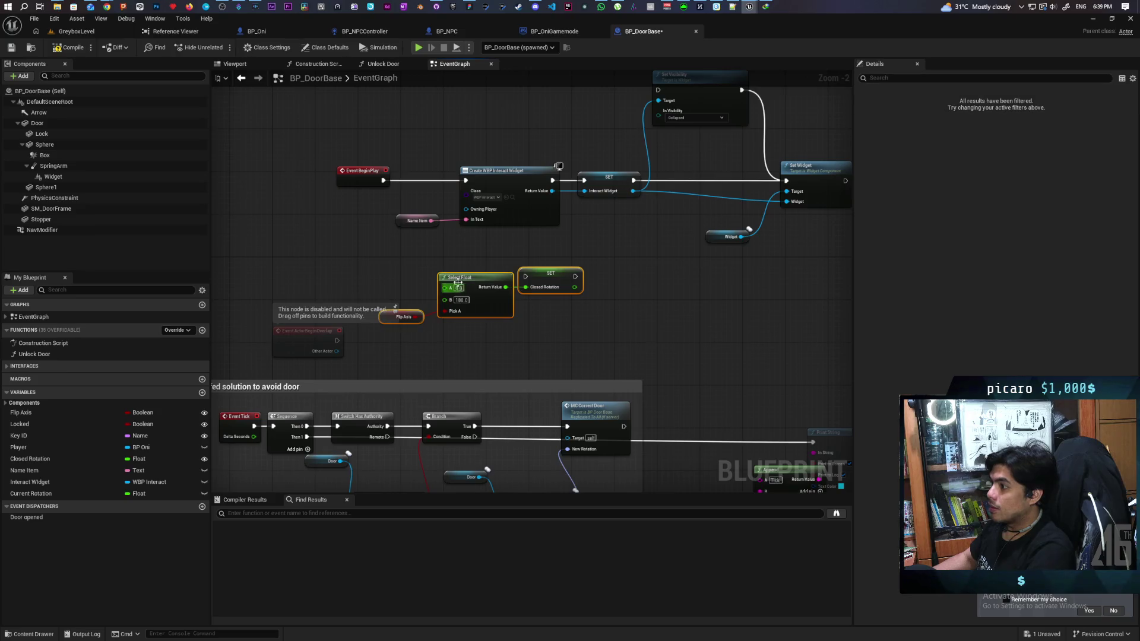
Step: Place a Sequence after Event BeginPlay, run the Closed Rotation SET from Then 1, and compile
click(352, 255)
drag(364, 171, 295, 166)
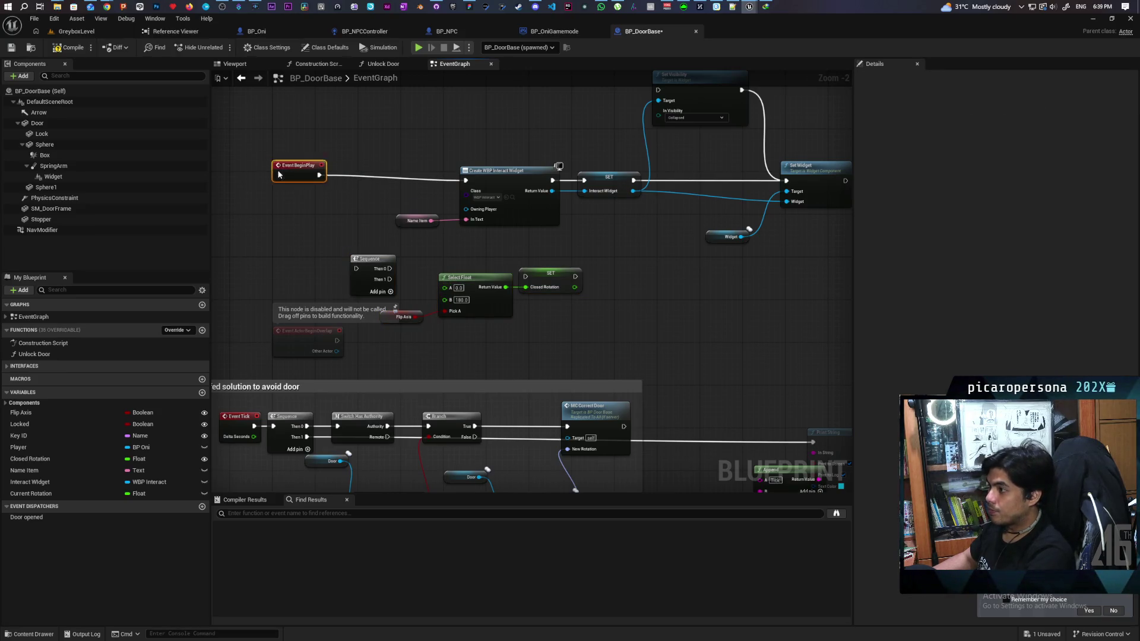
mouse_move(371, 260)
mouse_down()
mouse_move(358, 167)
mouse_move(300, 181)
mouse_move(356, 194)
mouse_move(465, 180)
mouse_up()
click(350, 197)
mouse_move(376, 190)
mouse_down()
mouse_move(420, 255)
mouse_move(525, 276)
mouse_up()
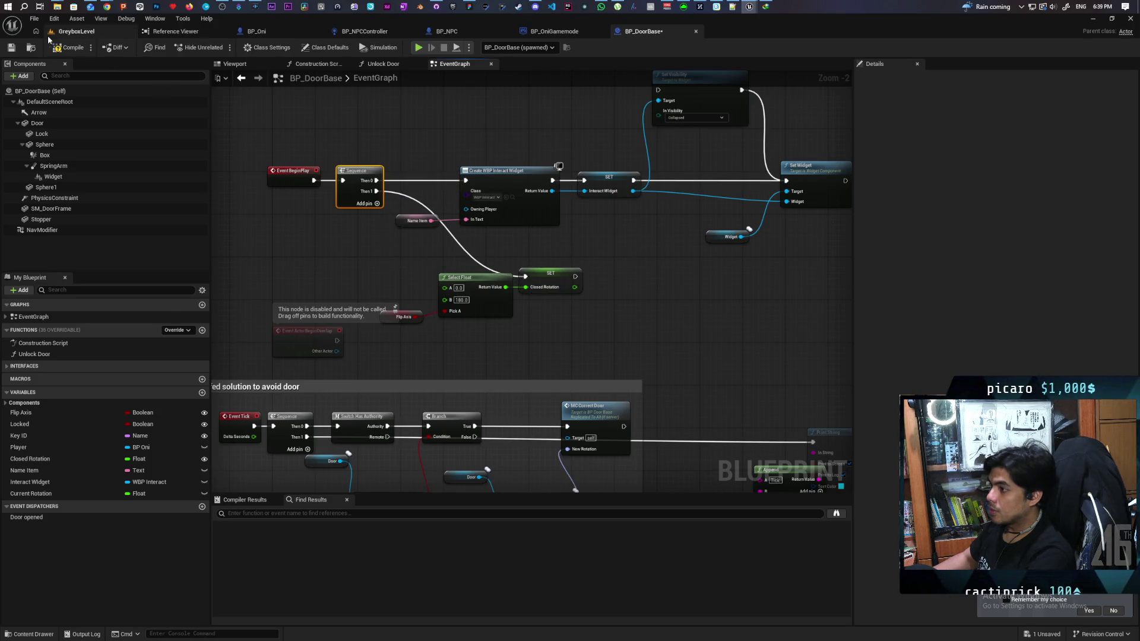
click(69, 47)
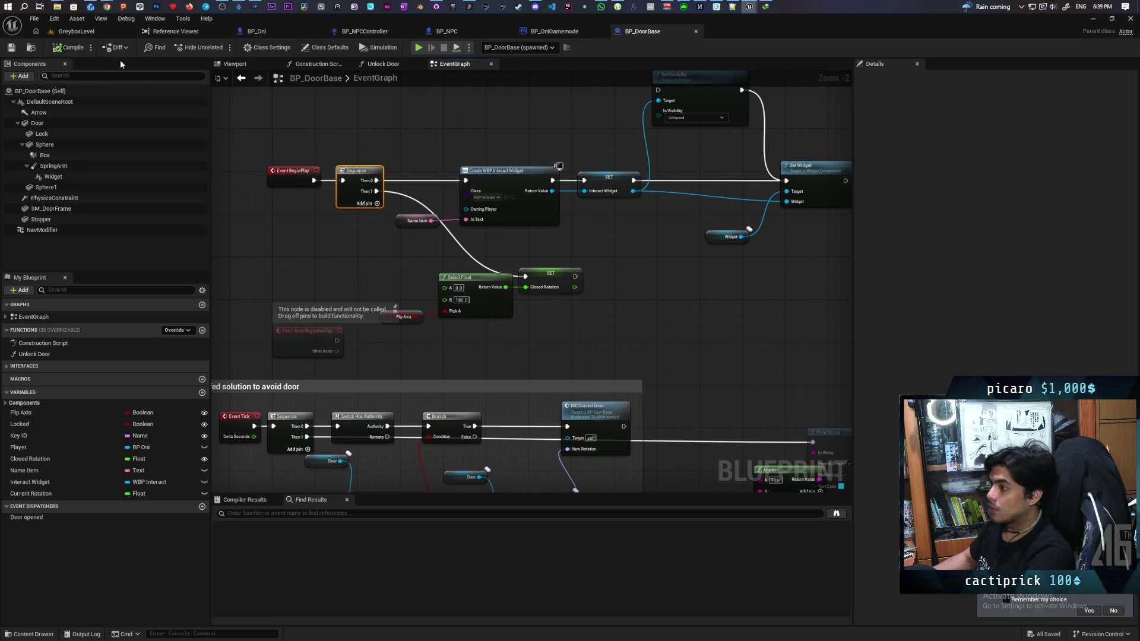
Step: Start play in GreyboxLevel and walk past the bushes and garden beds toward the walled door area
click(76, 31)
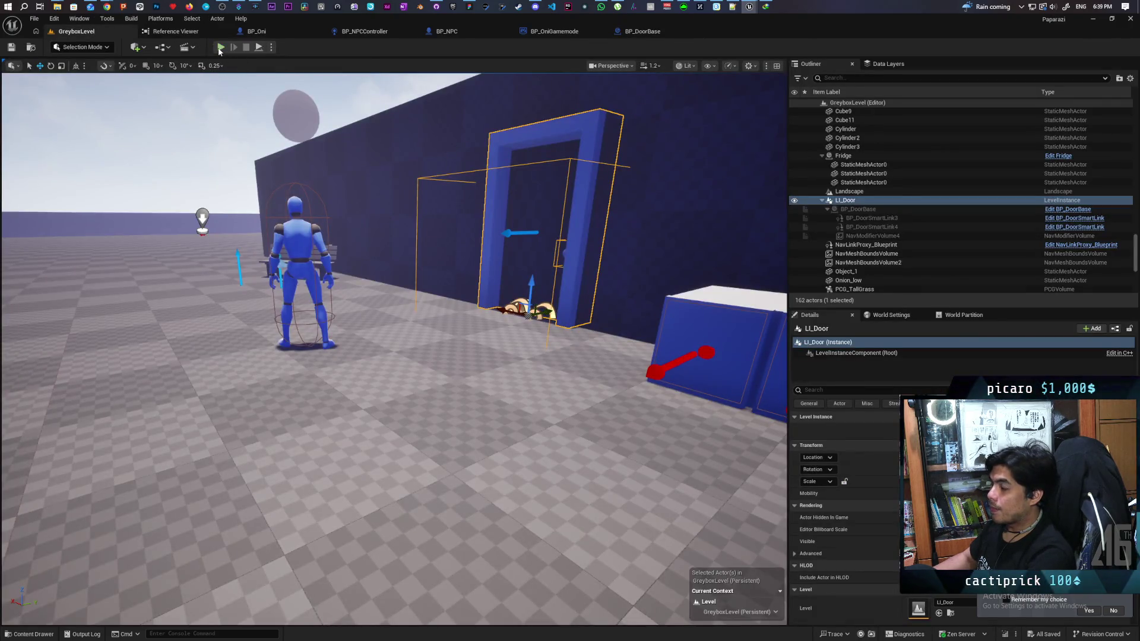
click(221, 48)
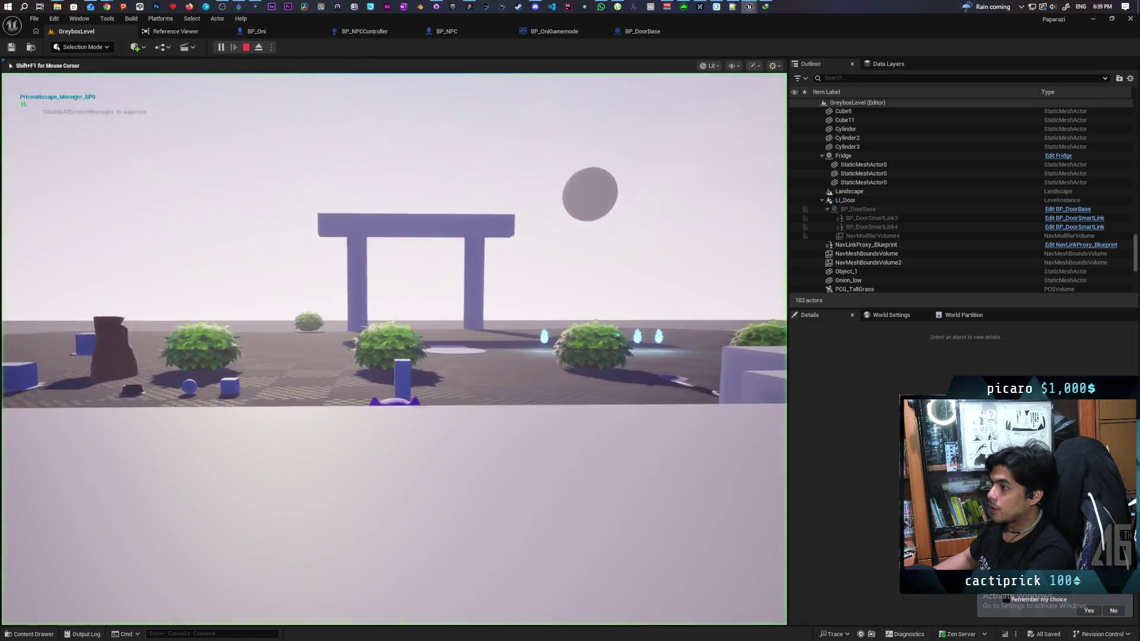
key(w)
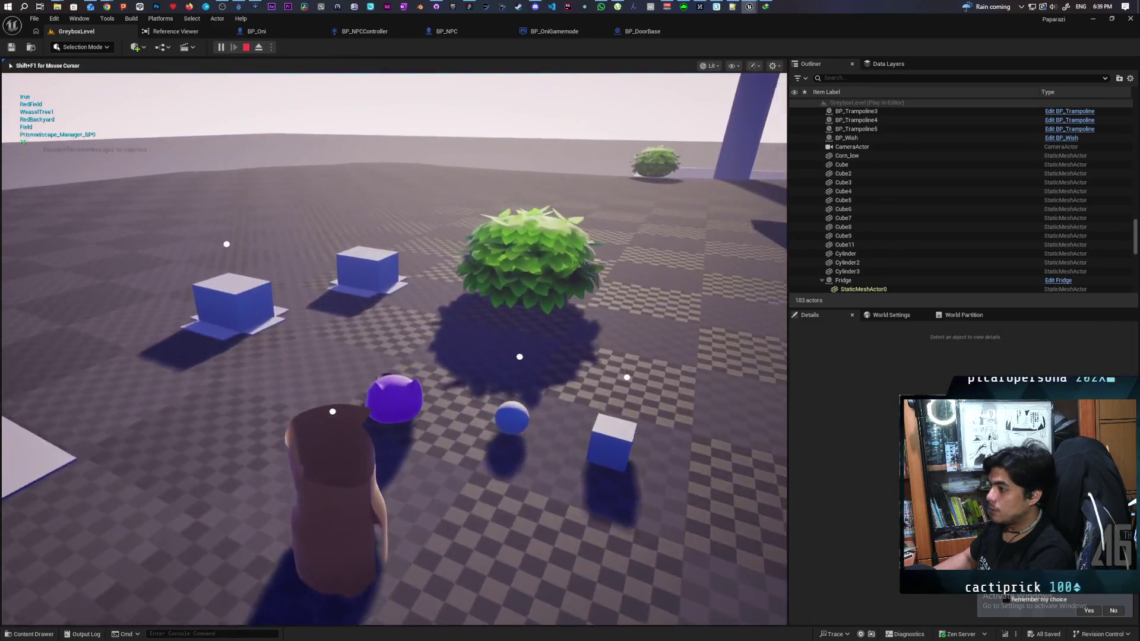
key(w)
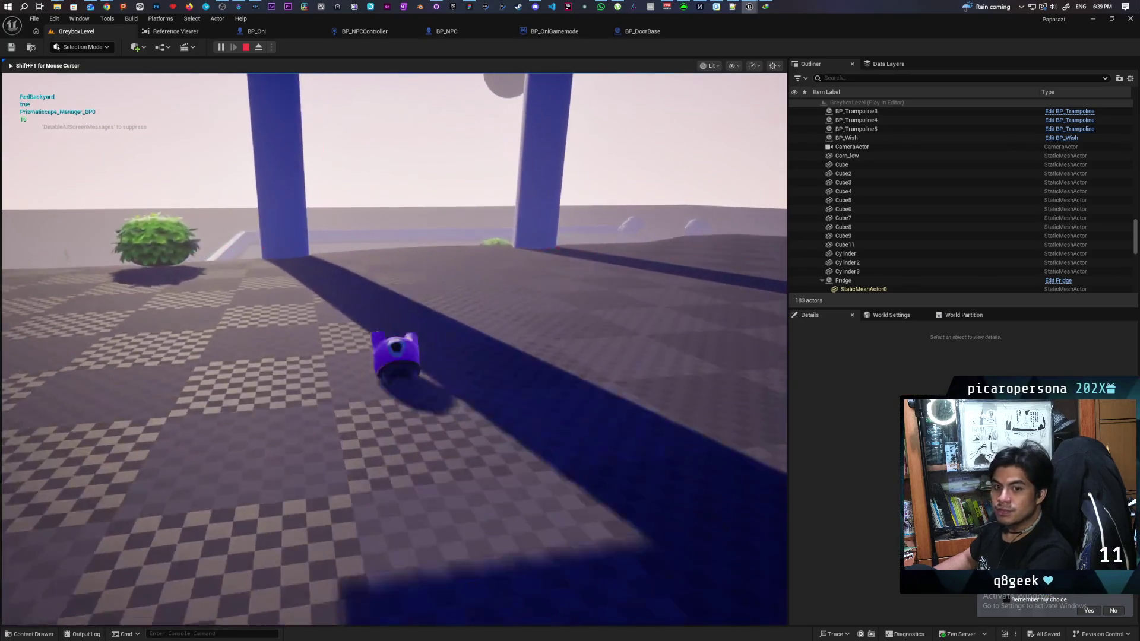
key(w)
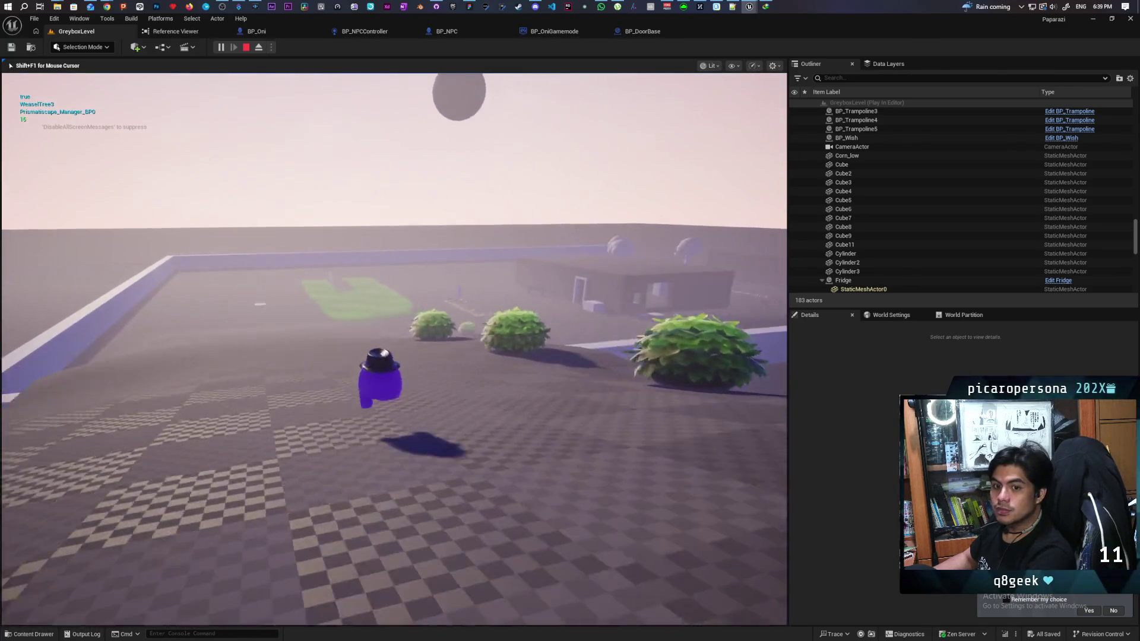
key(w)
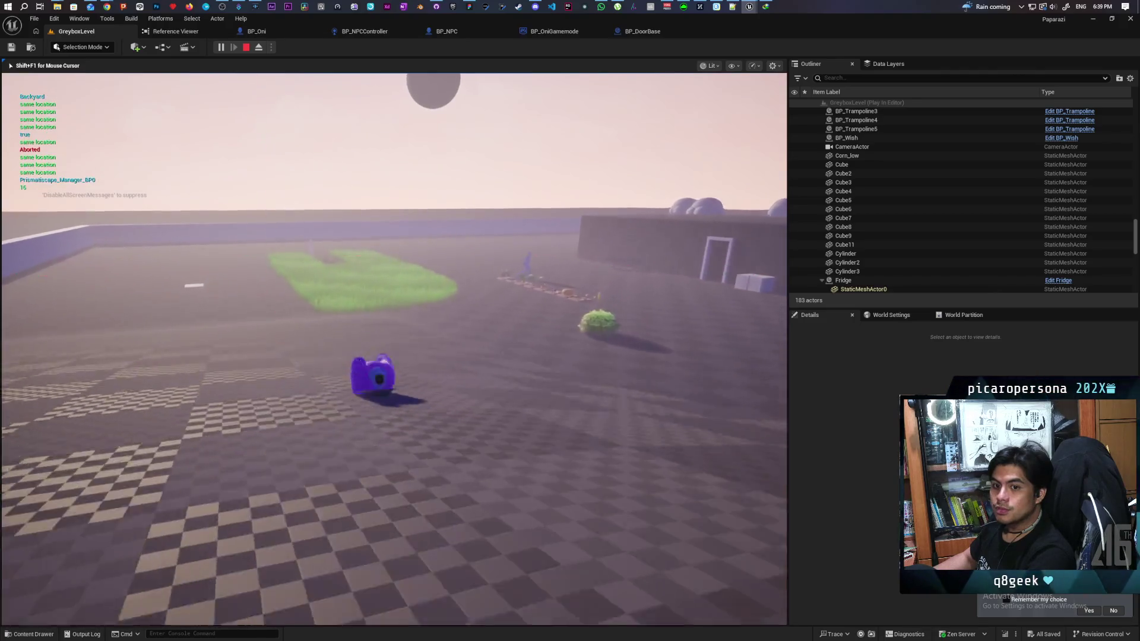
key(w)
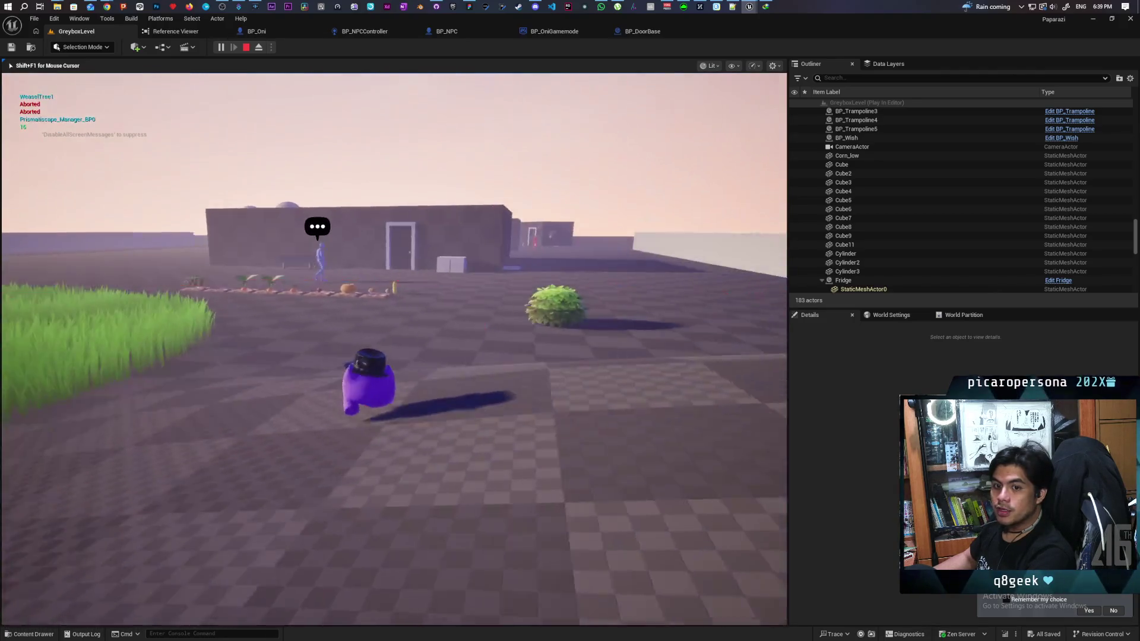
key(w)
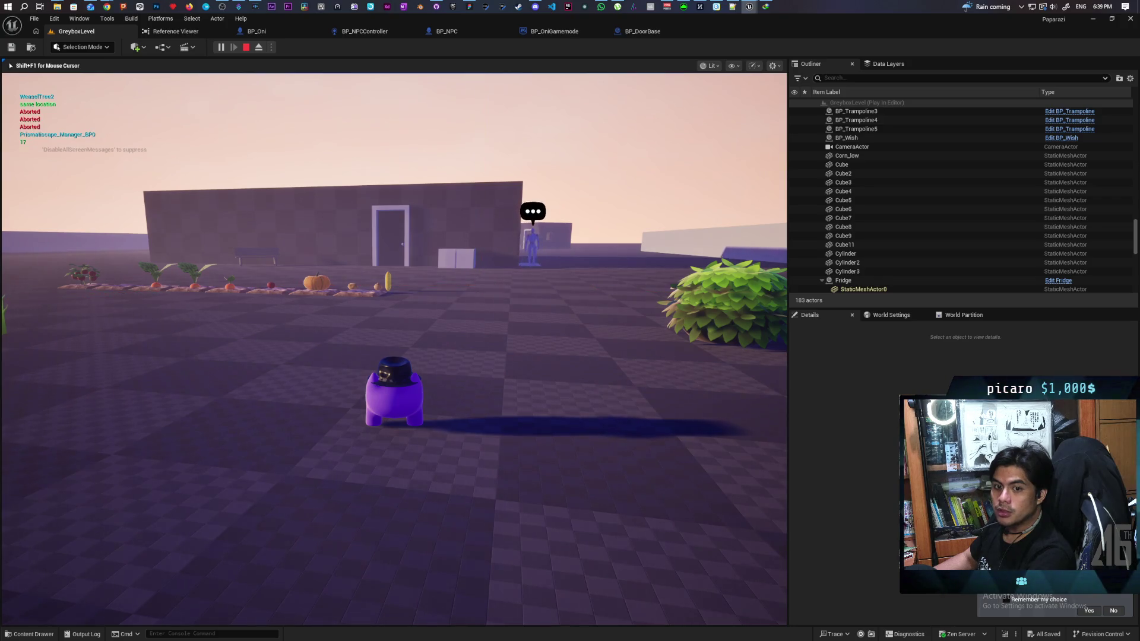
key(w)
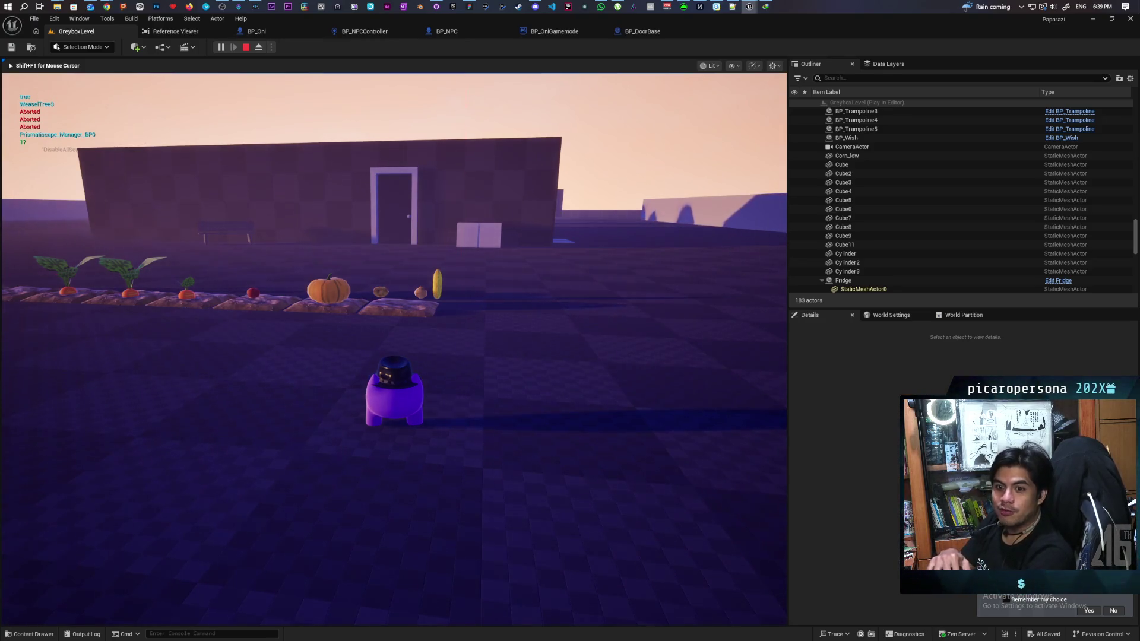
key(a)
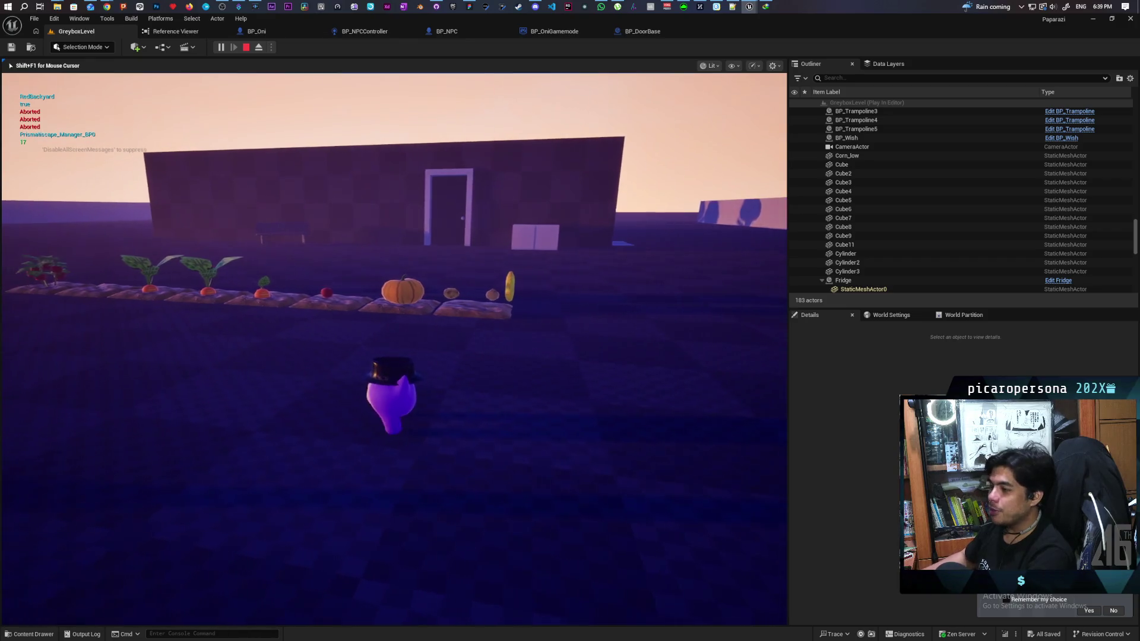
key(w)
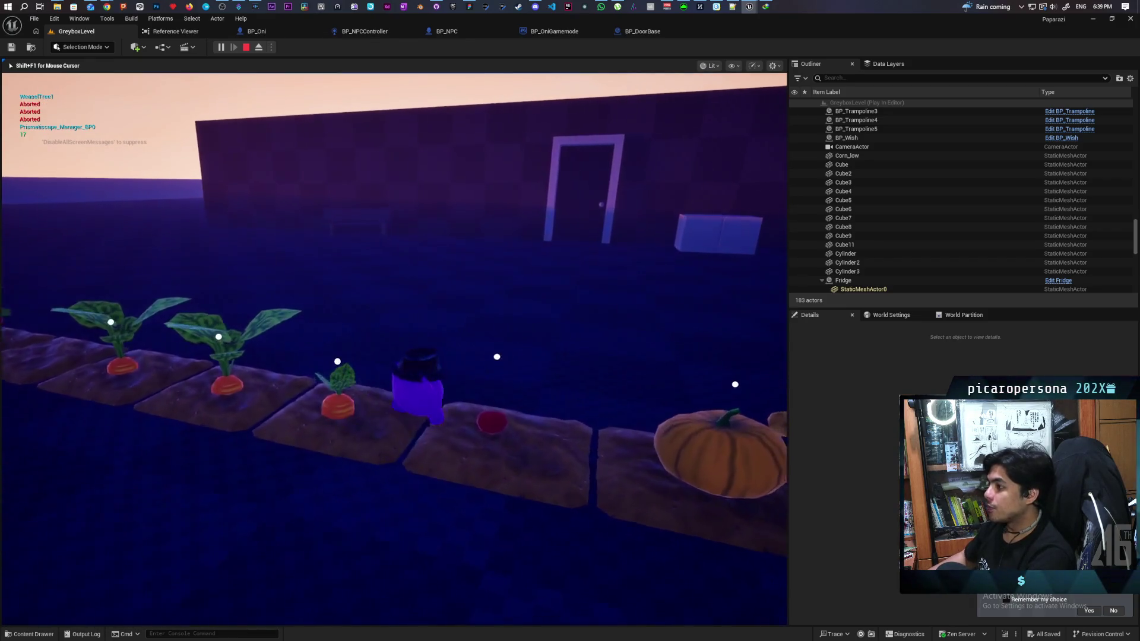
key(a)
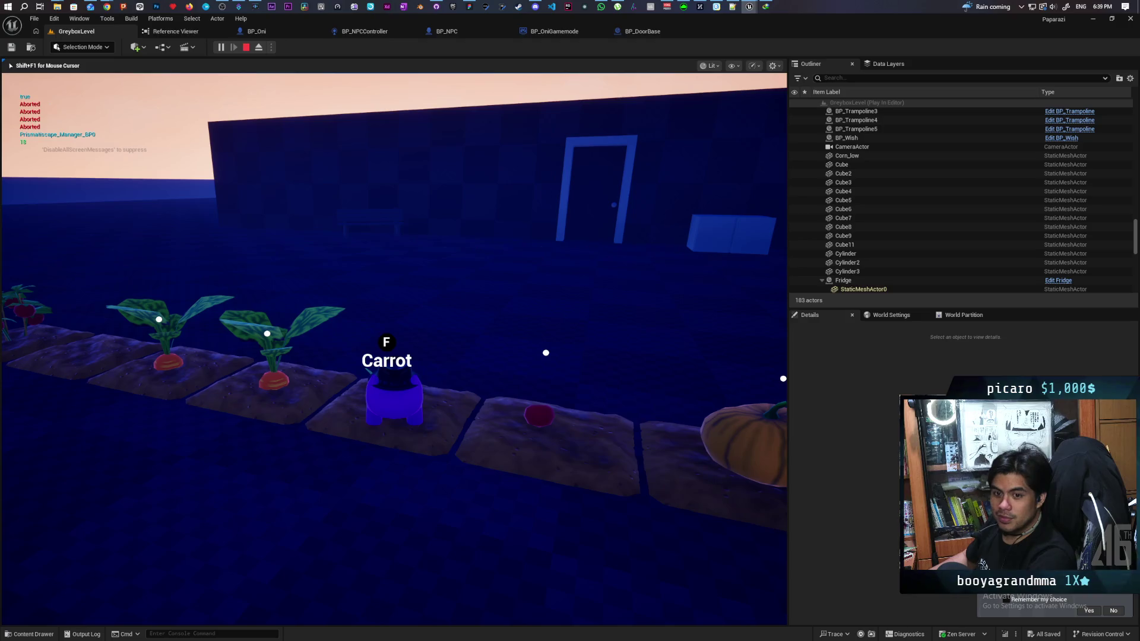
key(d)
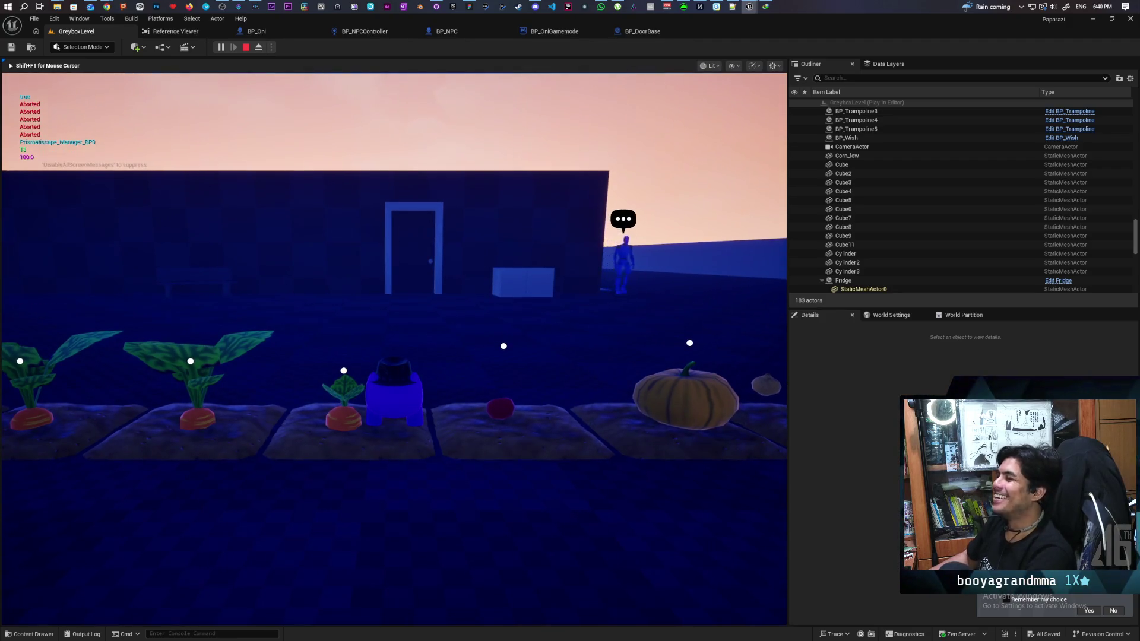
Step: Walk to the door, press F to hit the Open Door breakpoint, and resume the game
key(w)
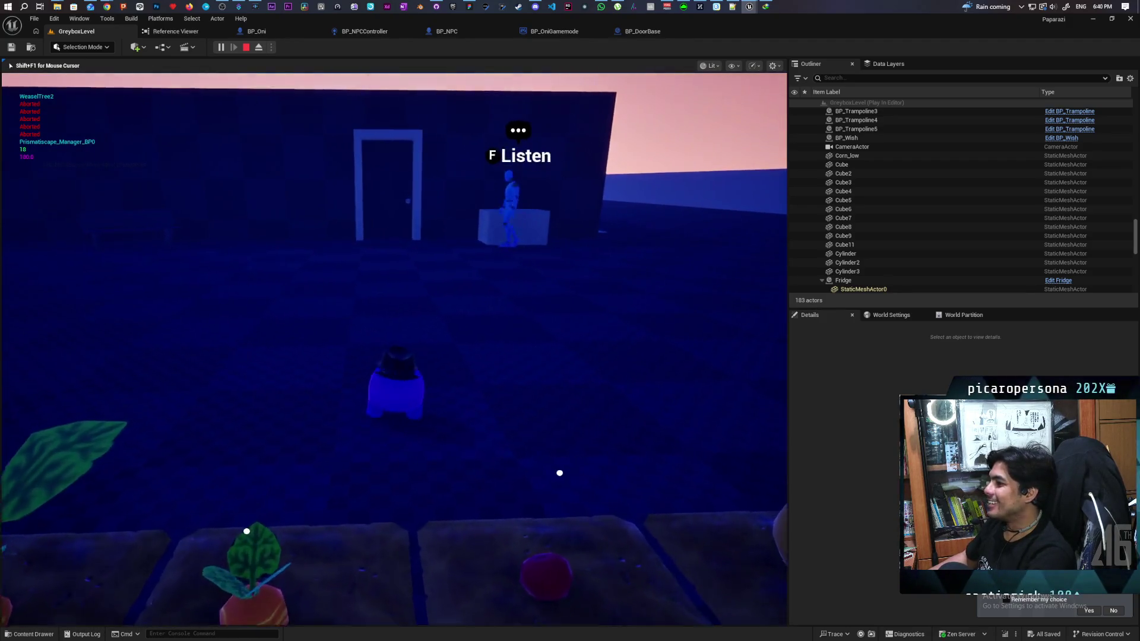
key(f)
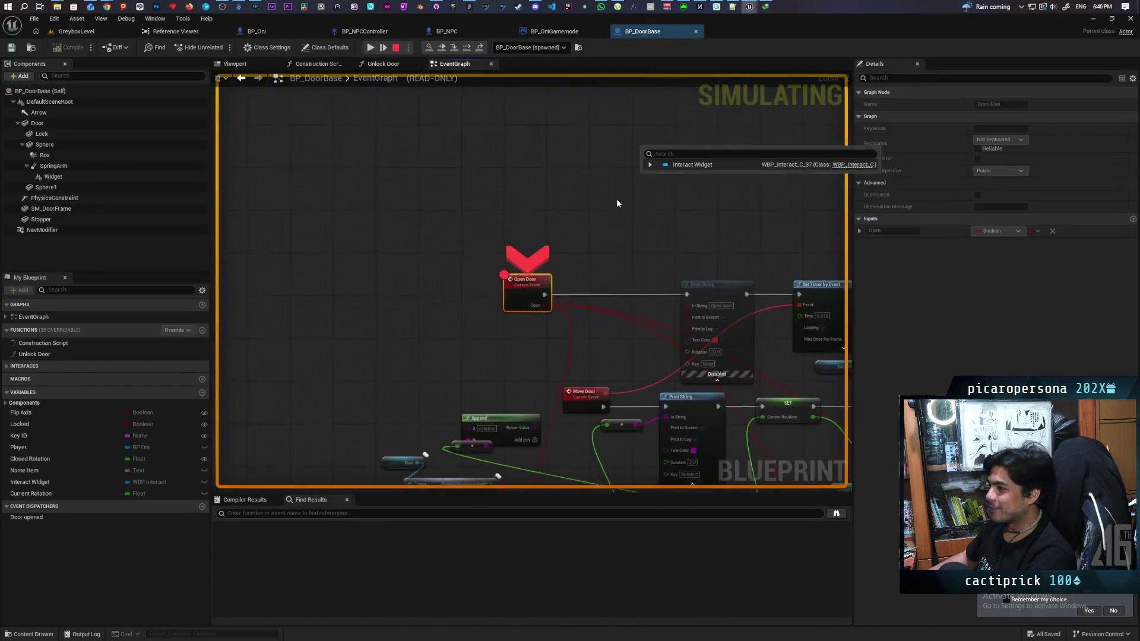
click(441, 48)
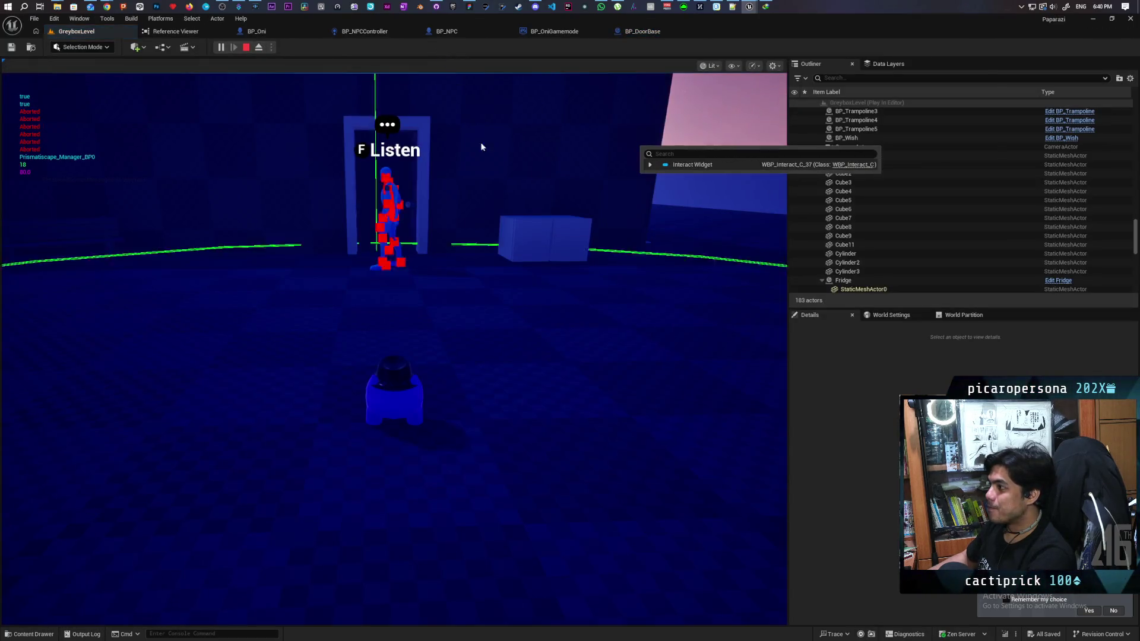
click(480, 186)
Step: Retry the F interaction, resume again, then stop play and select the LI_Door level instance
key(f)
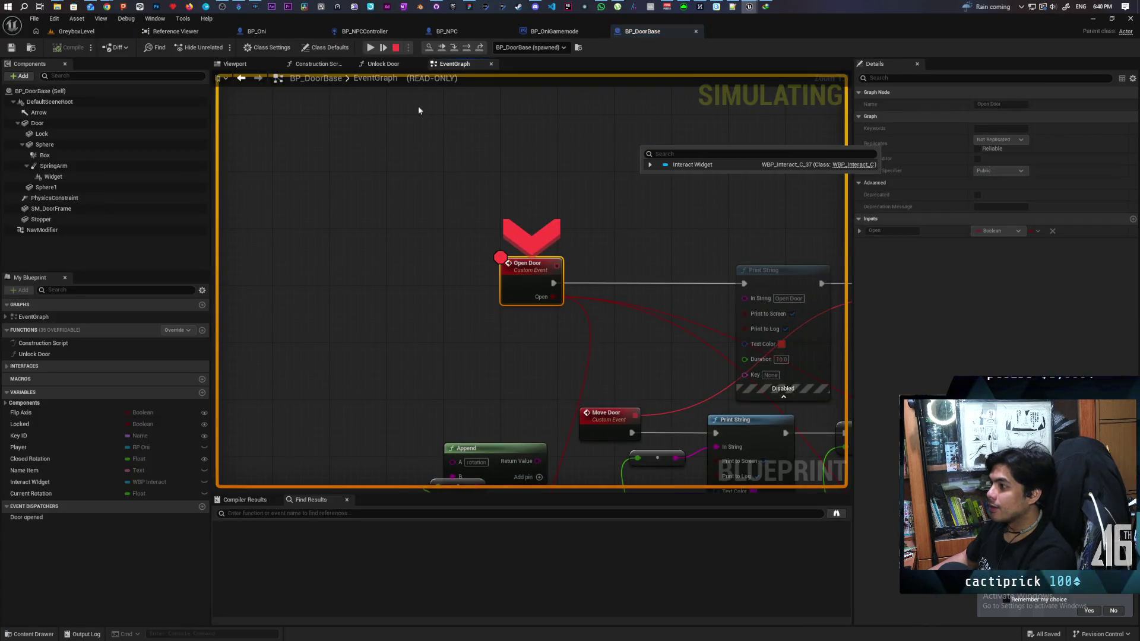
click(440, 52)
click(440, 83)
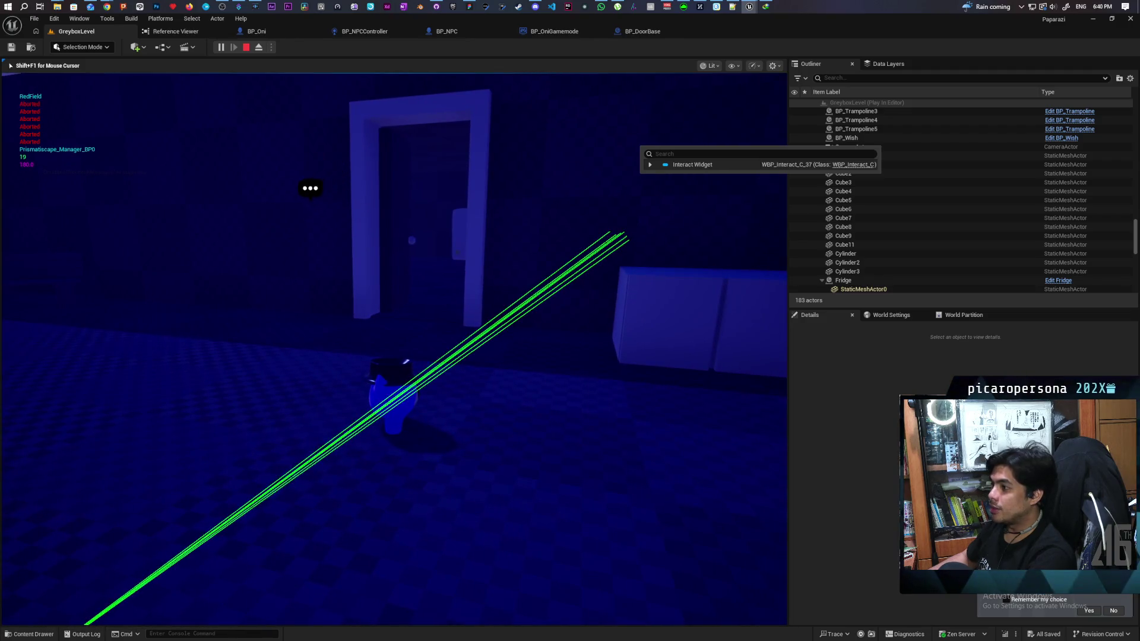
key(Escape)
click(434, 209)
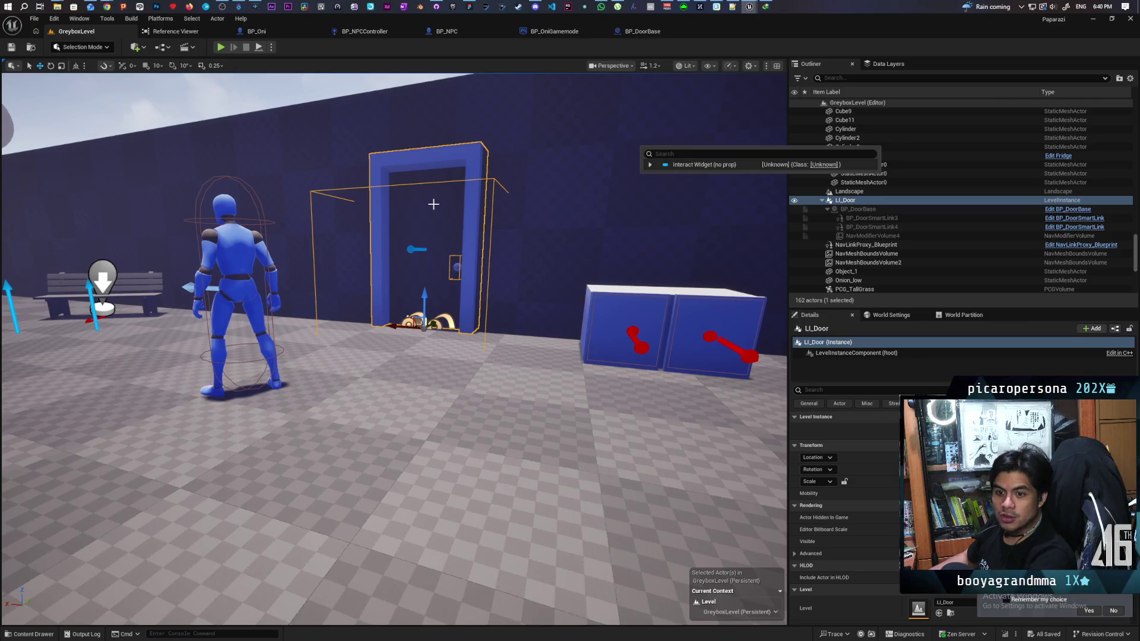
Step: Expand and collapse the Interact Widget properties, select Cube49, then switch to the whiteboard
click(394, 92)
scroll(520, 175, down, 10)
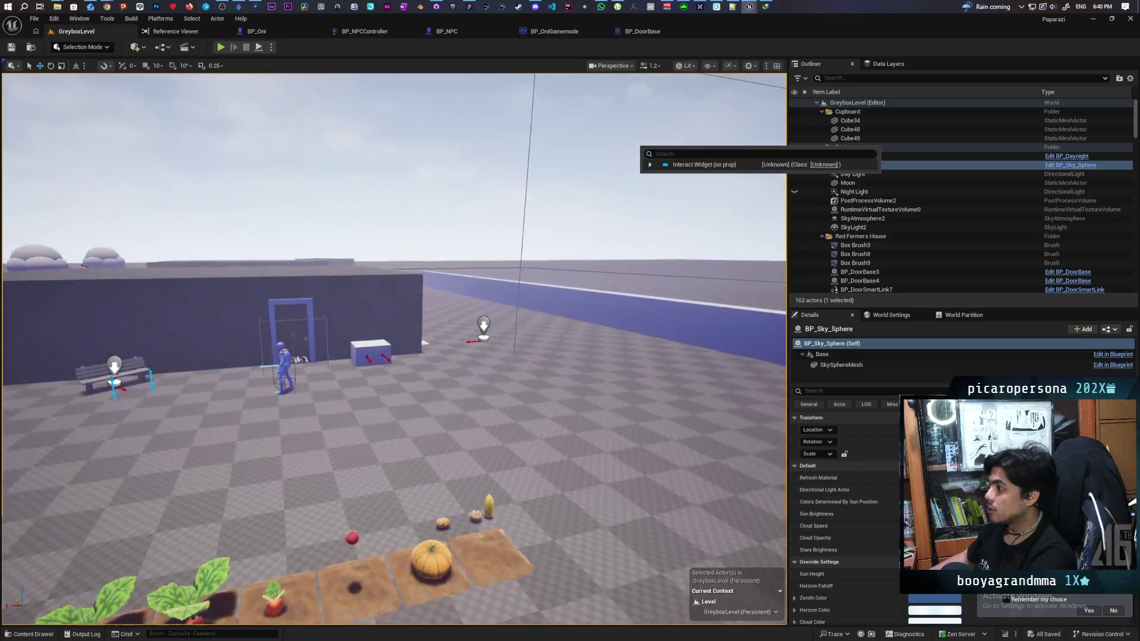
click(651, 165)
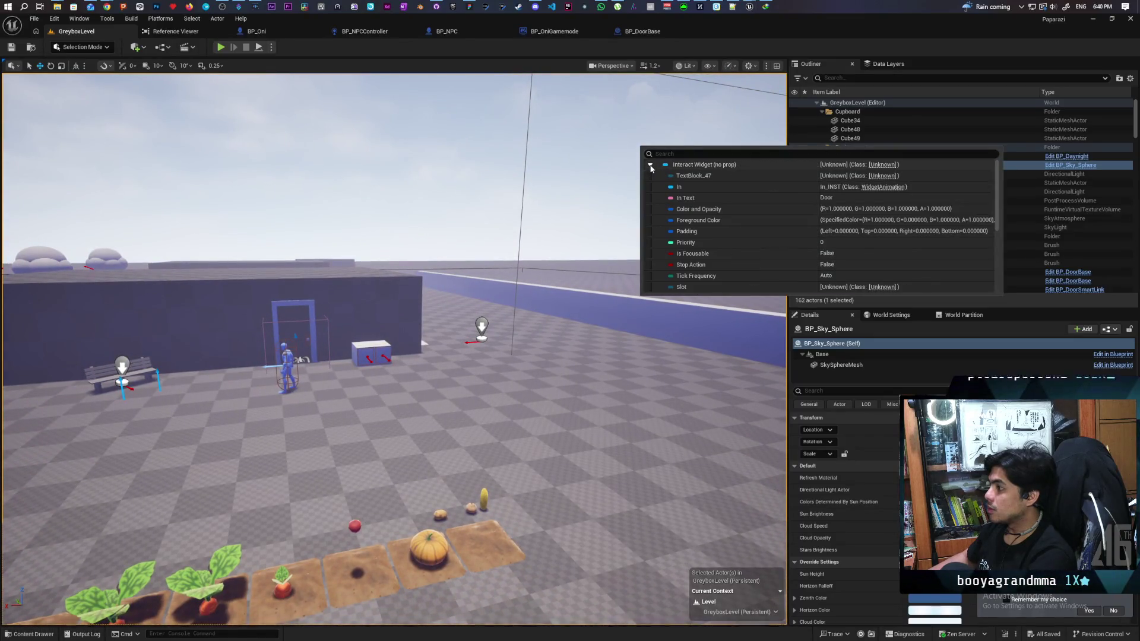
click(651, 165)
click(651, 165)
click(651, 165)
click(803, 138)
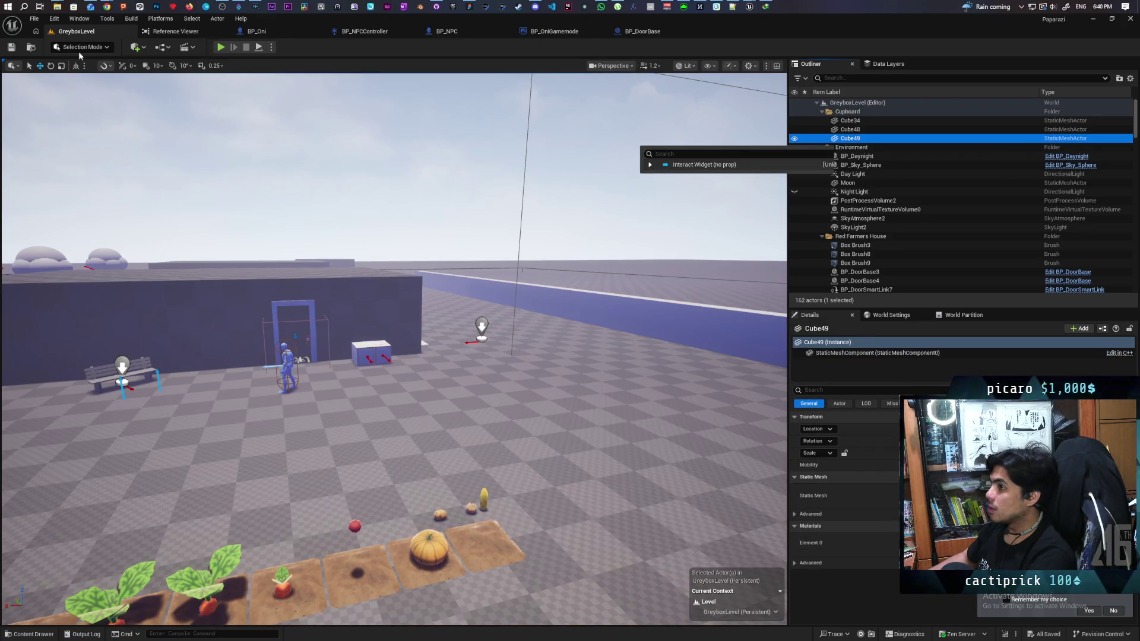
key(alt+Tab)
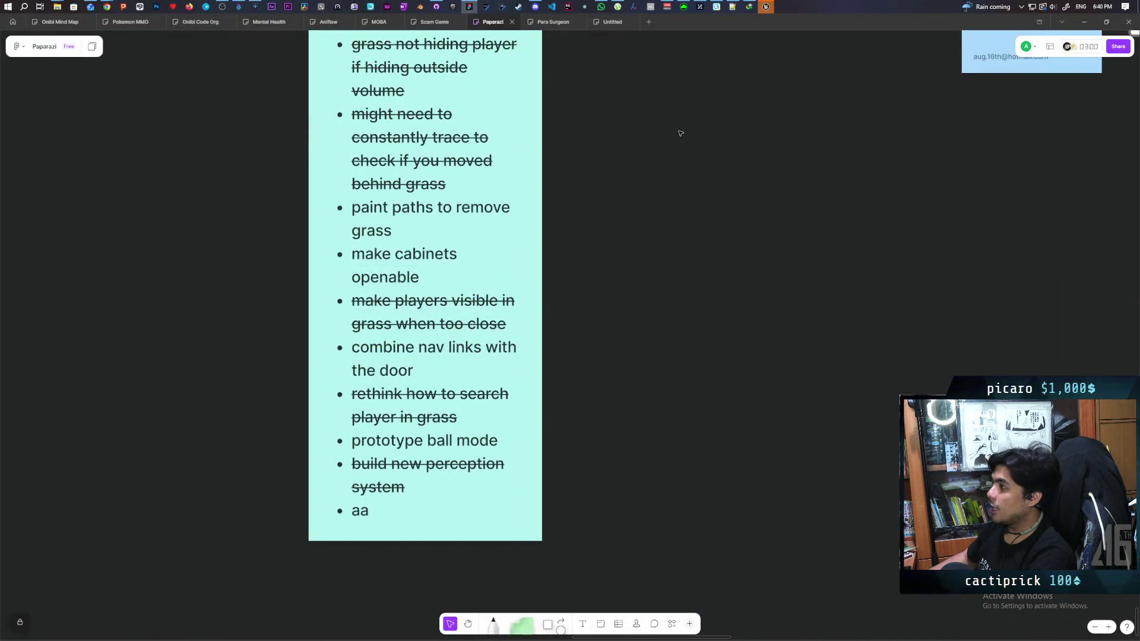
Step: Send the Unreal crash report, restart the editor, and select LI_Door once GreyboxLevel reloads
click(766, 7)
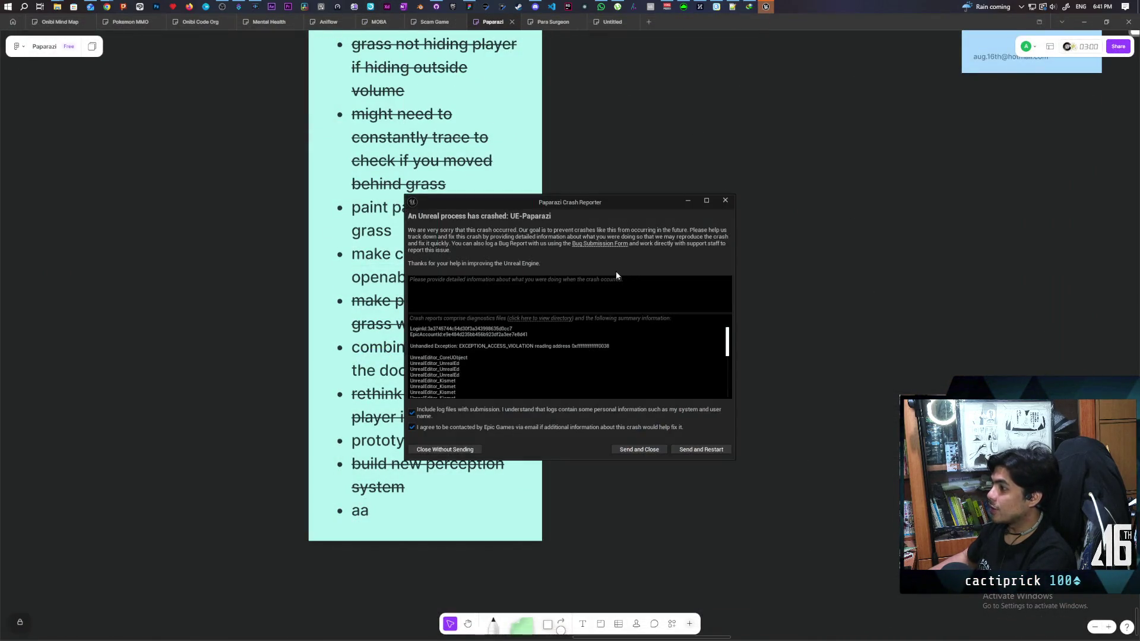
click(697, 451)
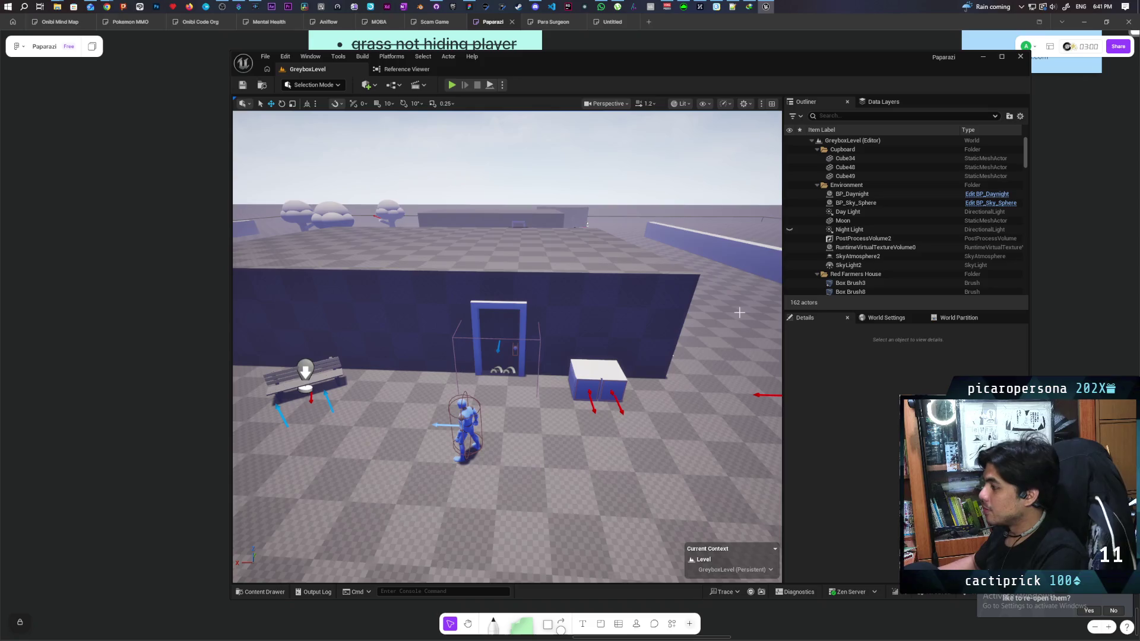
click(502, 320)
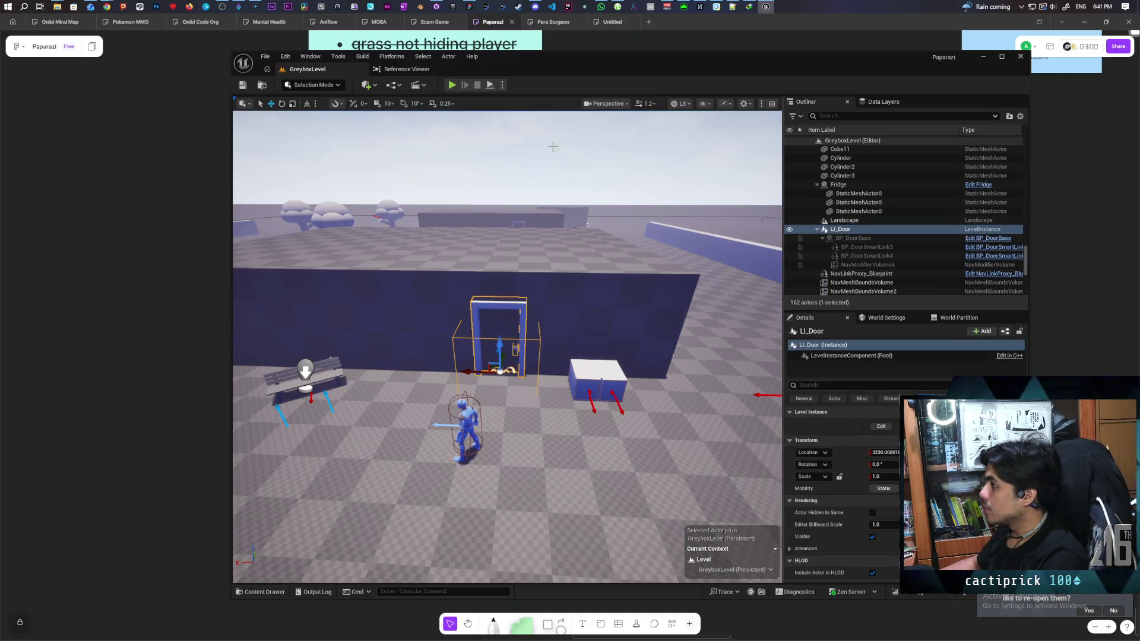
Step: Open BP_DoorBase from the BP_DoorBase3 actor and briefly box-select the Select Float and SET nodes
click(517, 225)
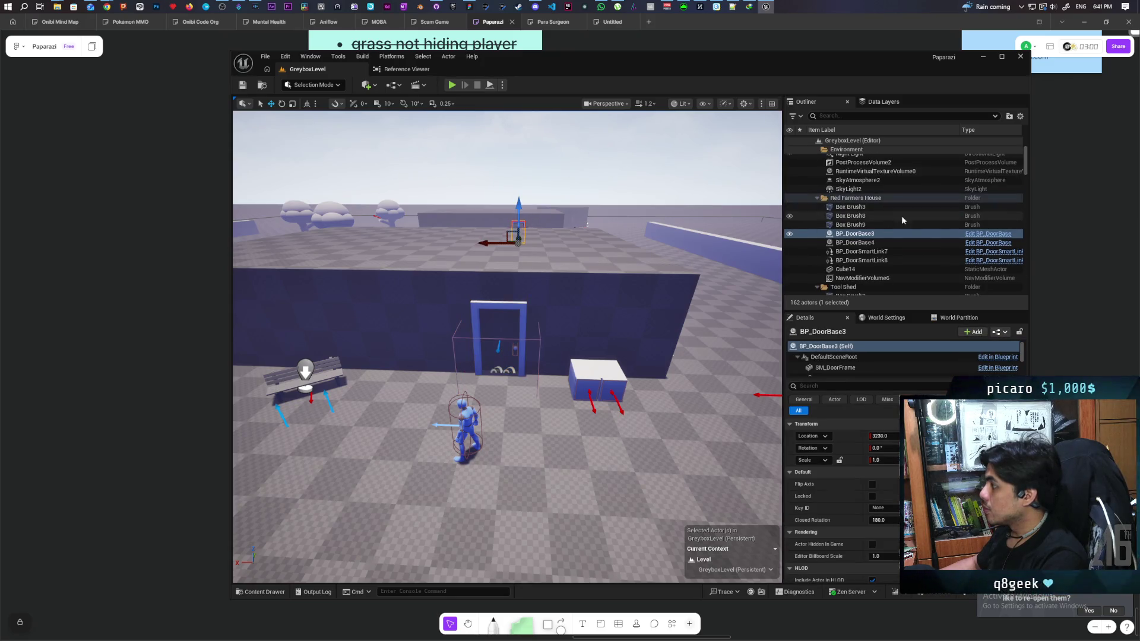
click(968, 233)
scroll(557, 286, down, 3)
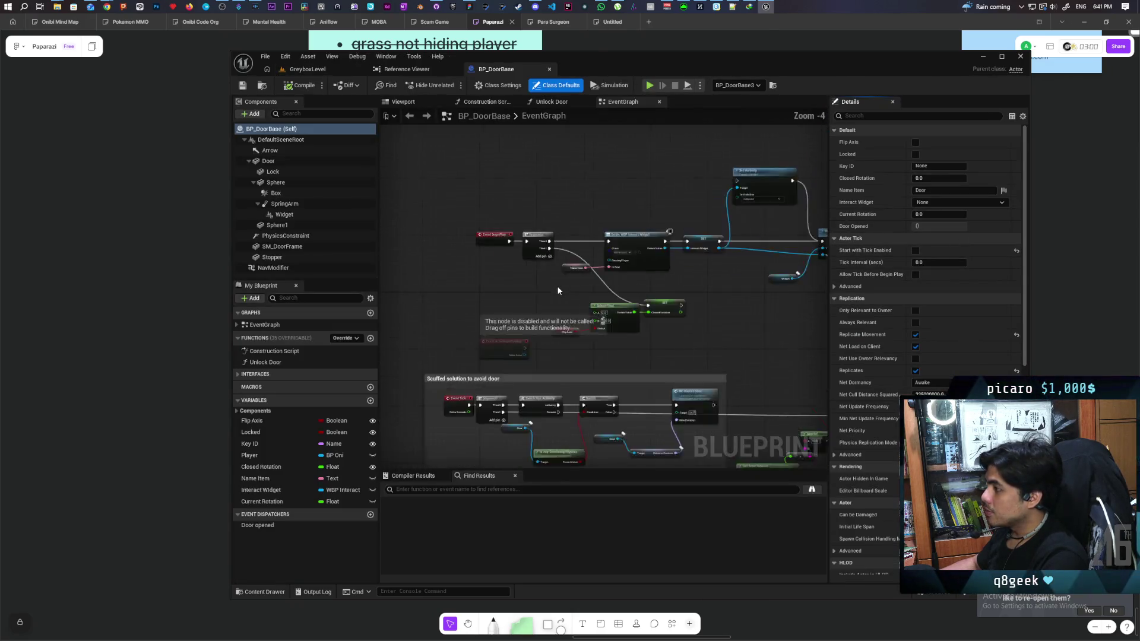
scroll(591, 277, up, 2)
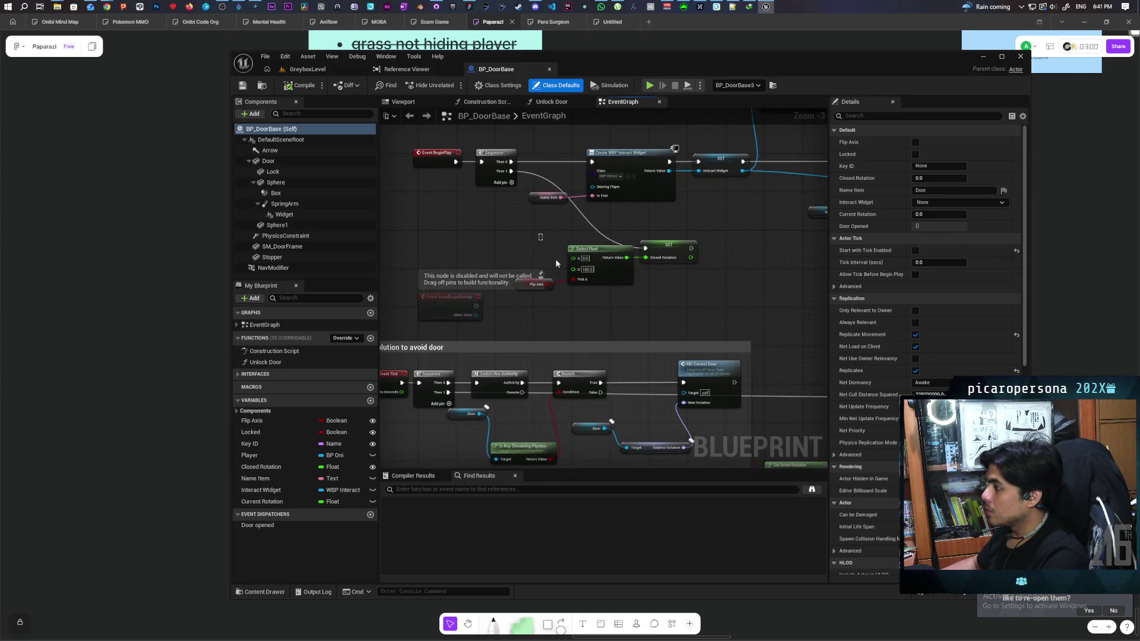
drag(557, 263, 700, 288)
click(622, 302)
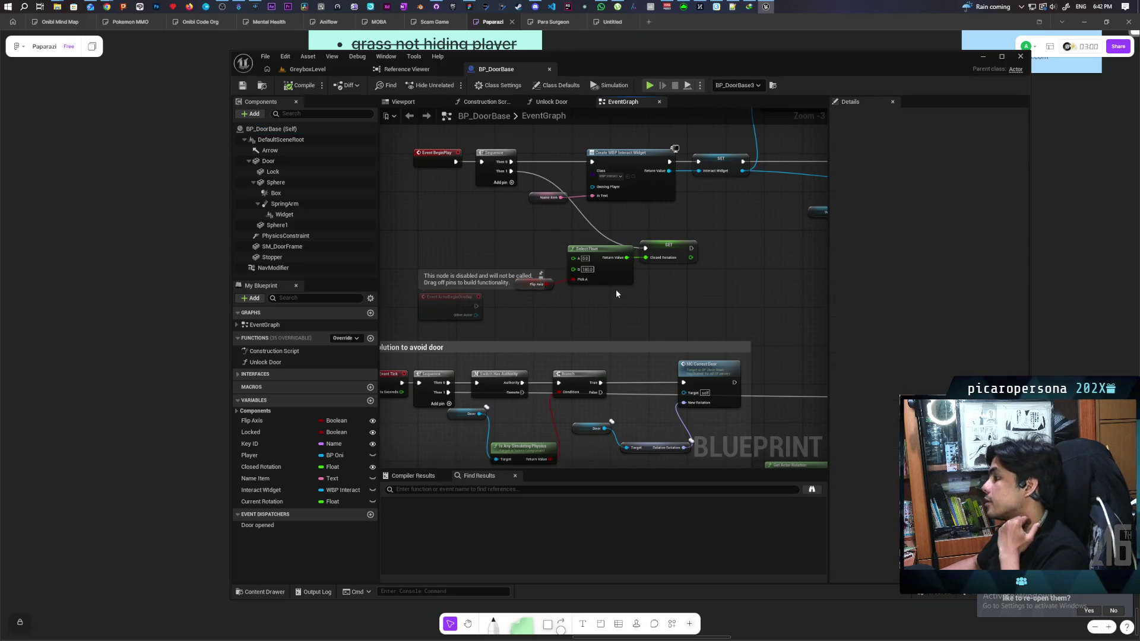
Step: Pan around the EventGraph and select the Door component to show its Details
scroll(617, 294, up, 3)
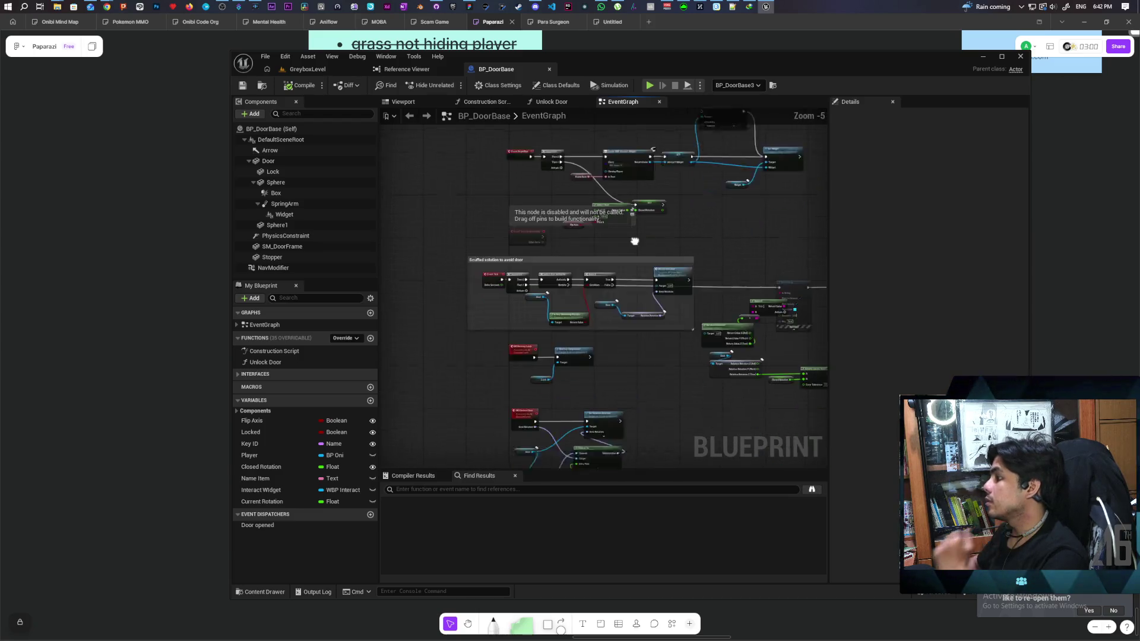
scroll(625, 254, down, 2)
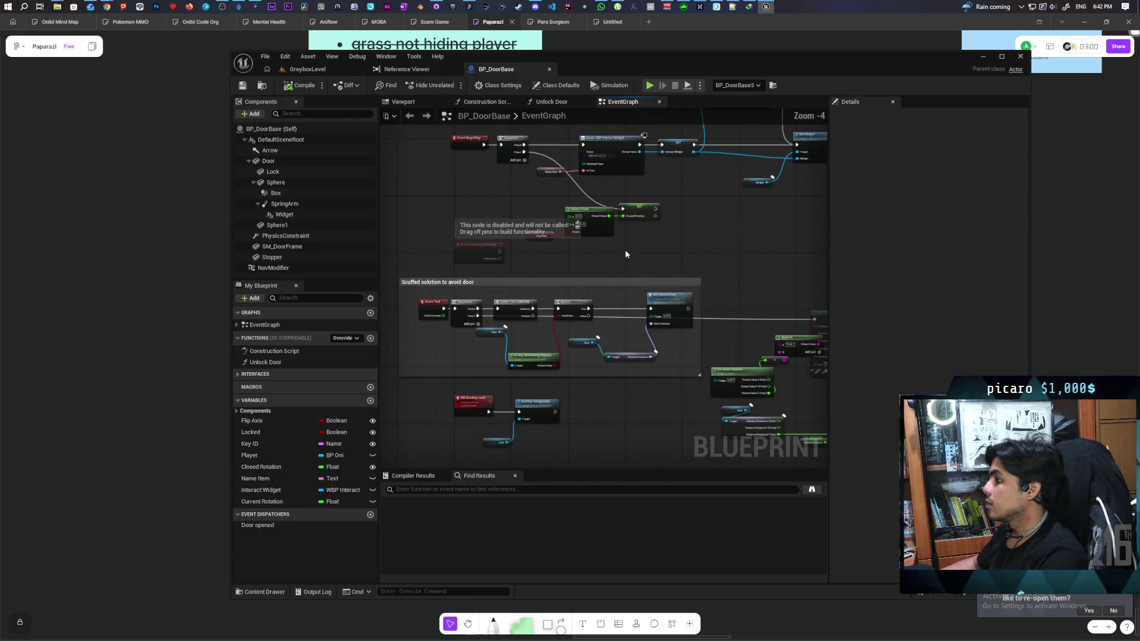
scroll(624, 250, up, 1)
scroll(647, 256, up, 1)
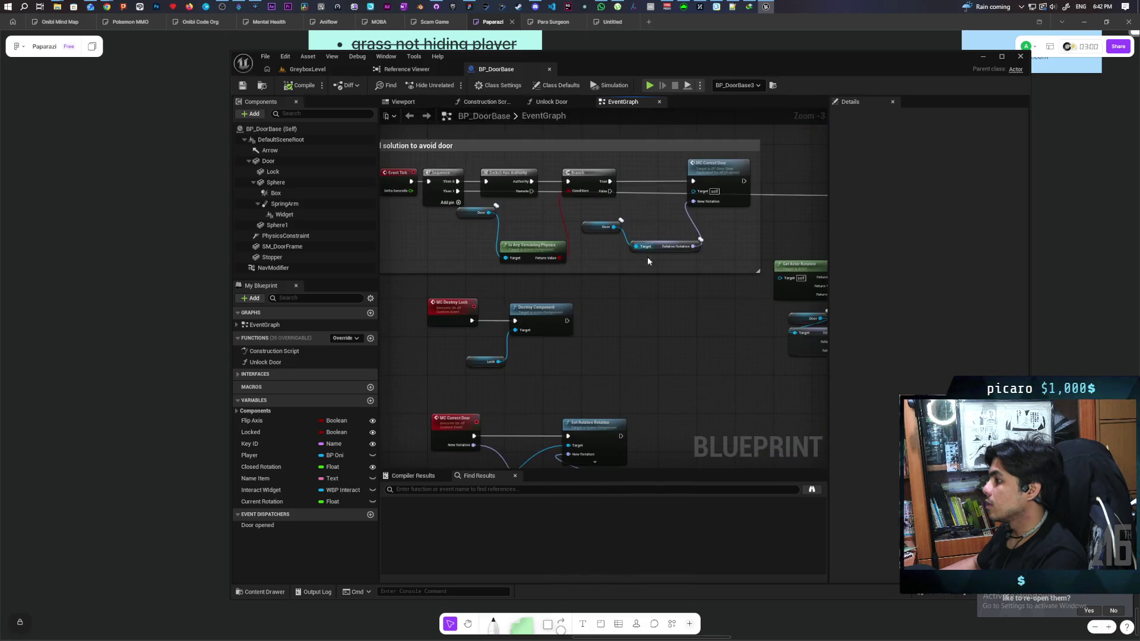
scroll(643, 318, down, 2)
mouse_move(642, 318)
mouse_down()
mouse_move(626, 142)
mouse_move(650, 107)
mouse_up()
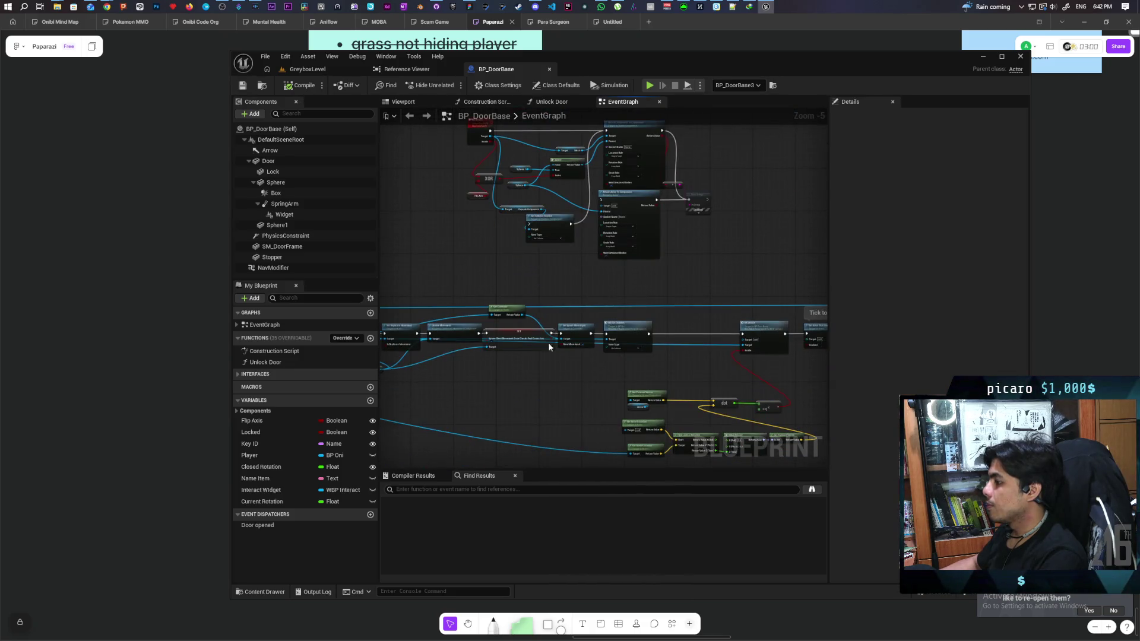
mouse_move(550, 348)
mouse_down()
mouse_move(590, 252)
mouse_move(491, 298)
mouse_move(519, 232)
mouse_move(484, 320)
mouse_move(608, 344)
mouse_up()
click(268, 161)
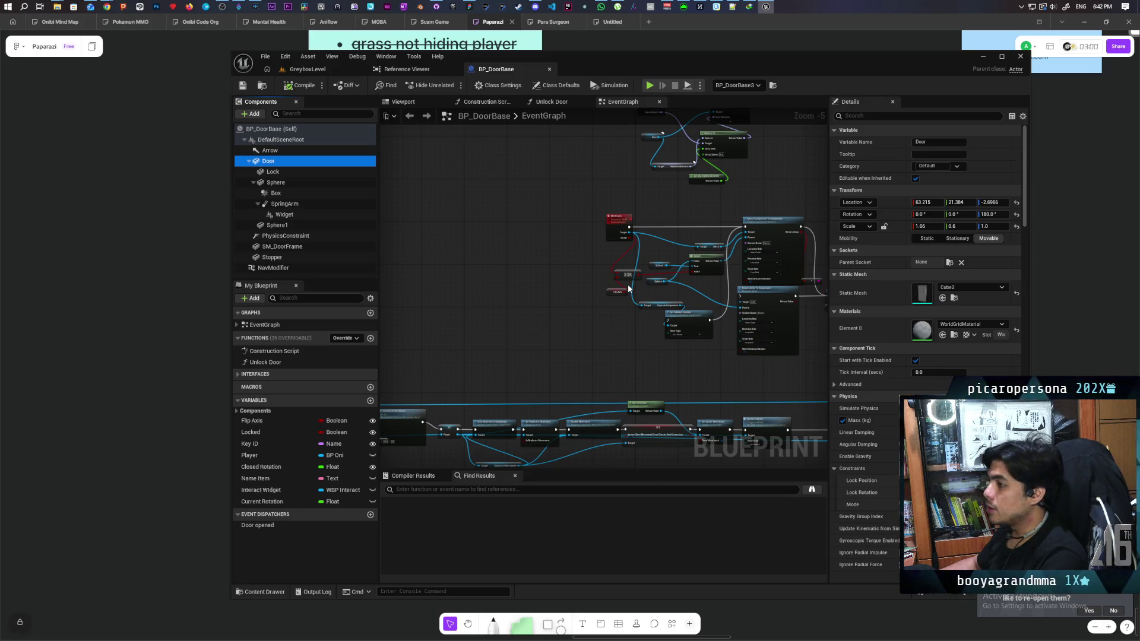
drag(574, 239, 509, 392)
mouse_move(607, 194)
mouse_down()
mouse_move(594, 309)
mouse_move(603, 270)
mouse_move(607, 371)
mouse_up()
scroll(628, 376, up, 4)
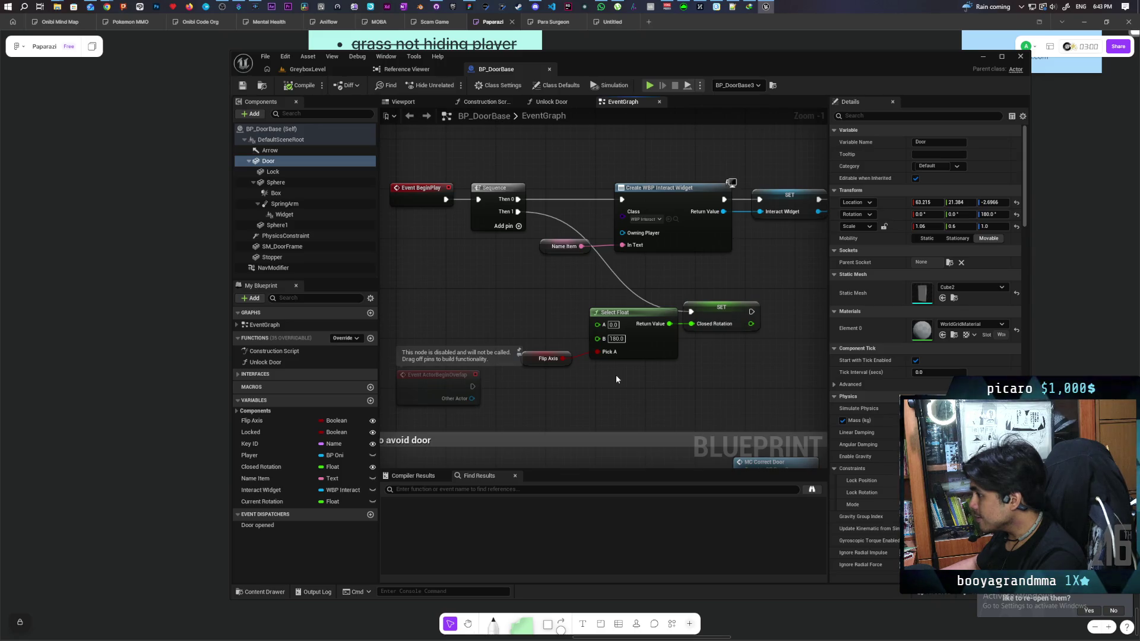
scroll(604, 348, down, 8)
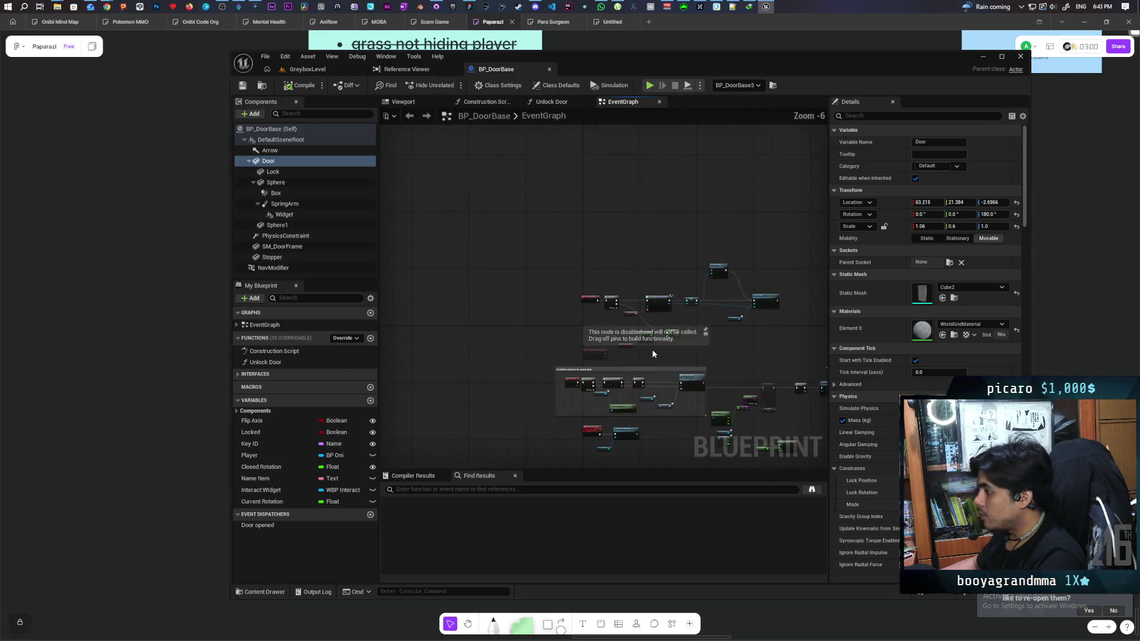
mouse_move(638, 253)
mouse_down()
mouse_move(522, 284)
mouse_move(554, 184)
mouse_up()
scroll(540, 240, up, 7)
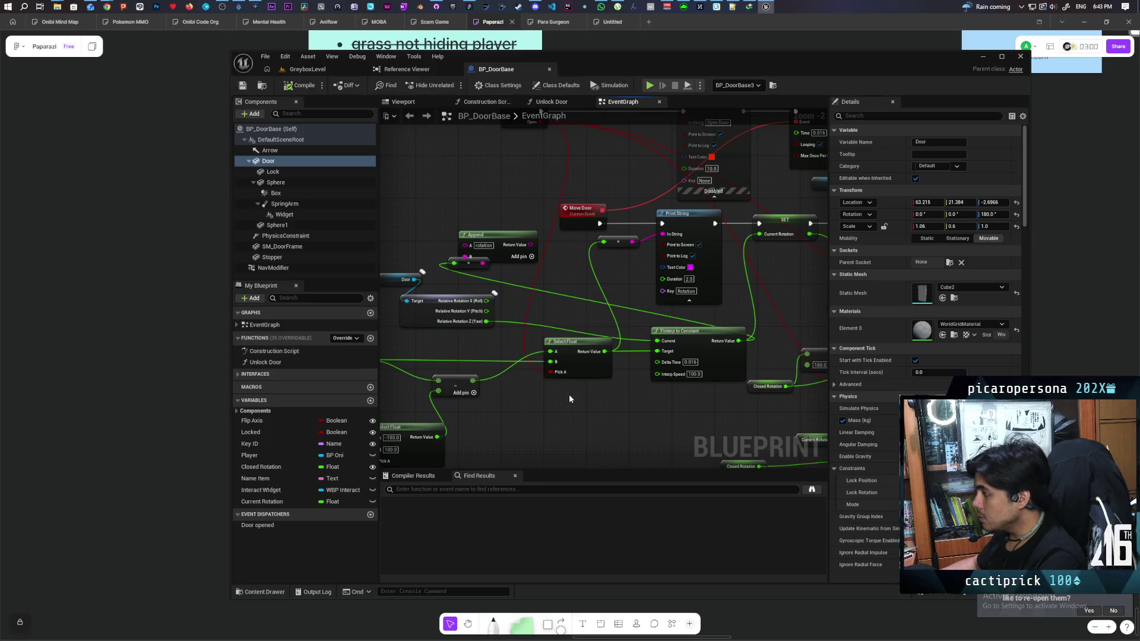
mouse_move(569, 396)
mouse_down()
mouse_move(681, 372)
mouse_move(656, 340)
mouse_move(541, 375)
mouse_move(570, 377)
mouse_move(558, 381)
mouse_move(481, 384)
mouse_up()
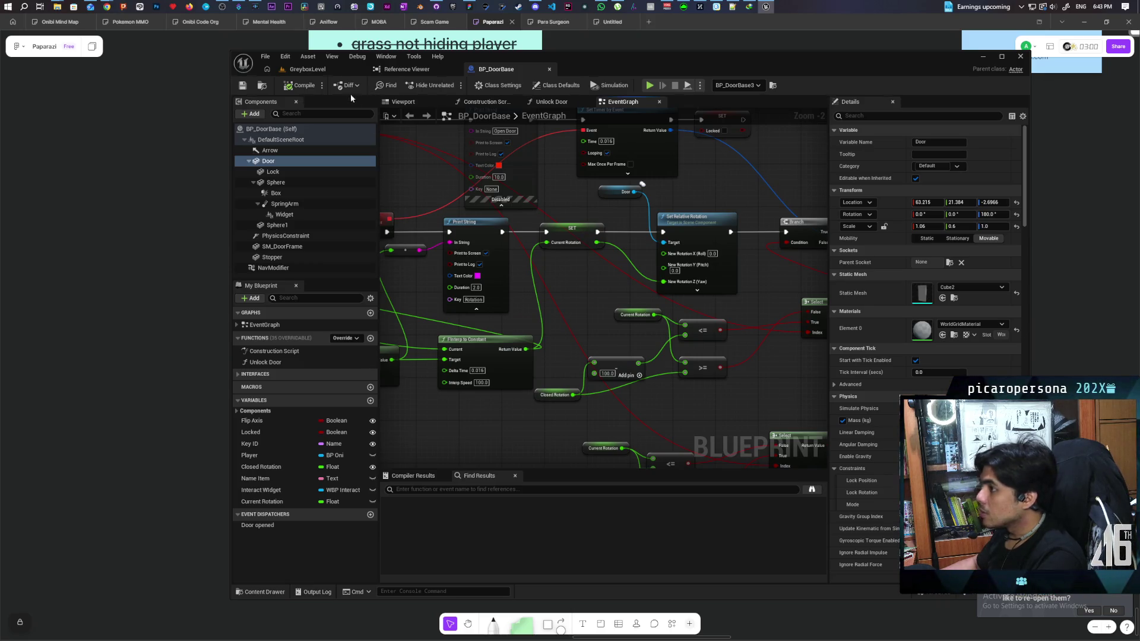
click(330, 68)
Step: Play the greybox level and walk past the bush and pillars to the farmhouse door until the breakpoint hits
click(451, 87)
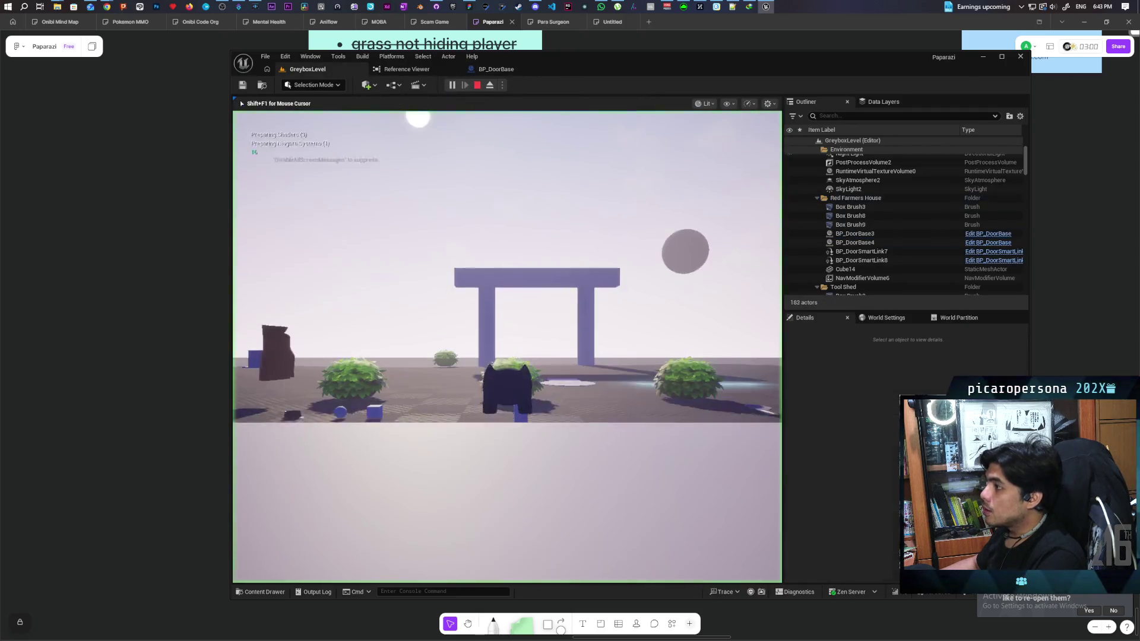
key(w)
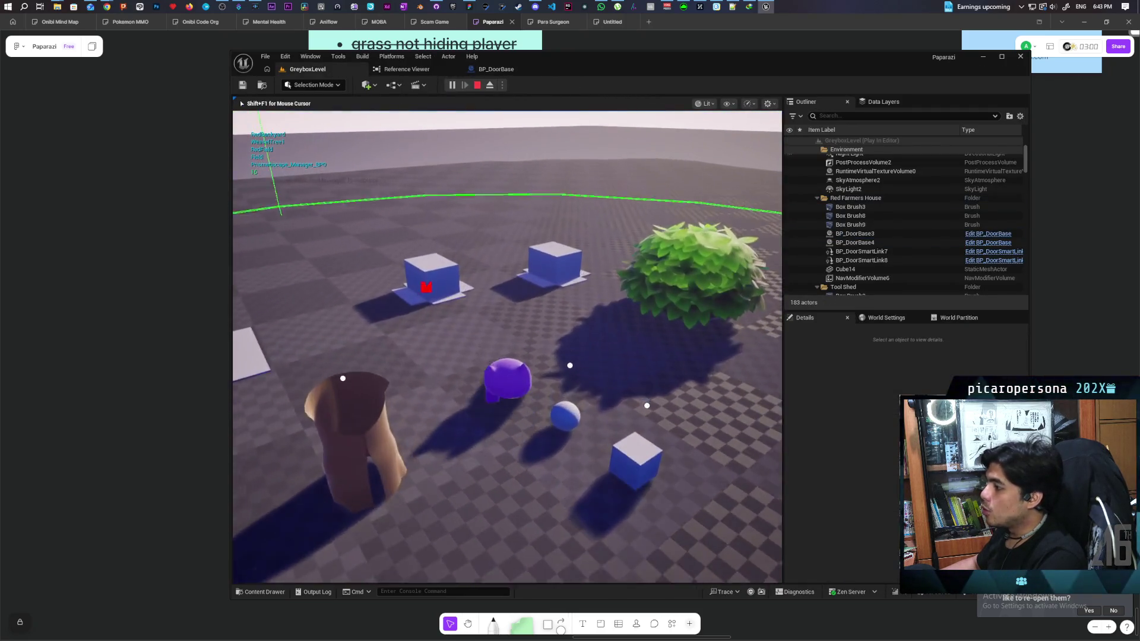
key(w)
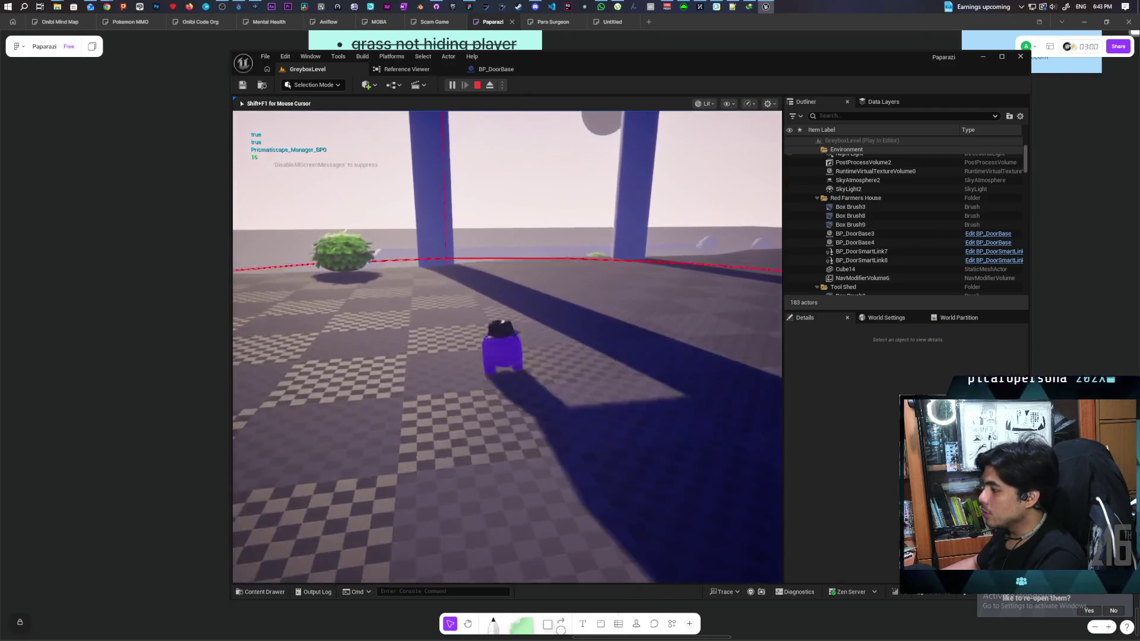
key(w)
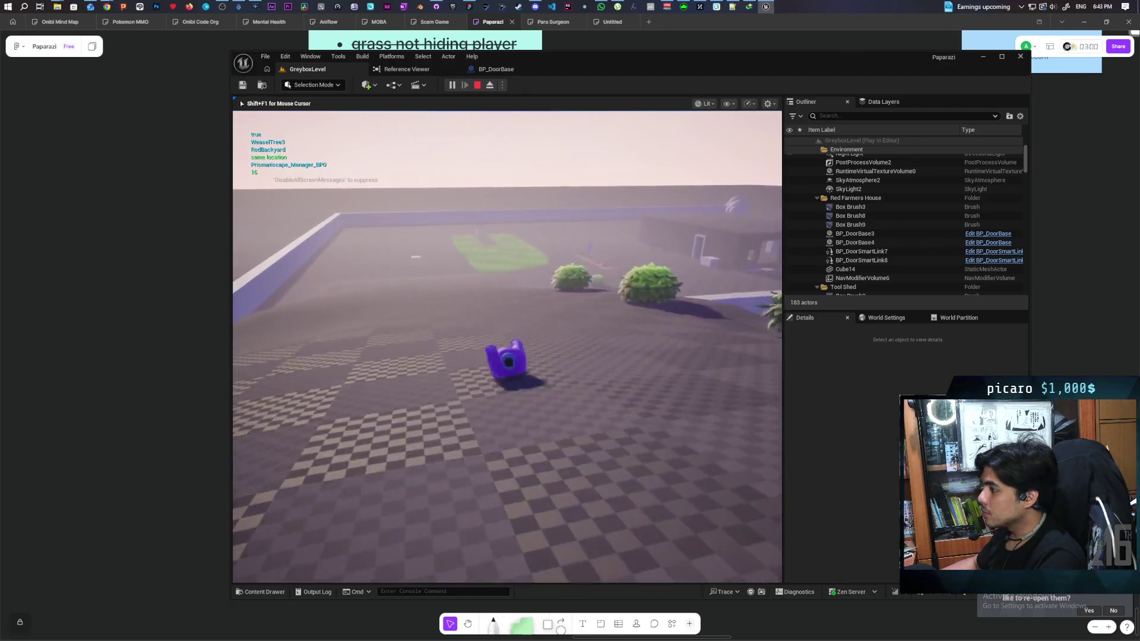
key(w)
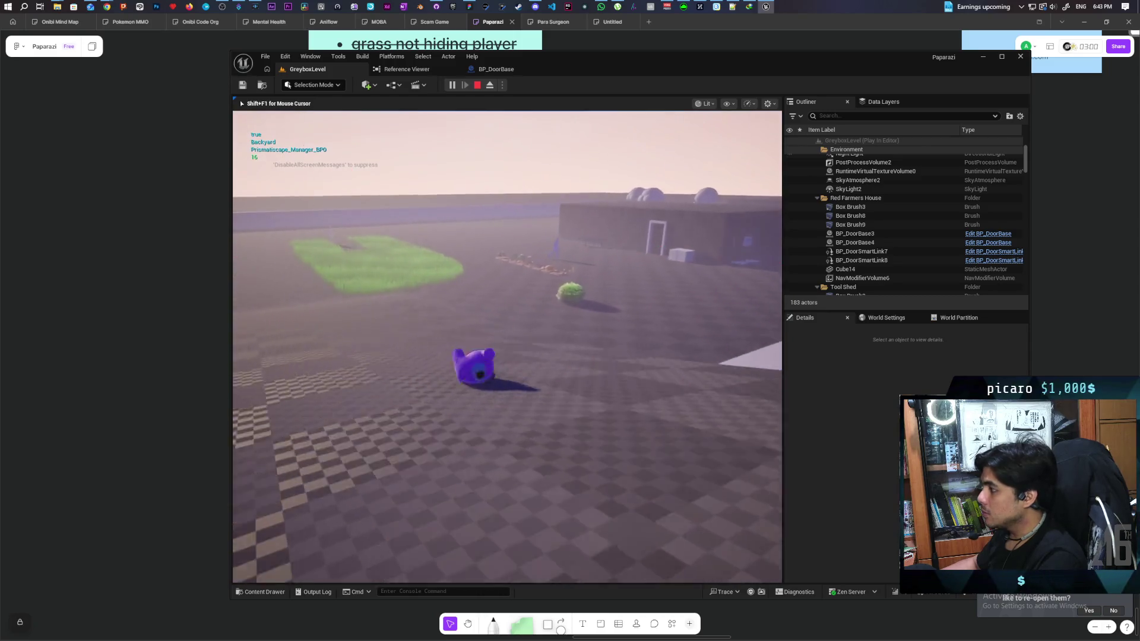
key(w)
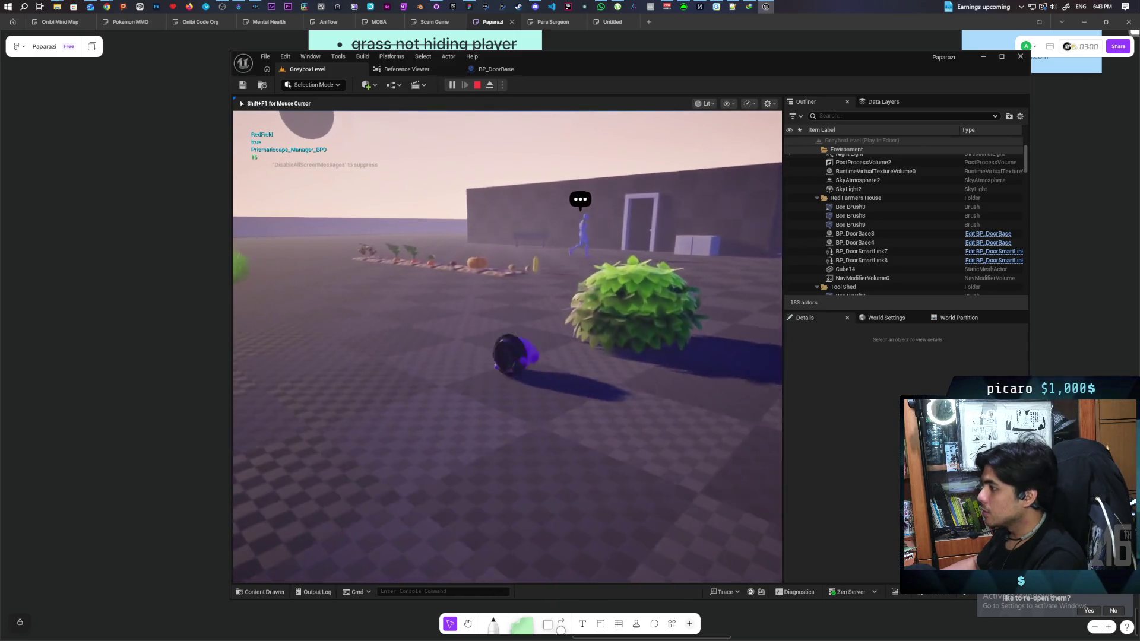
key(w)
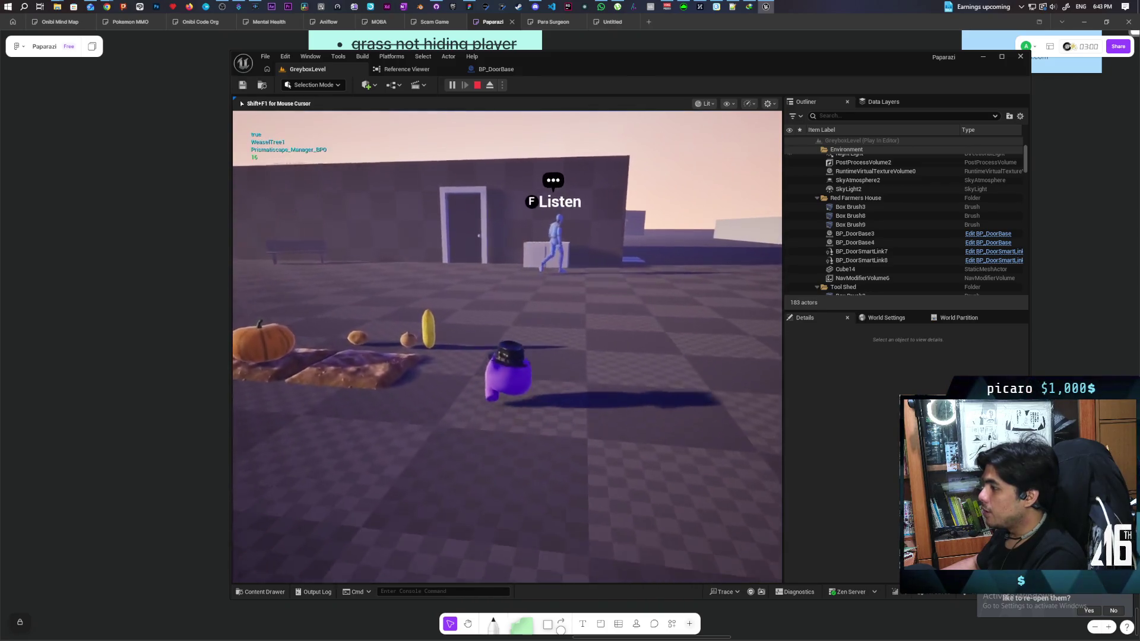
key(w)
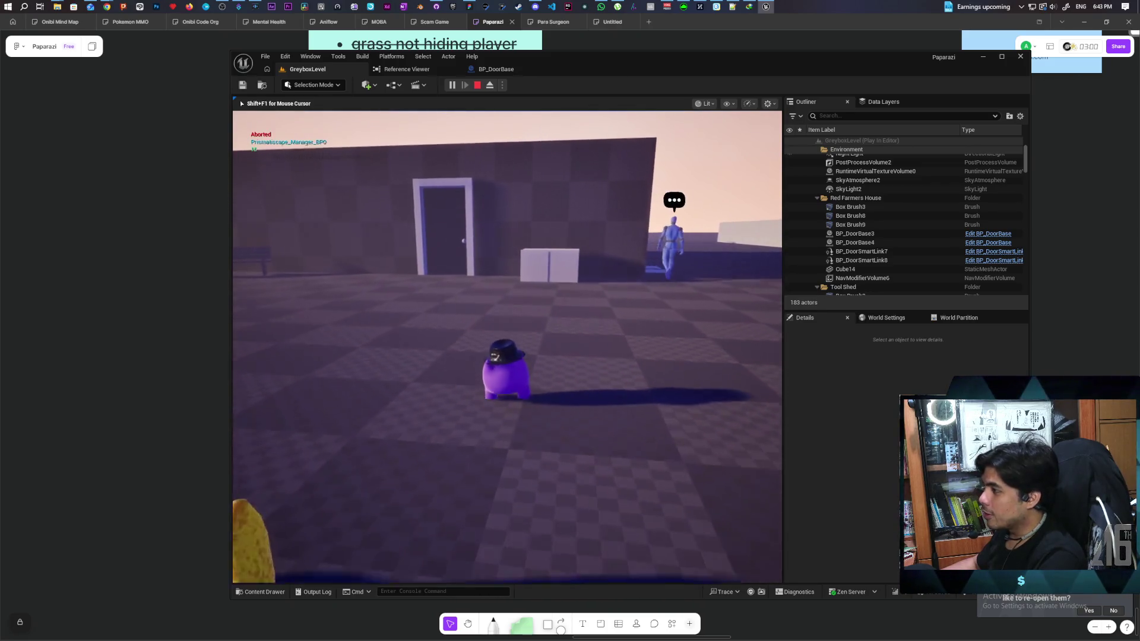
key(w)
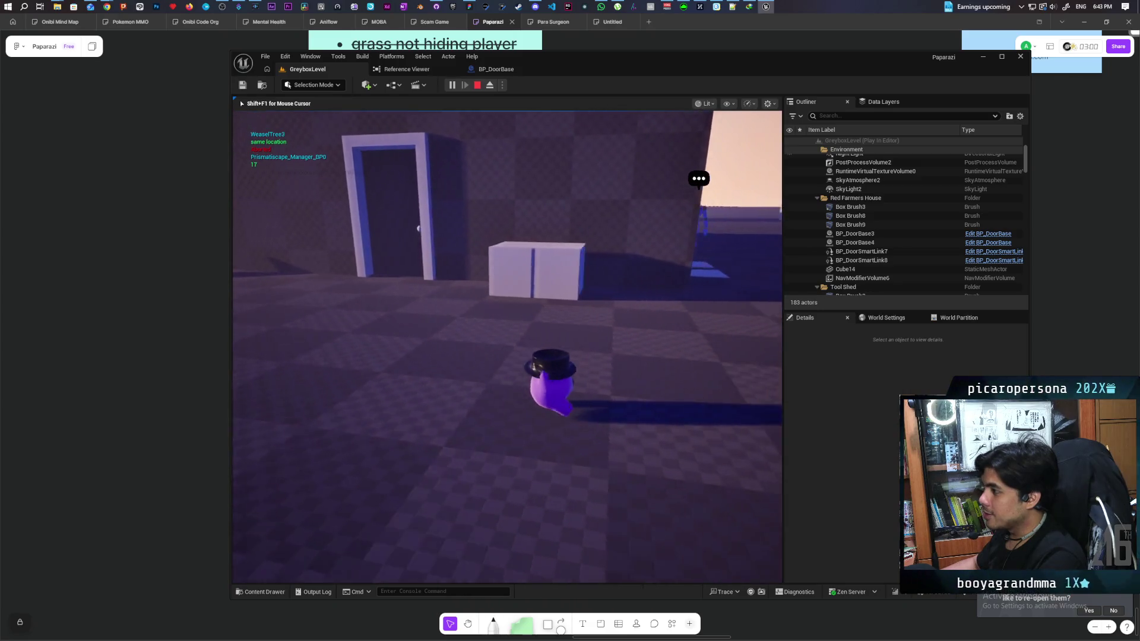
key(a)
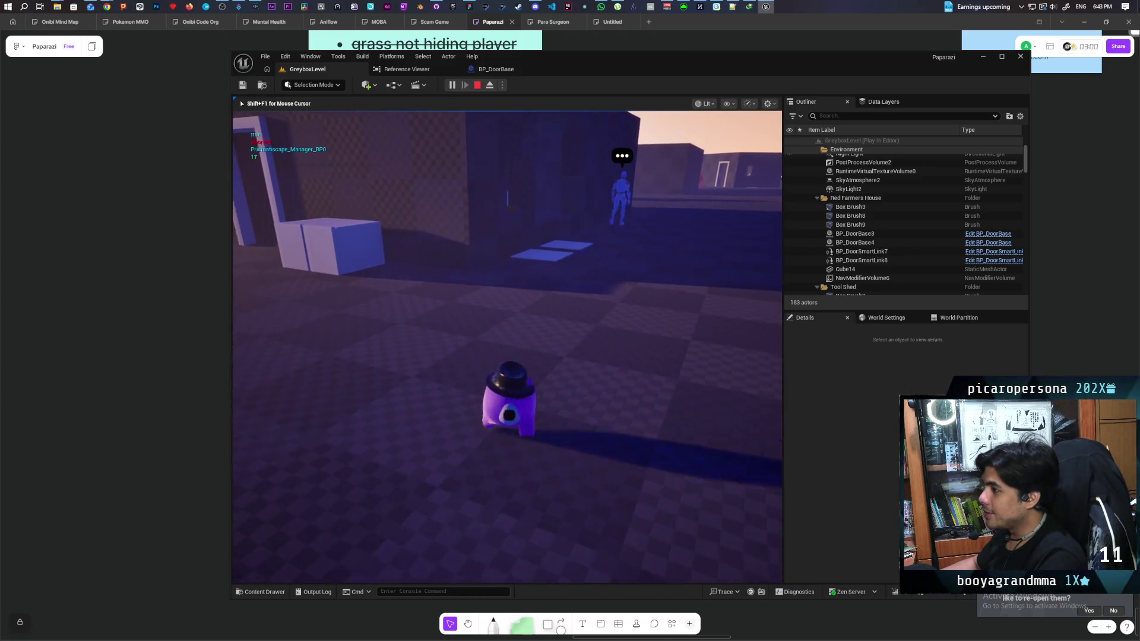
key(w)
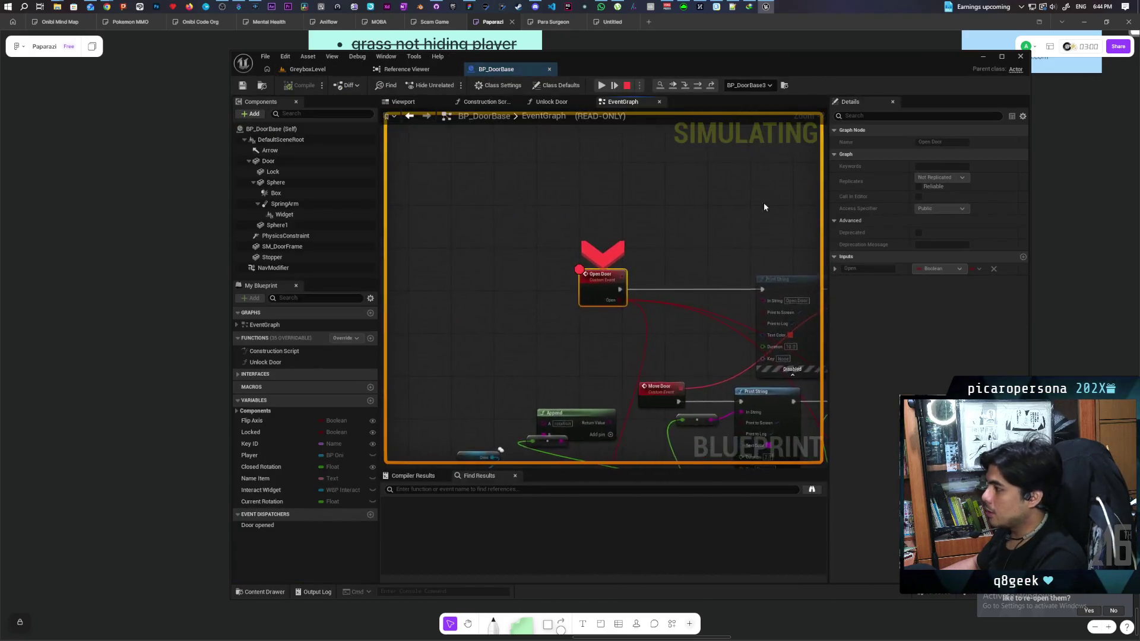
Step: Resume twice past the Open Door breakpoint, release the mouse with Shift+F1, and stop play
click(602, 86)
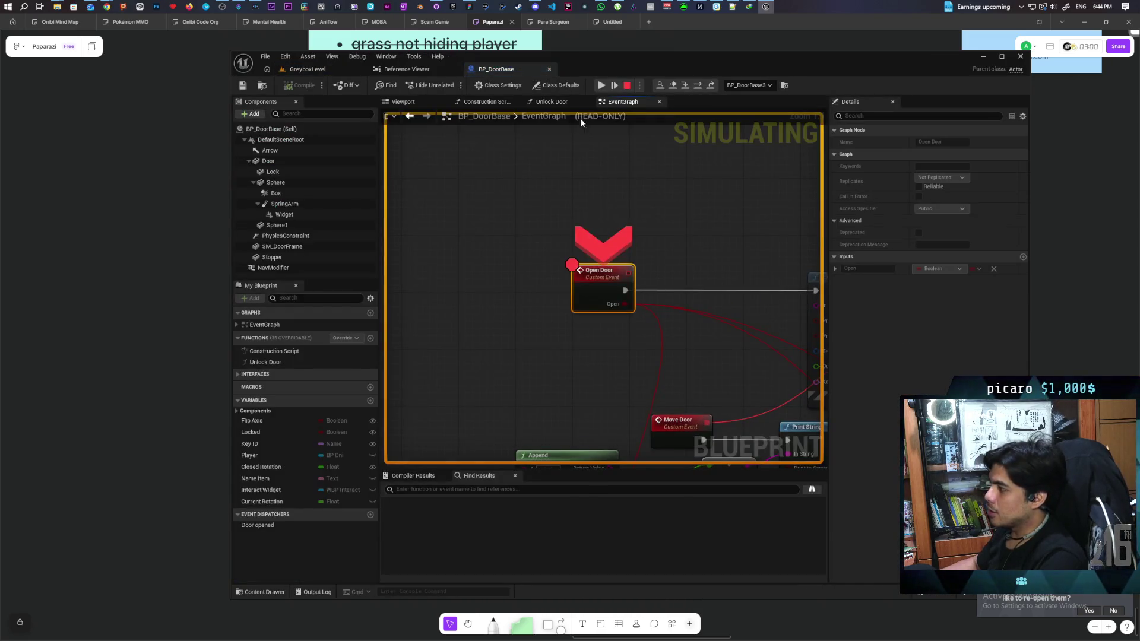
click(602, 85)
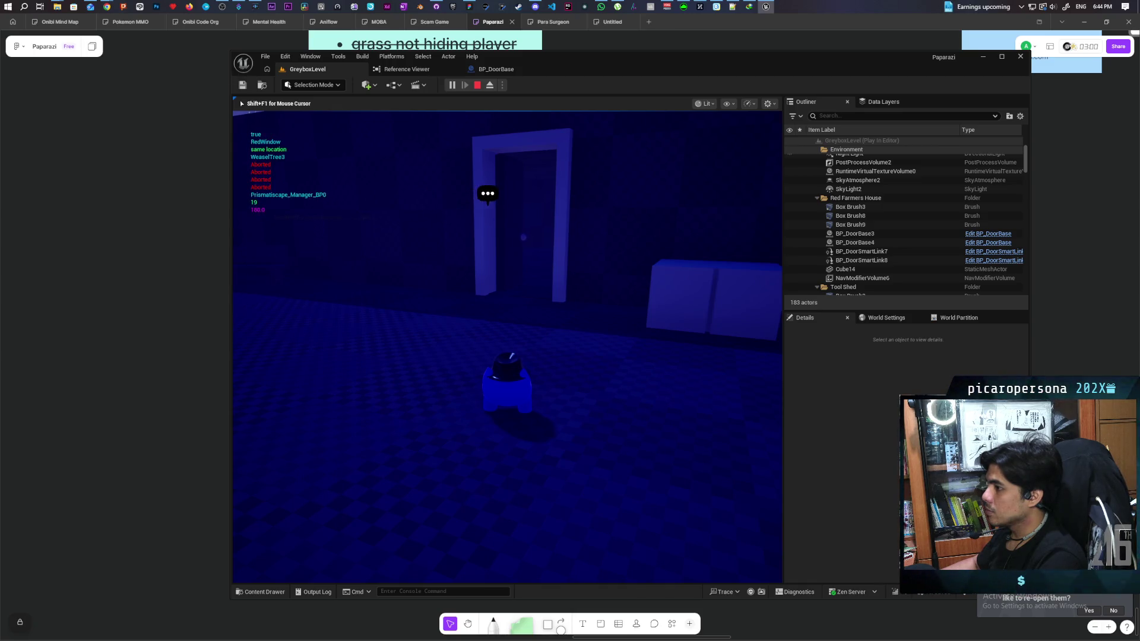
key(shift+F1)
key(Escape)
Step: In BP_DoorBase, wire Append's Return Value into Print String's In String, then return to GreyboxLevel
click(496, 69)
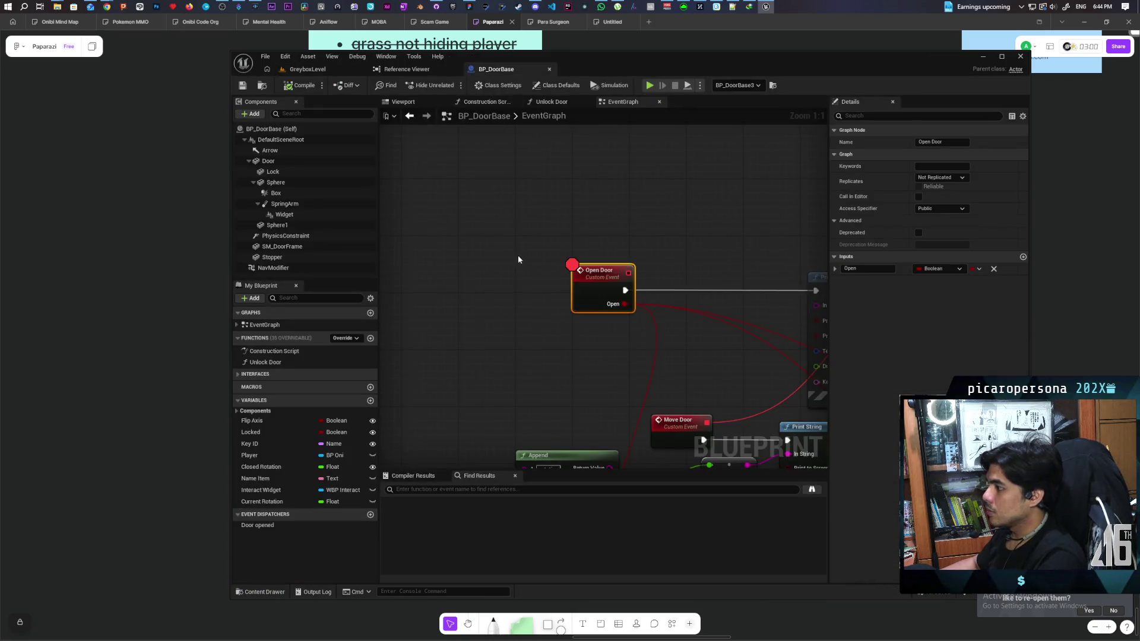
scroll(517, 260, down, 3)
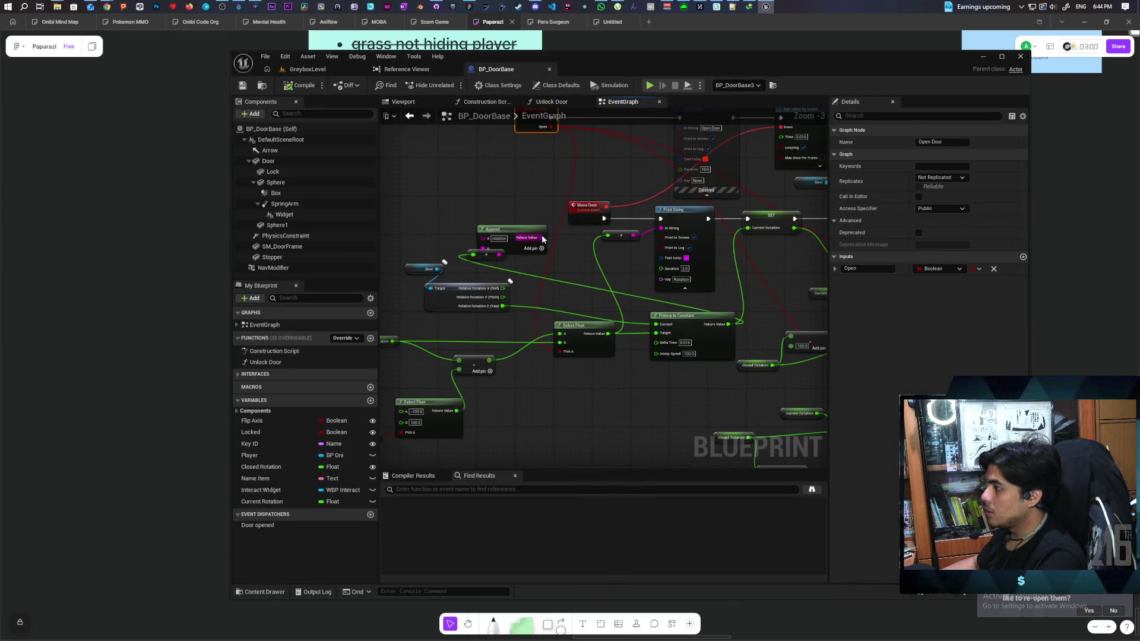
drag(542, 238, 560, 242)
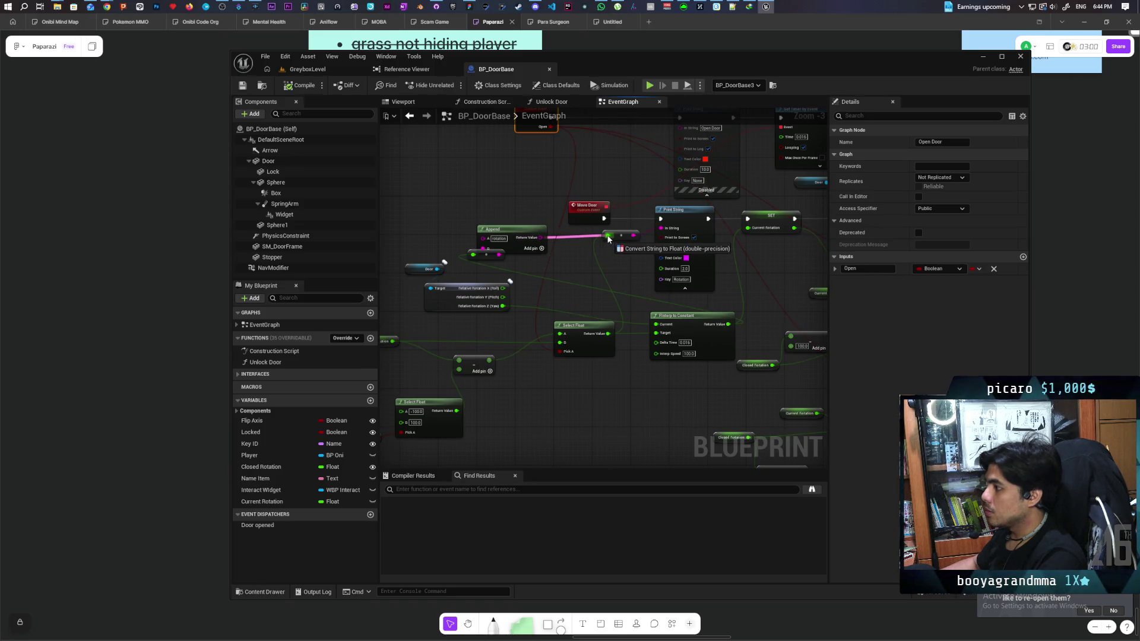
mouse_move(588, 239)
mouse_down()
mouse_move(541, 237)
mouse_move(530, 223)
mouse_up()
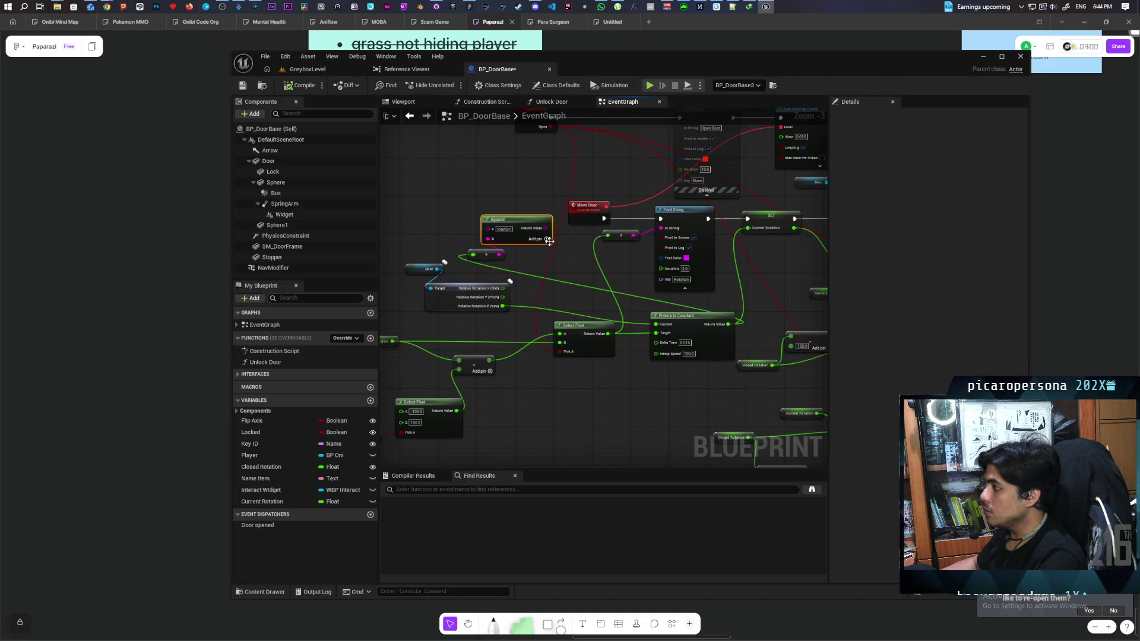
drag(544, 229, 661, 228)
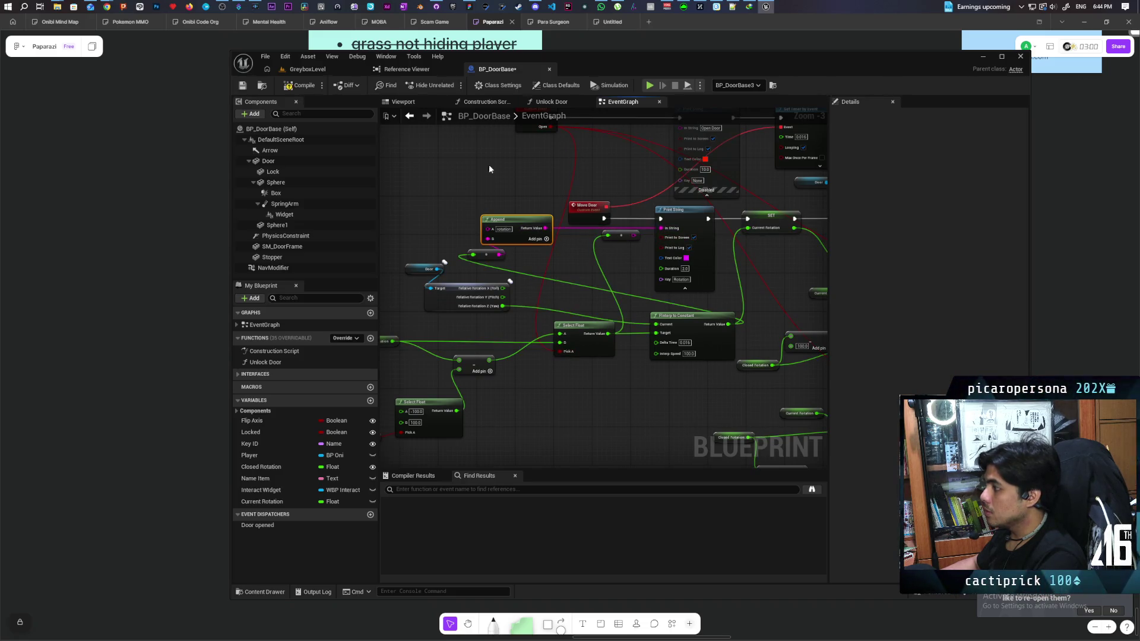
click(321, 73)
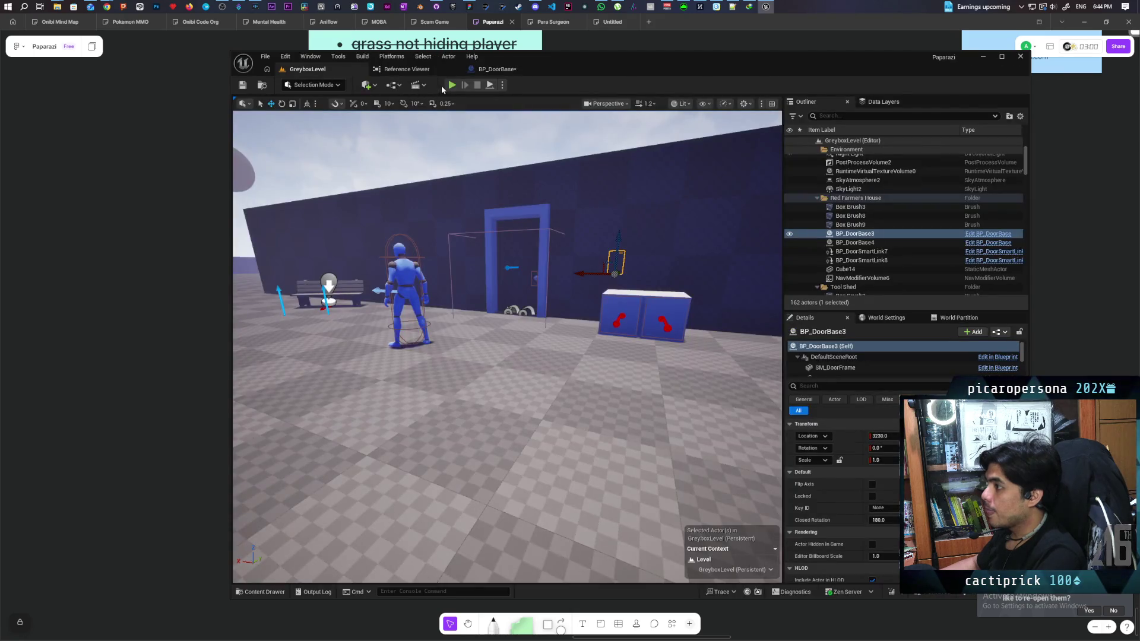
Step: Start a new play-test with Alt+P and walk past the blue boxes toward the farmhouse wall
key(alt+p)
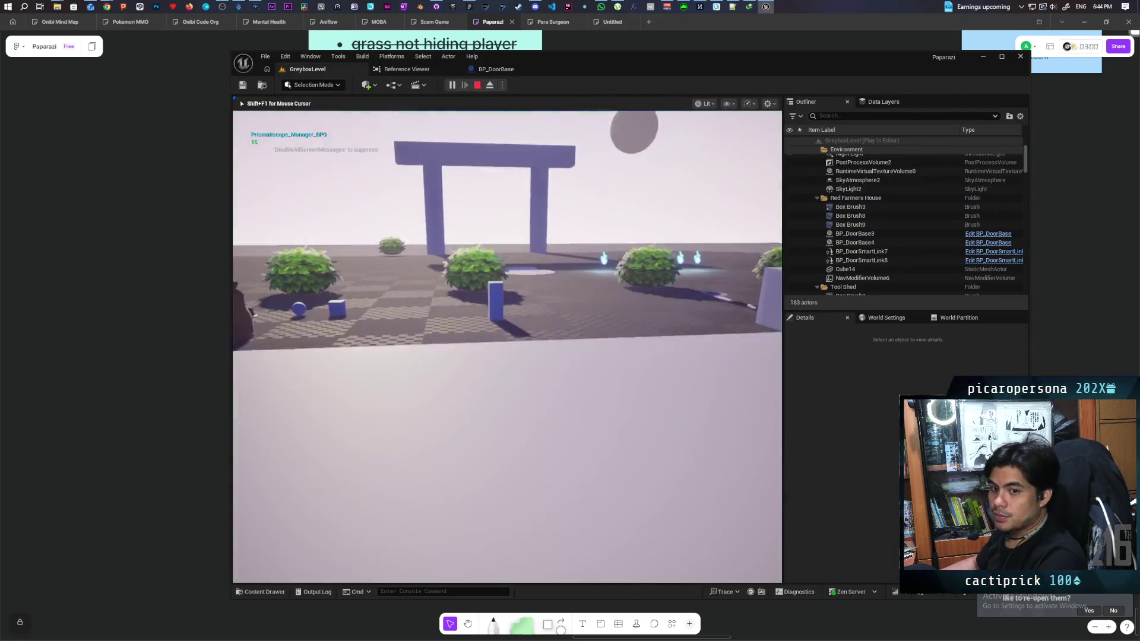
key(w)
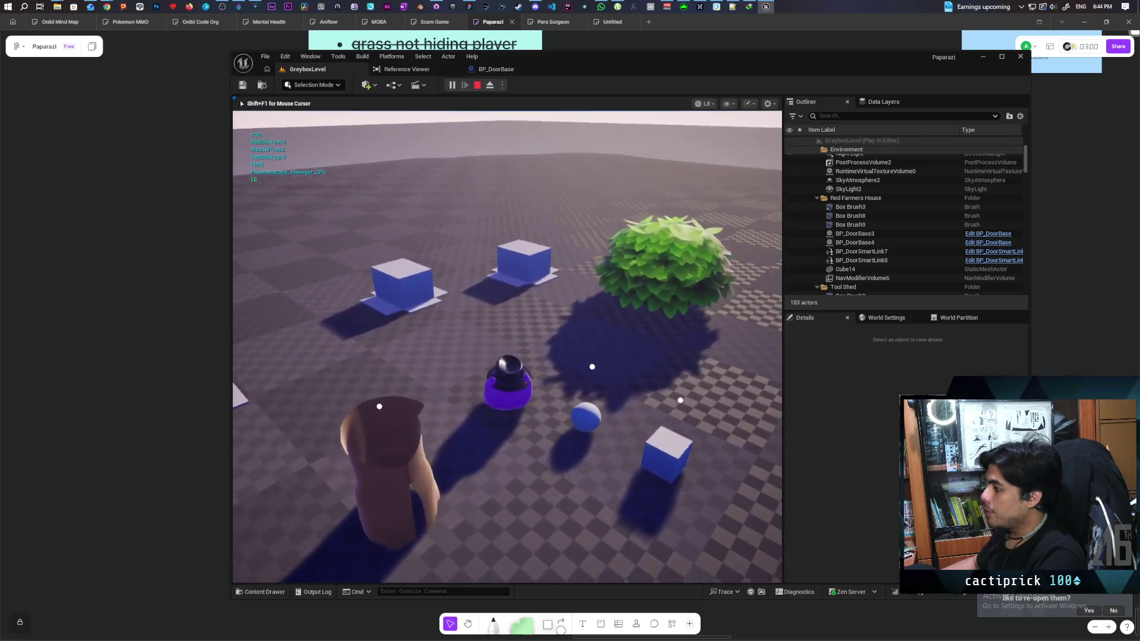
key(w)
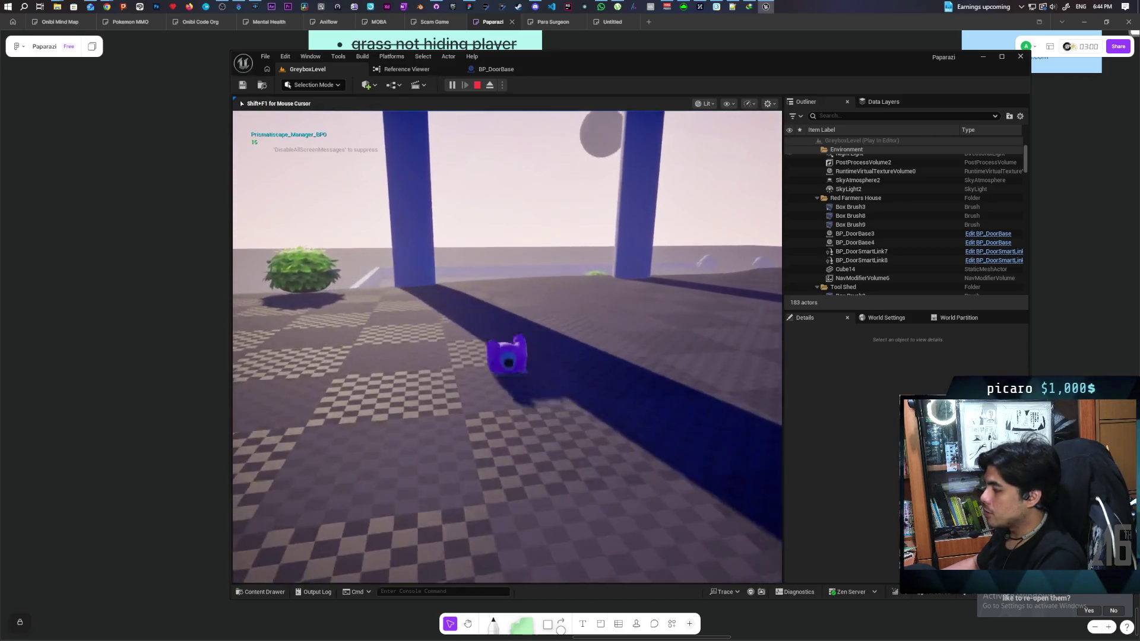
key(w)
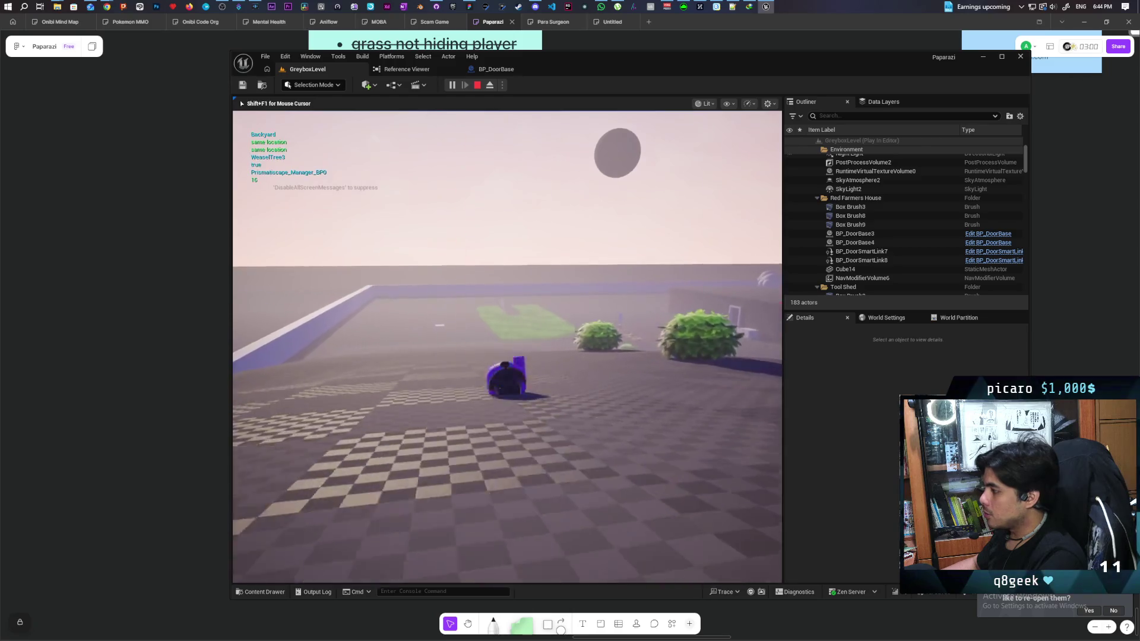
key(w)
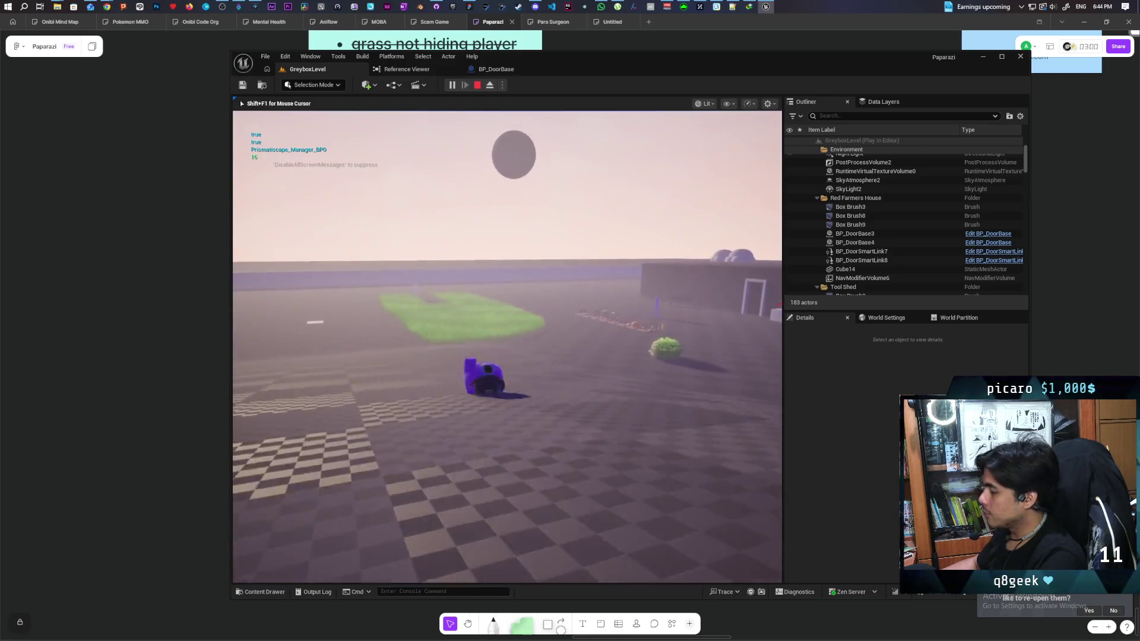
key(w)
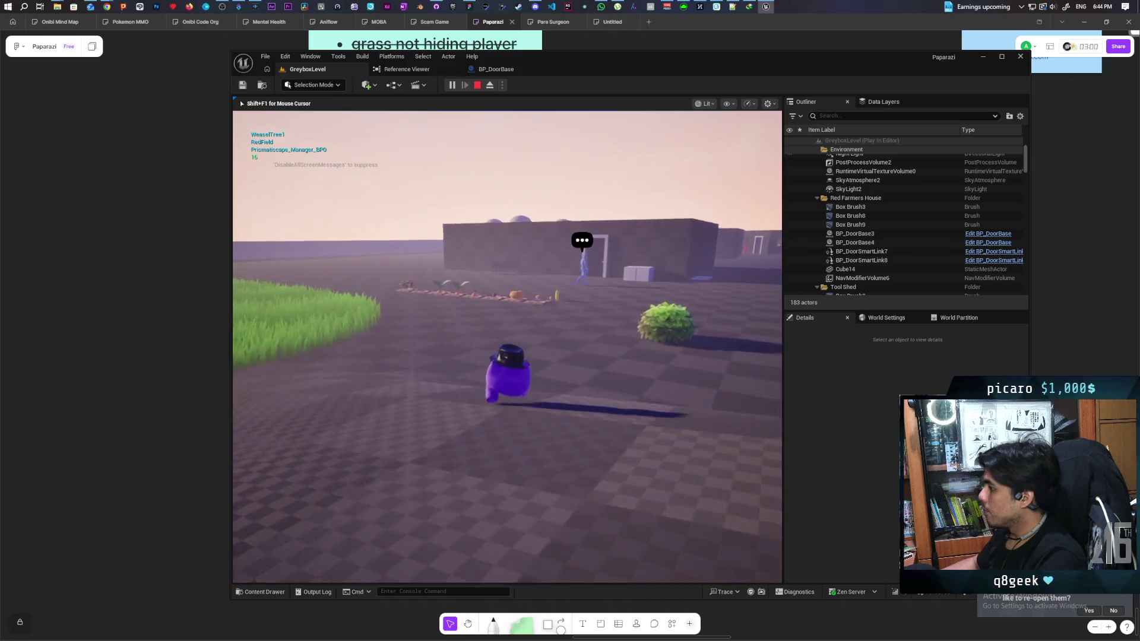
key(w)
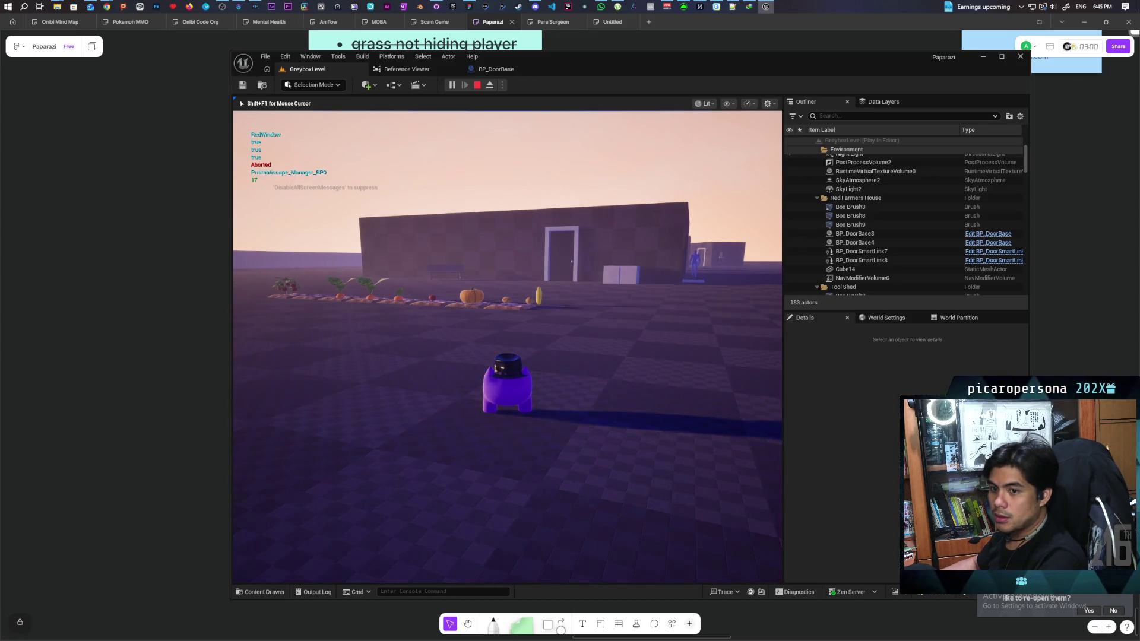
Step: Walk past the garden rows to the door and interact, hitting the Open Door breakpoint, then resume
key(w)
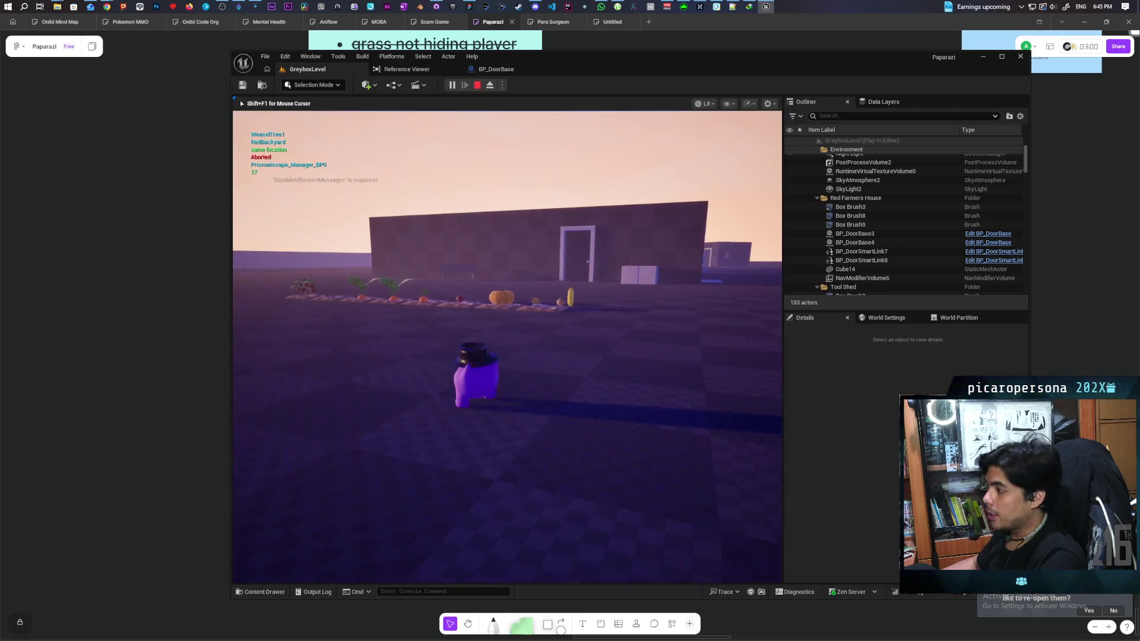
key(w)
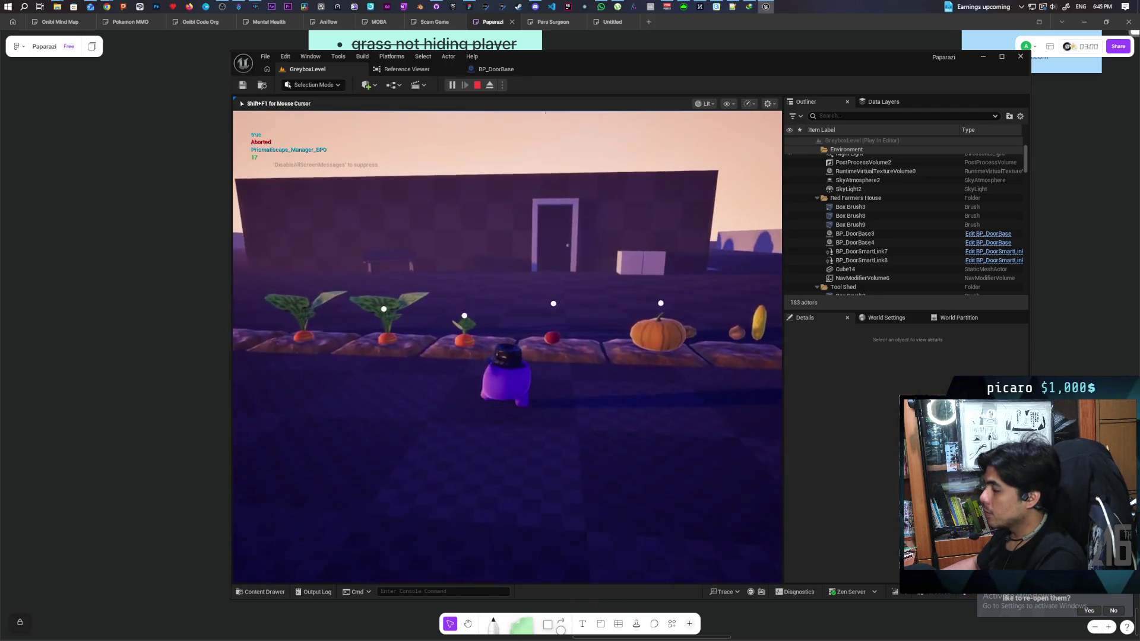
key(w)
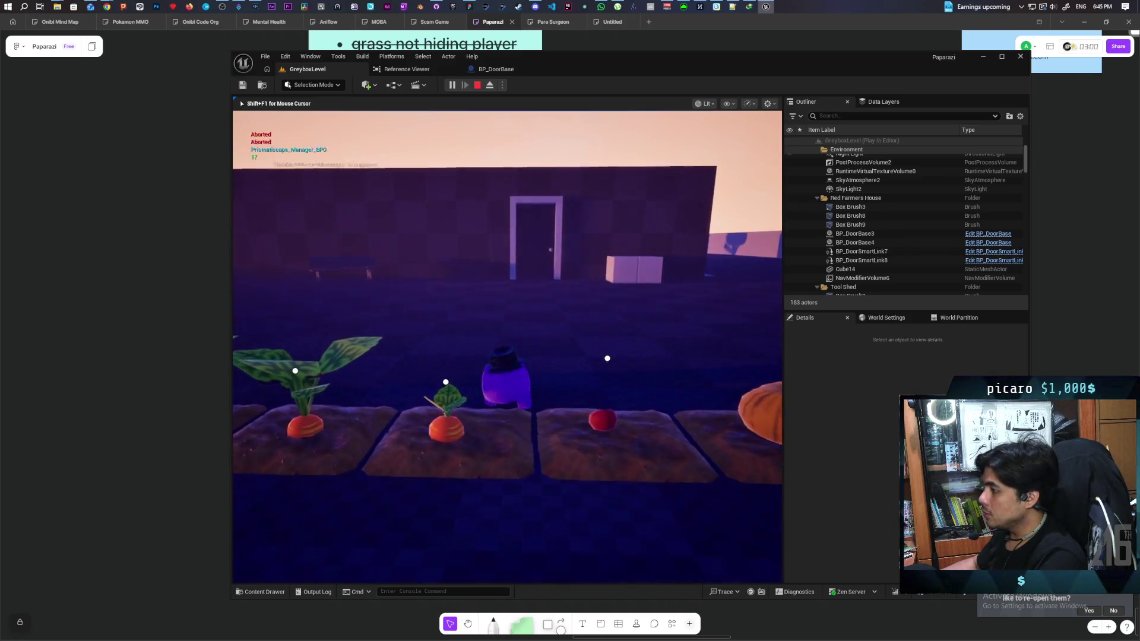
key(s)
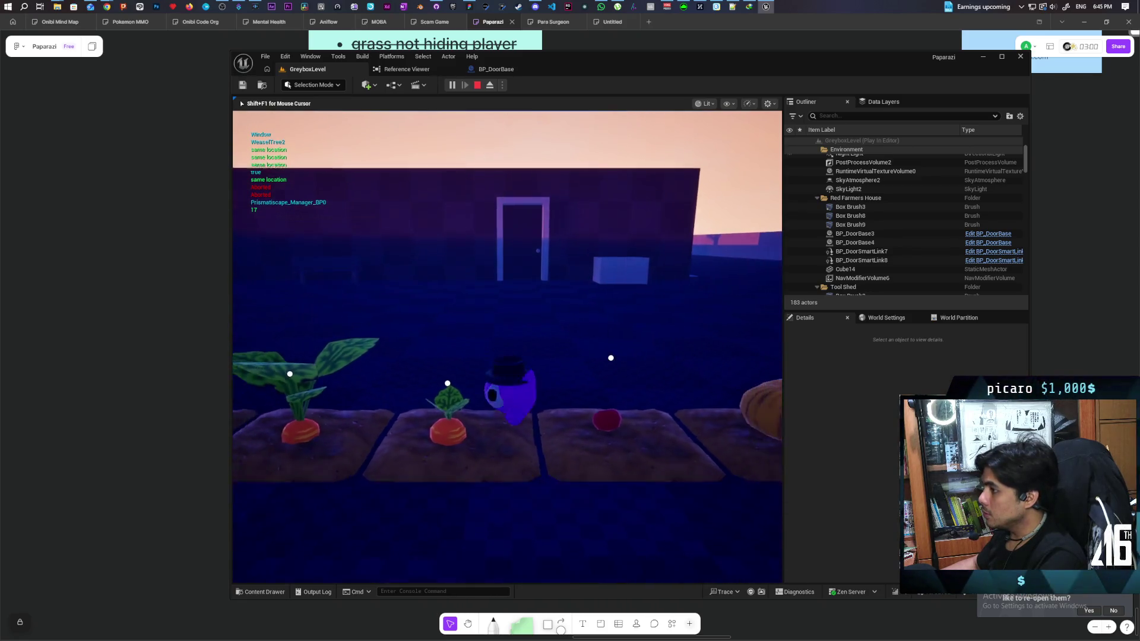
key(s)
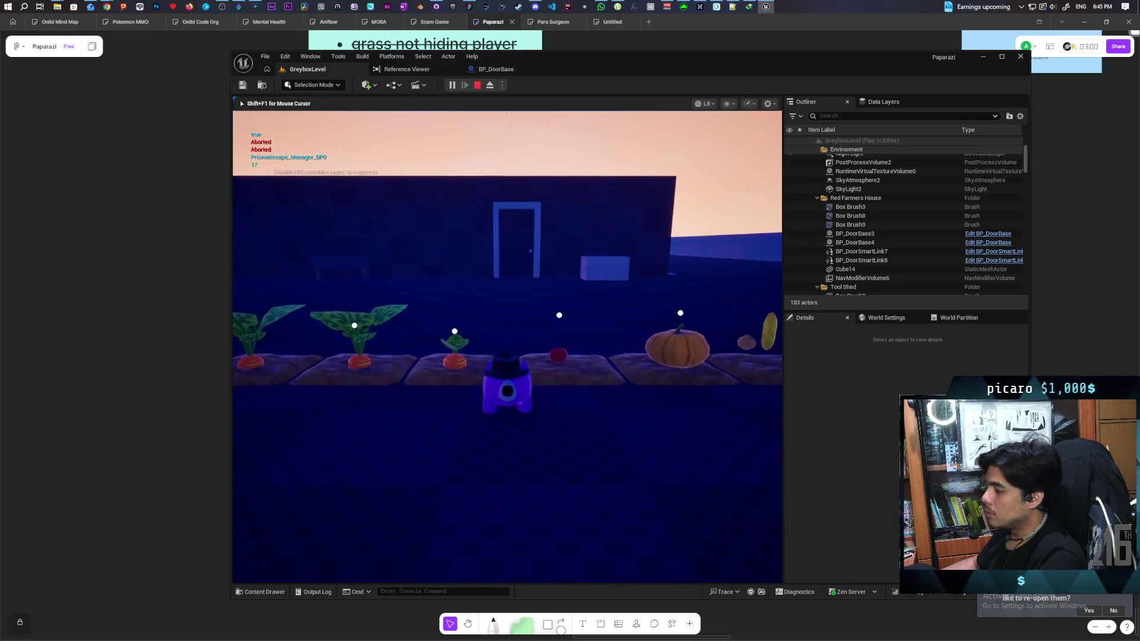
key(w)
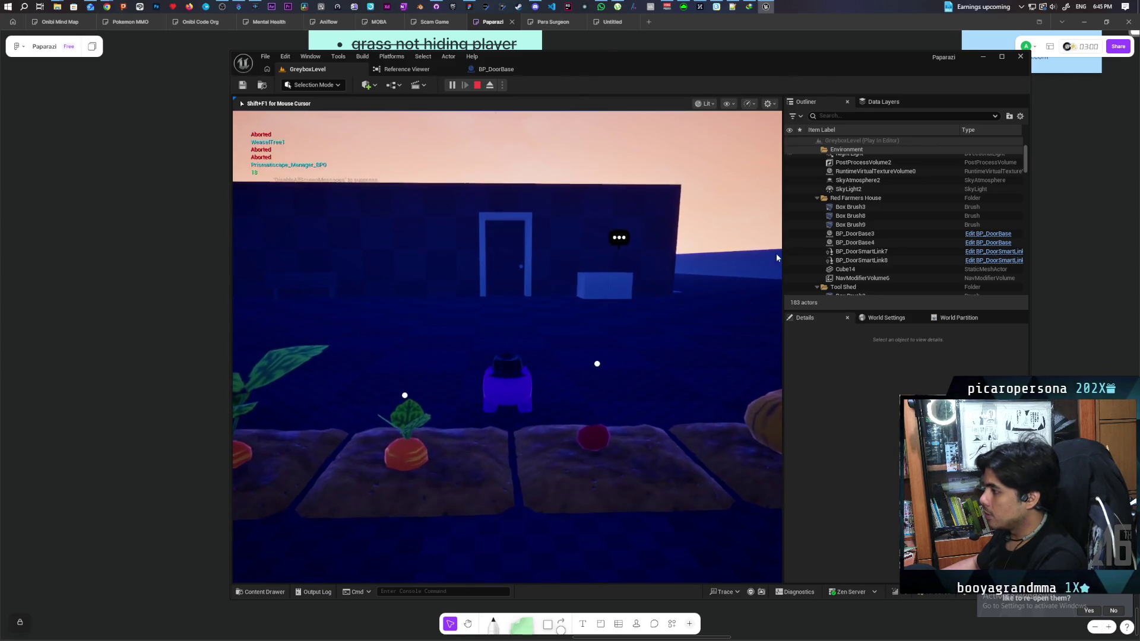
key(e)
click(600, 86)
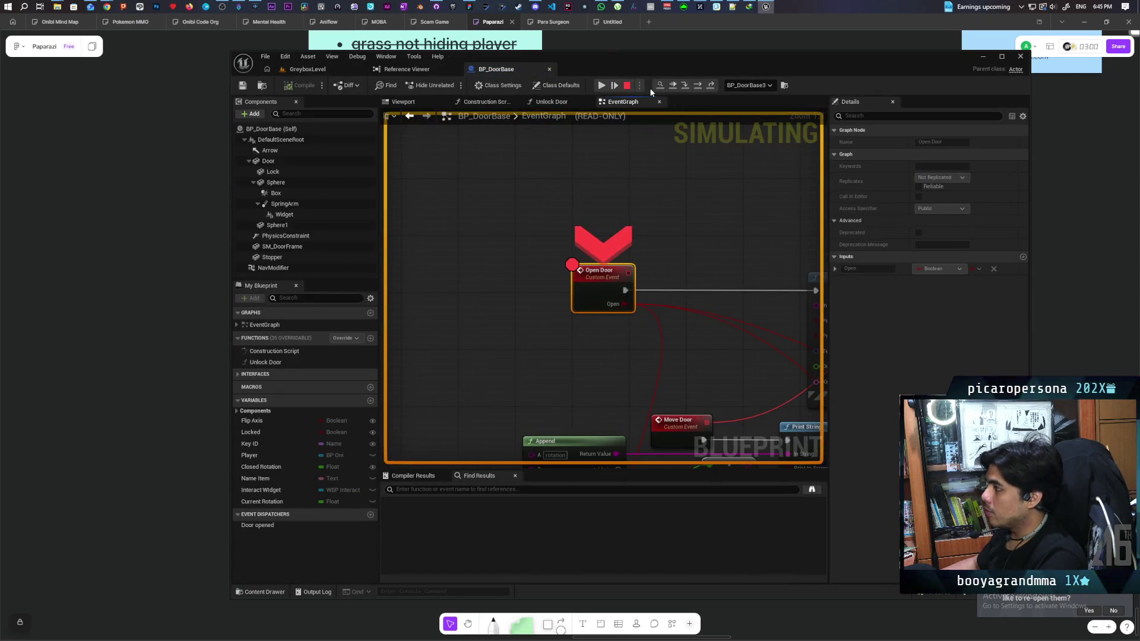
Step: Interact with the door again, resume past the breakpoint, walk through the doorway, and stop play
key(w)
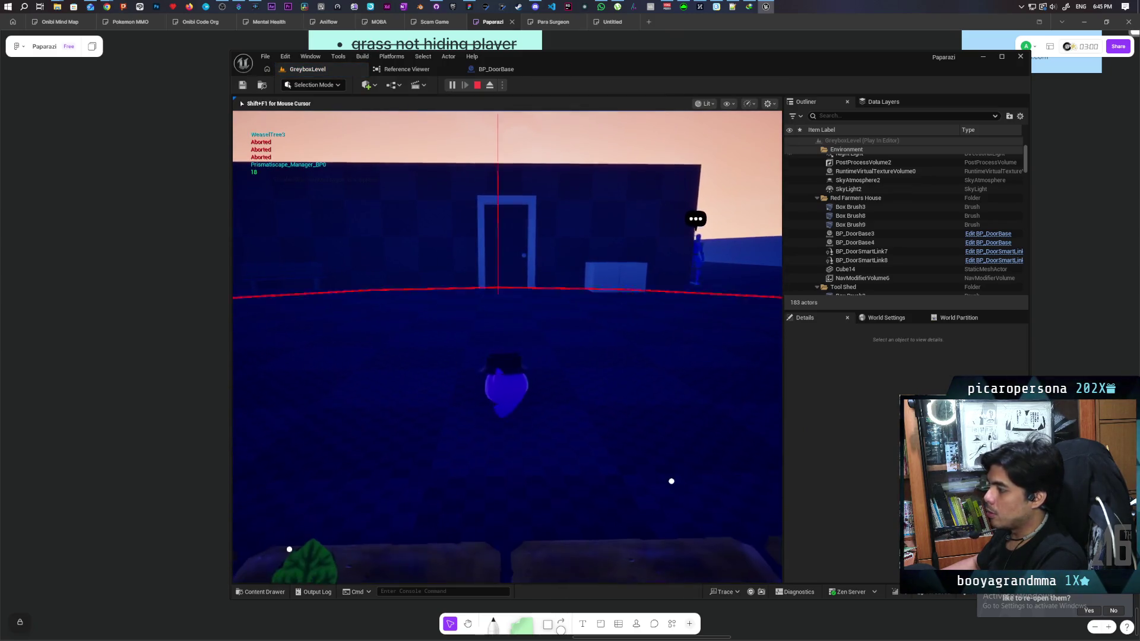
key(e)
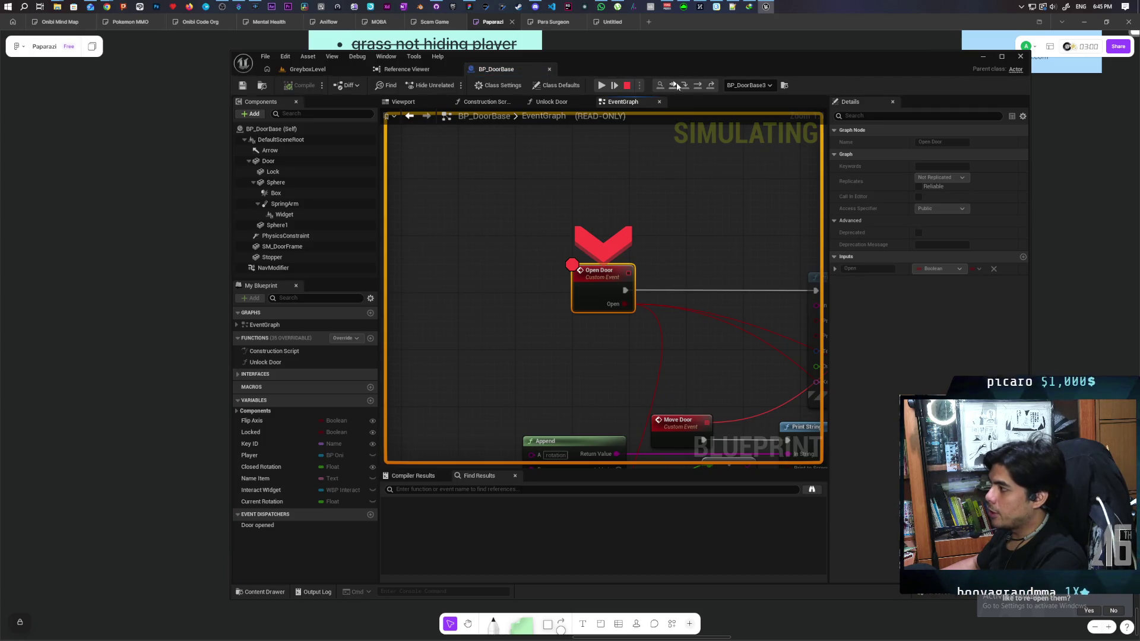
click(673, 85)
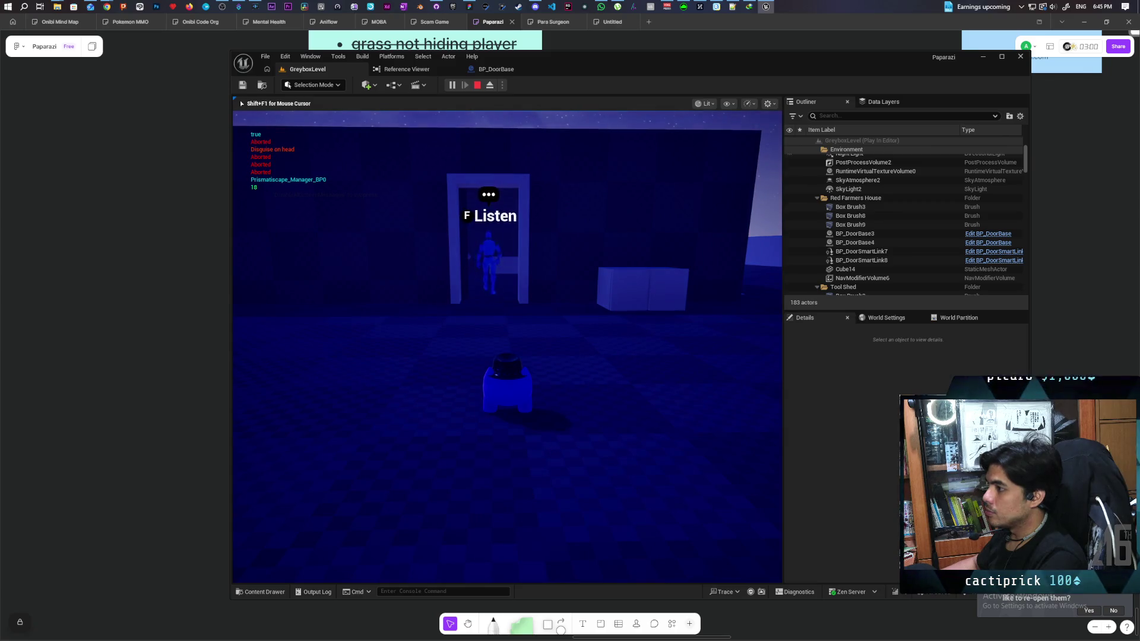
key(w)
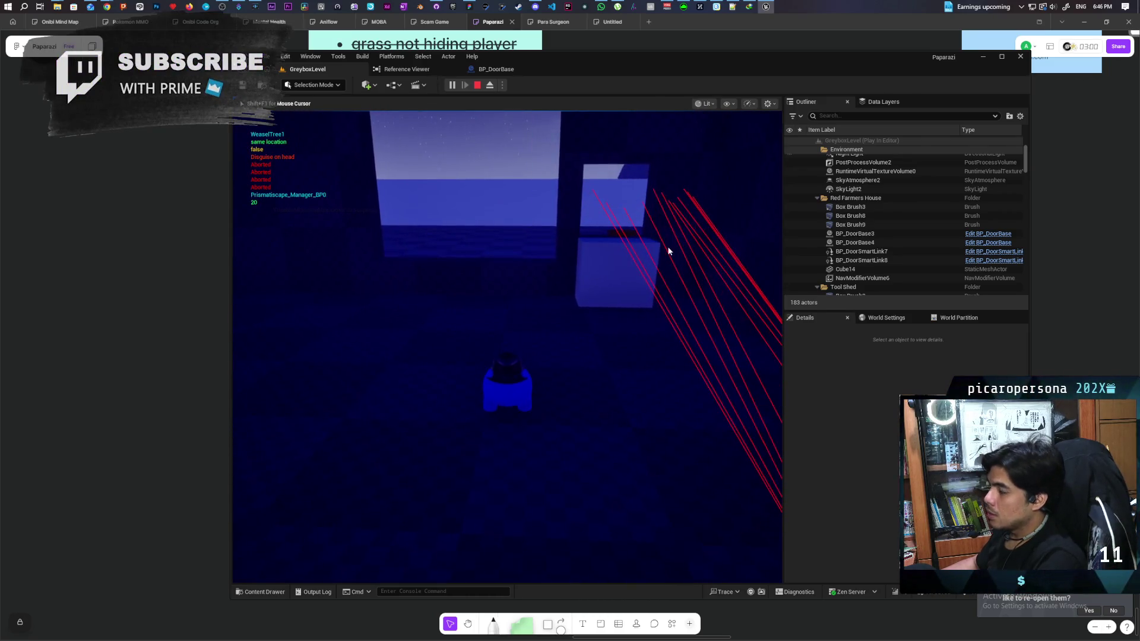
key(Escape)
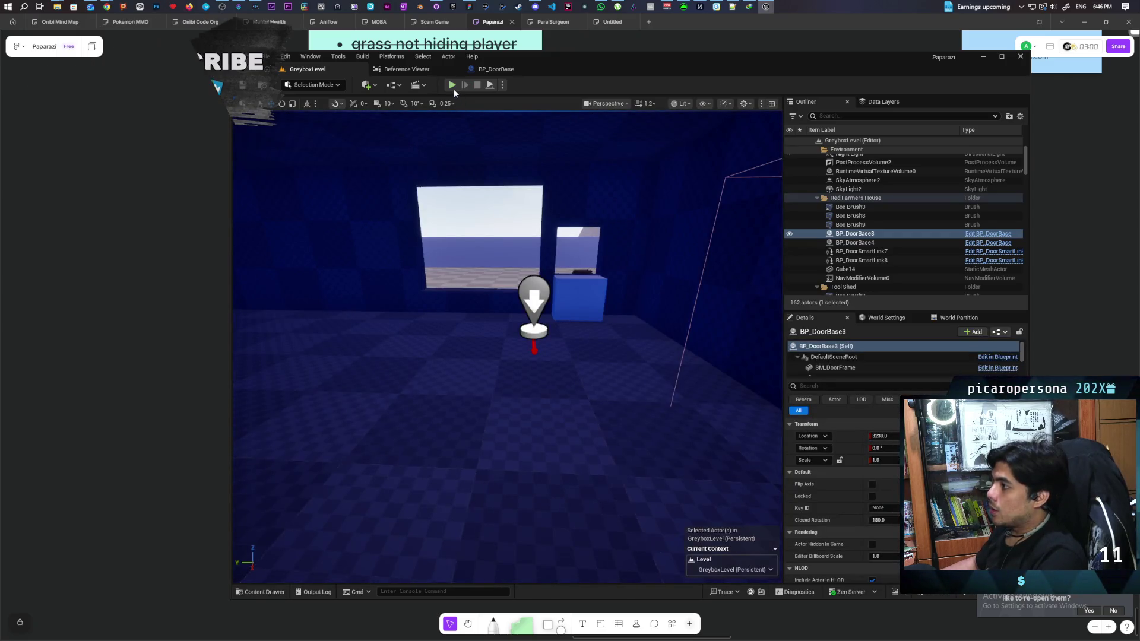
Step: Start another play session and walk through the doorway out onto the stepping stones
click(452, 86)
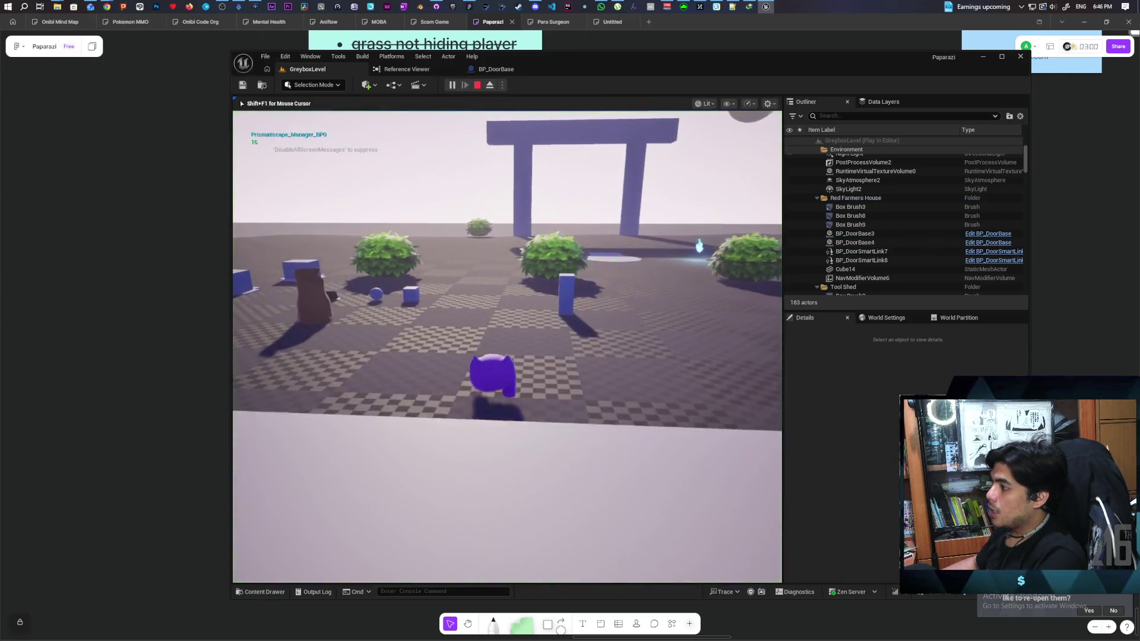
key(w)
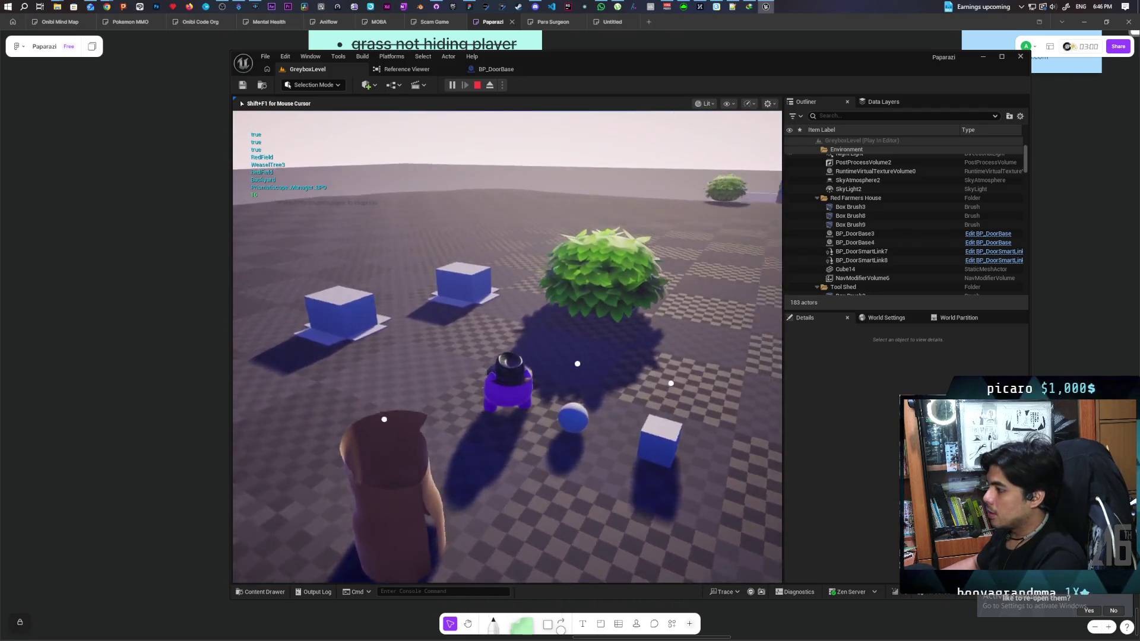
key(w)
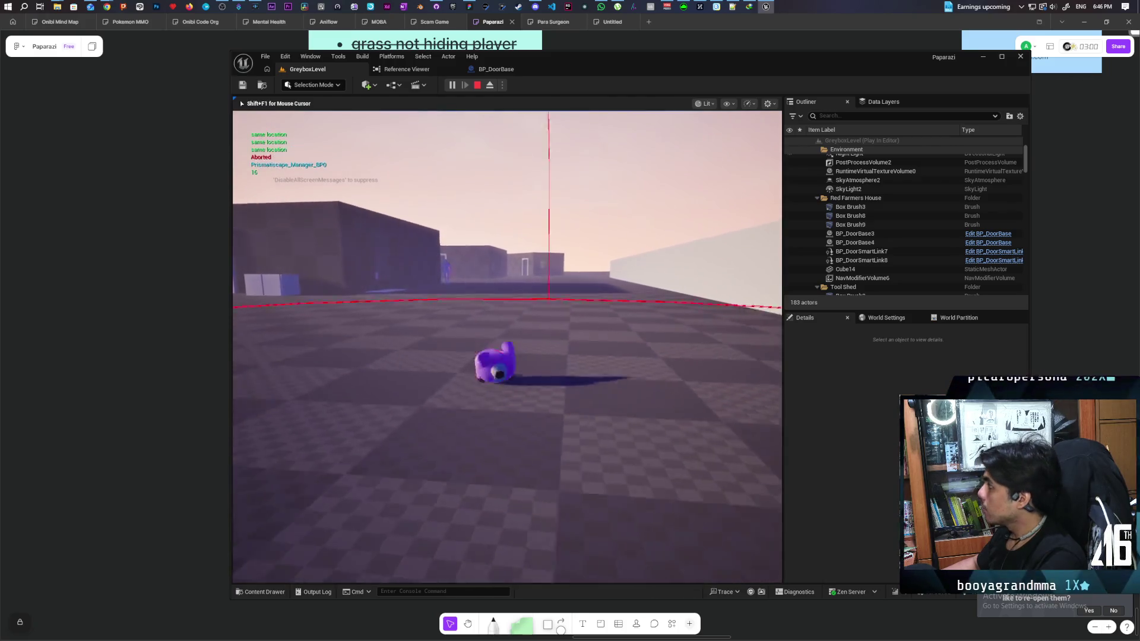
key(w)
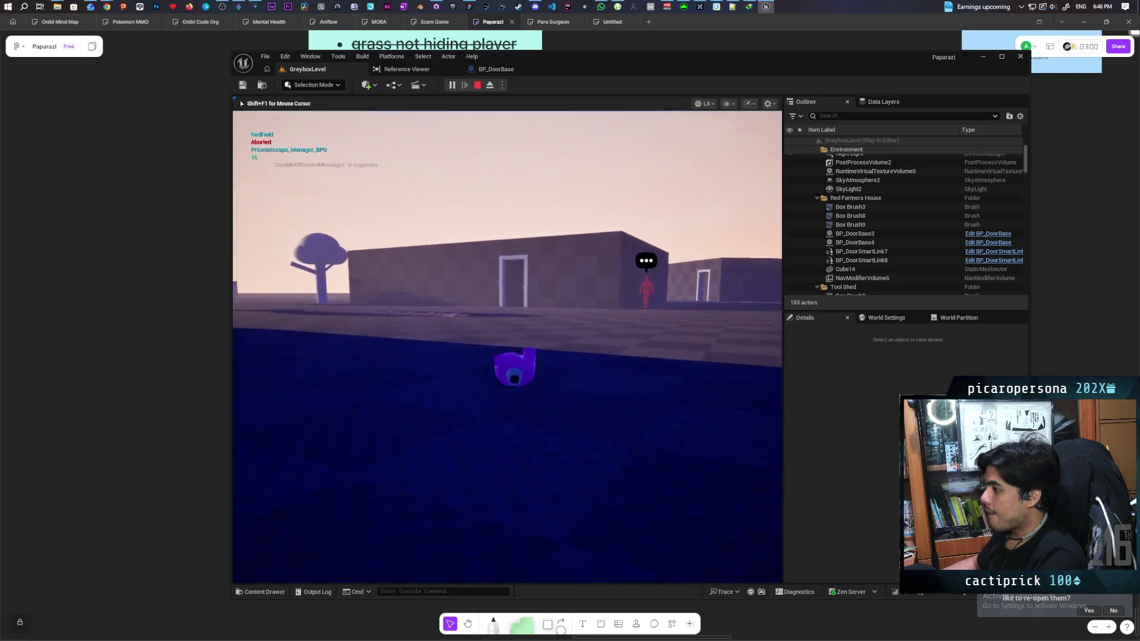
key(w)
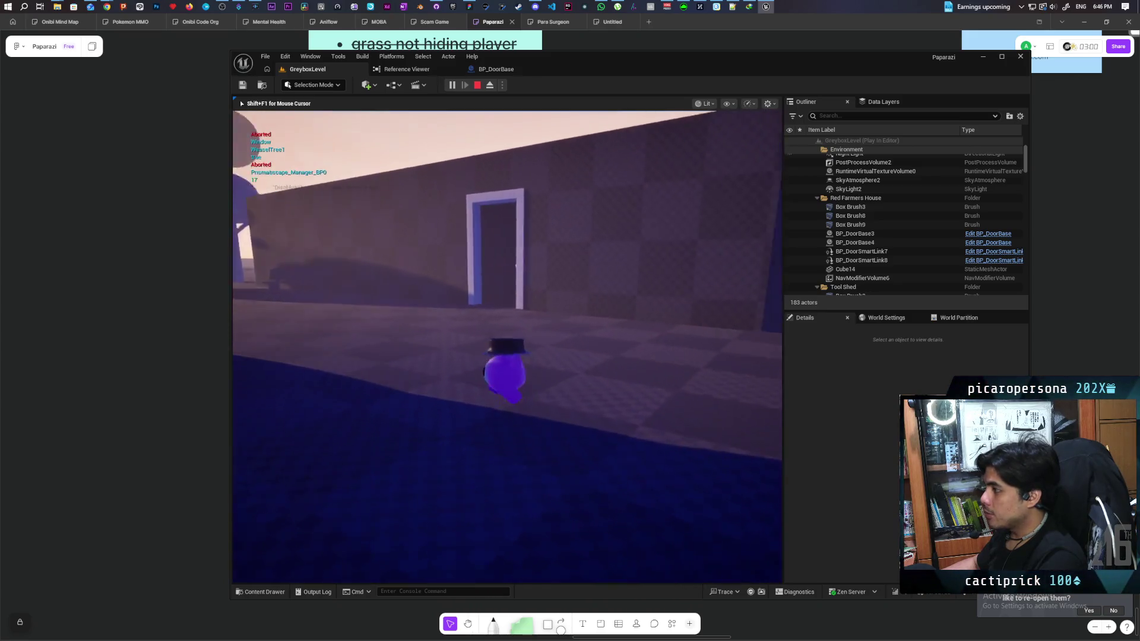
key(w)
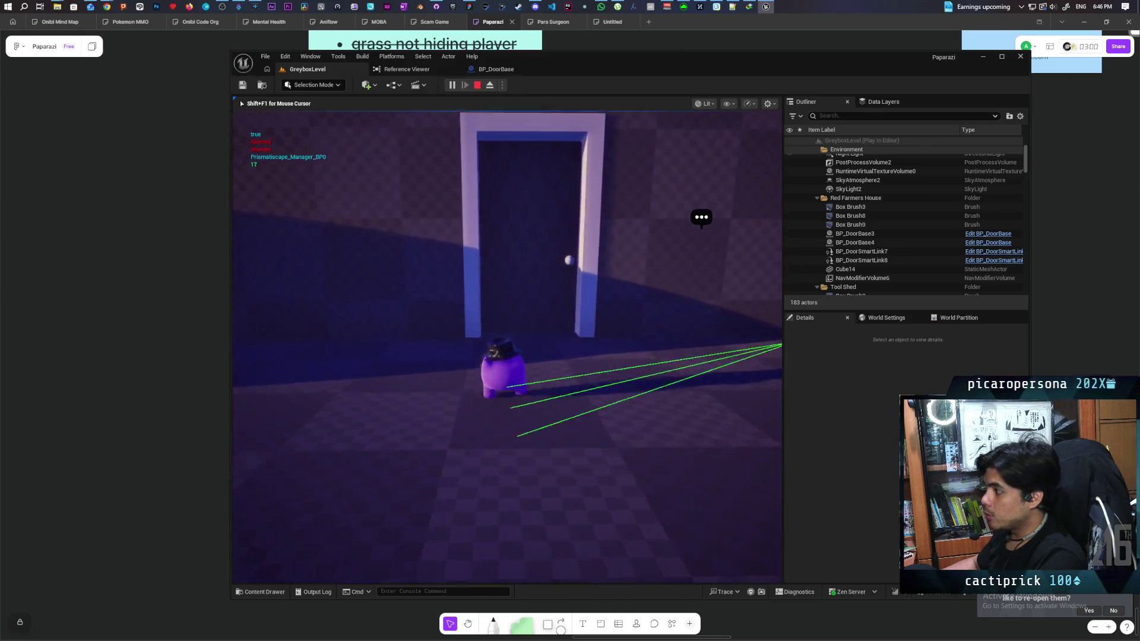
key(w)
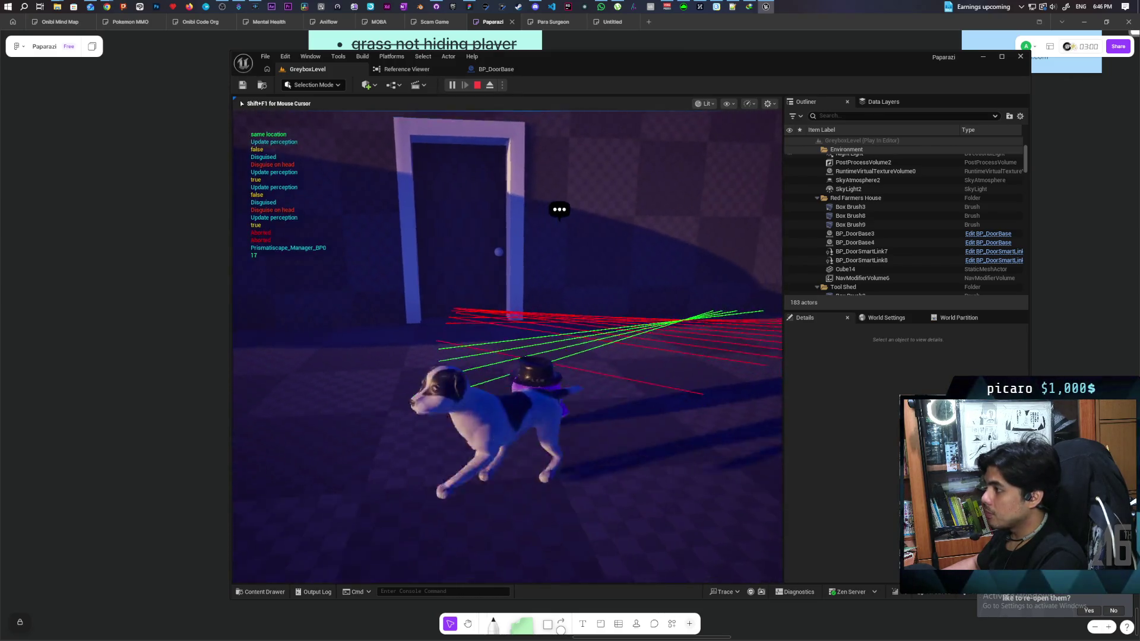
key(w)
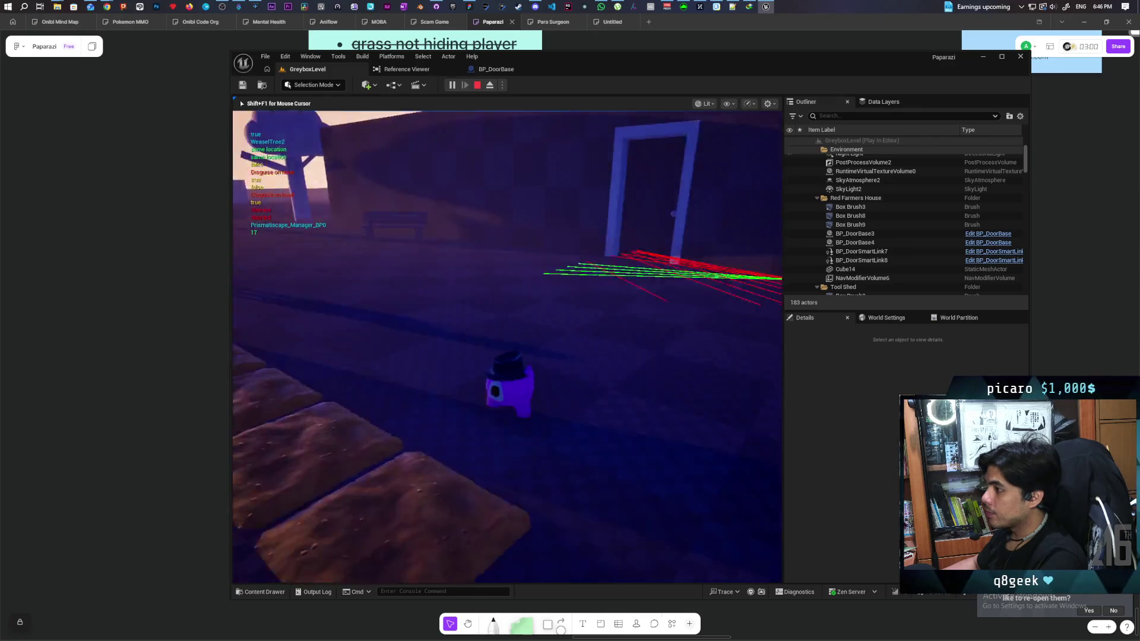
key(w)
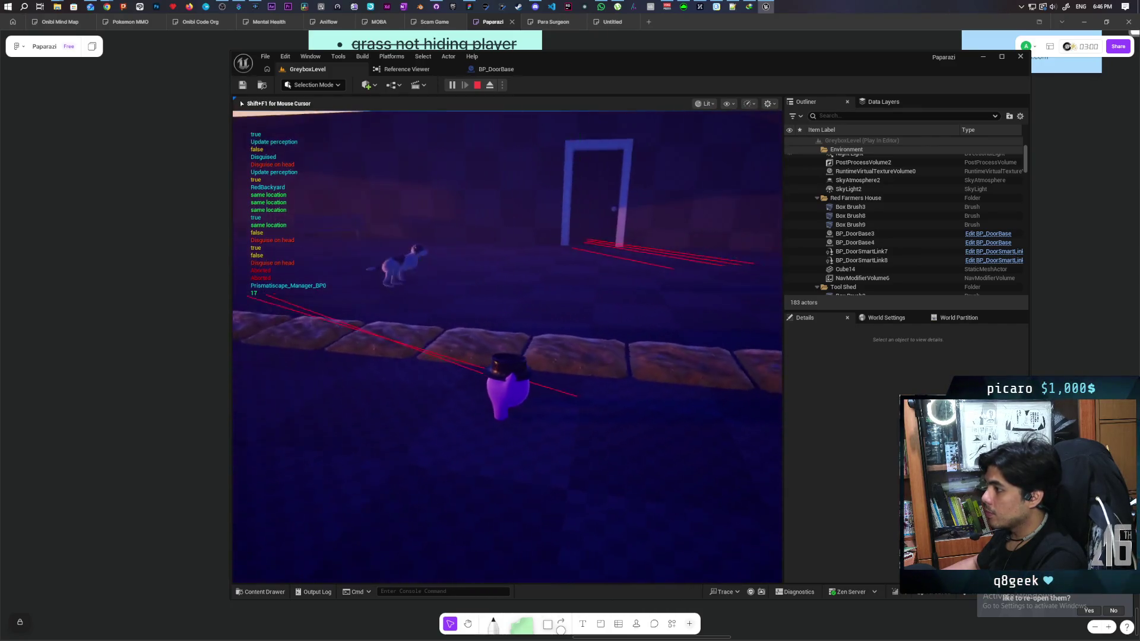
Step: Walk back to the door, resume twice past the Open Door breakpoint, and stop play
key(s)
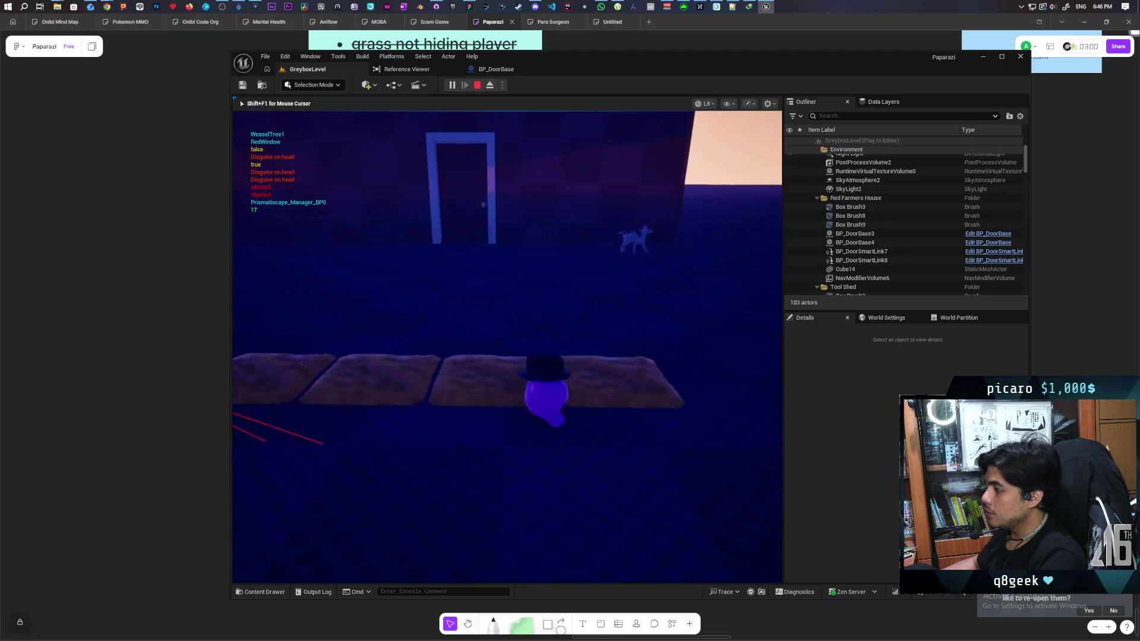
key(w)
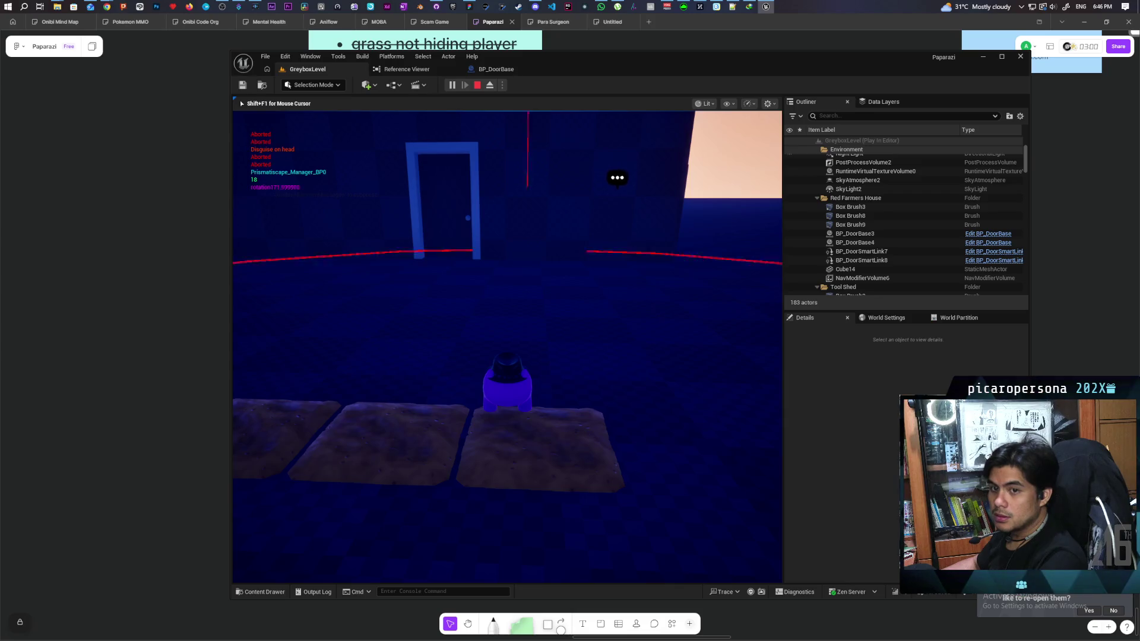
key(w)
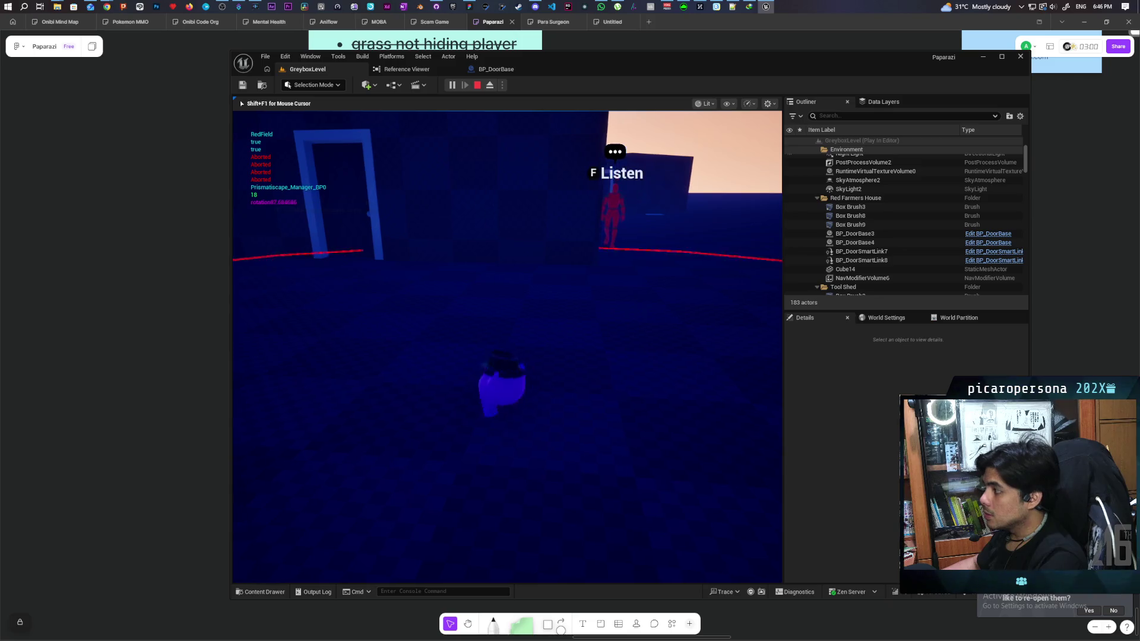
key(w)
key(a)
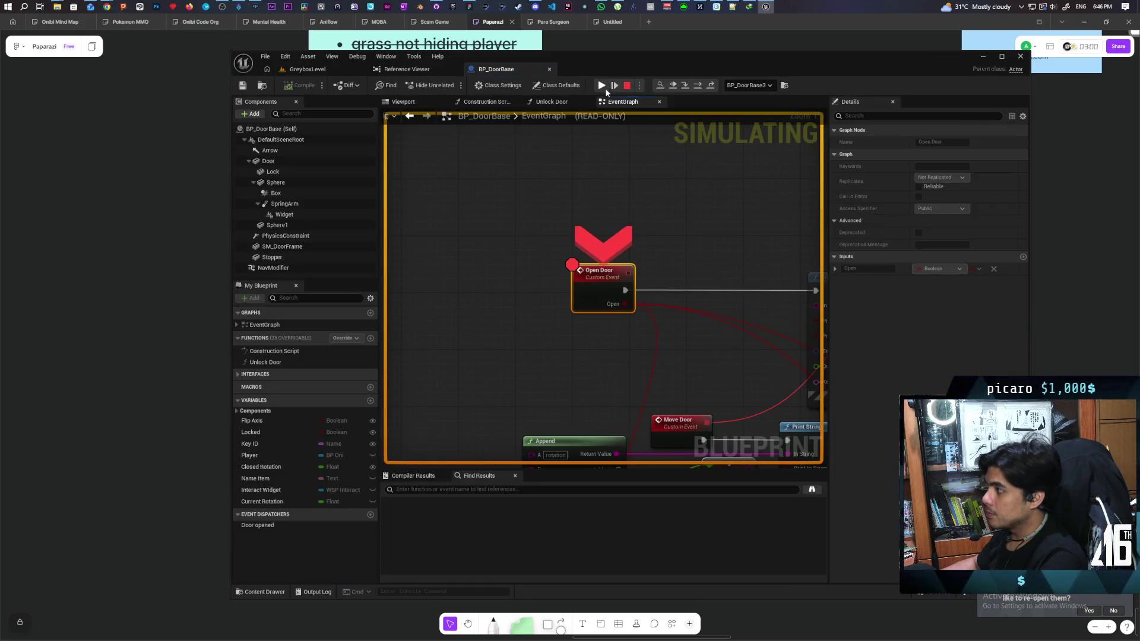
click(602, 85)
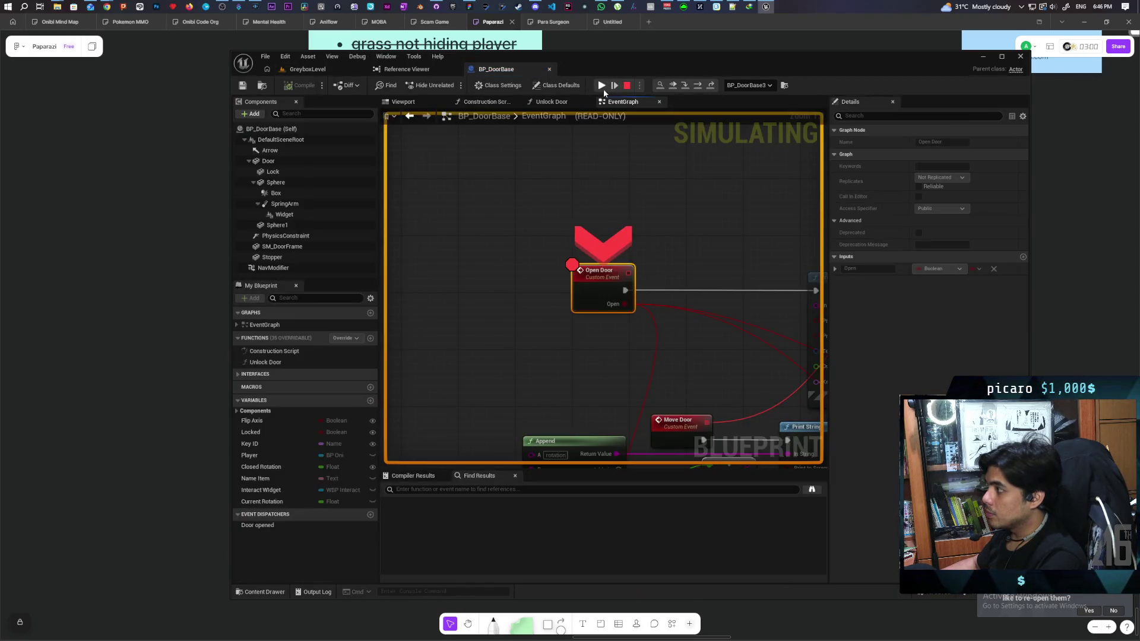
click(603, 86)
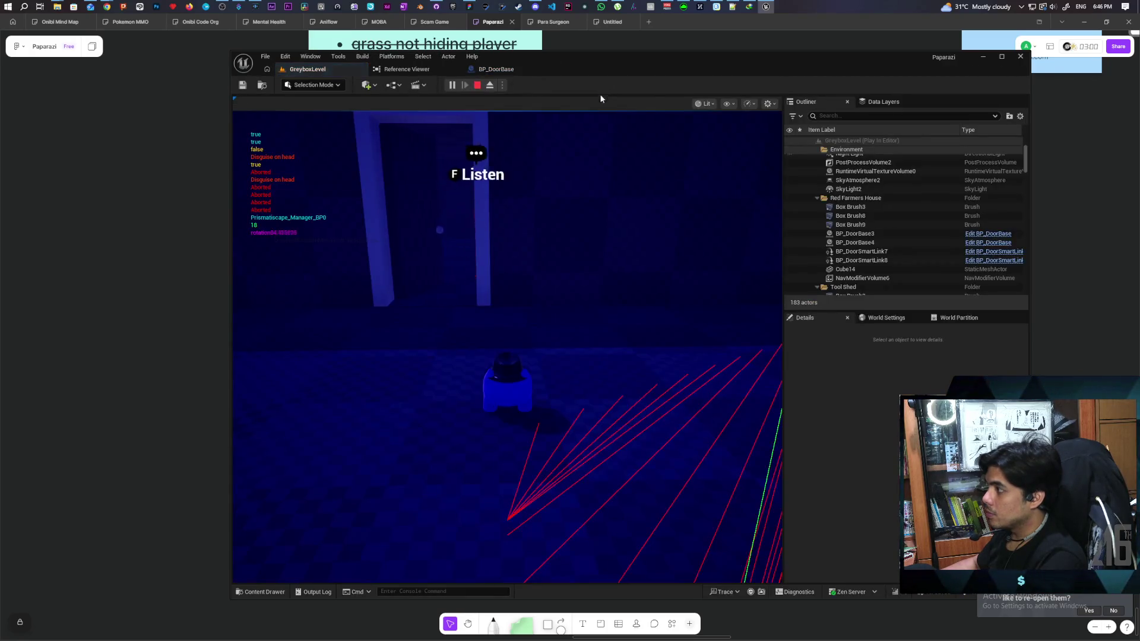
click(589, 115)
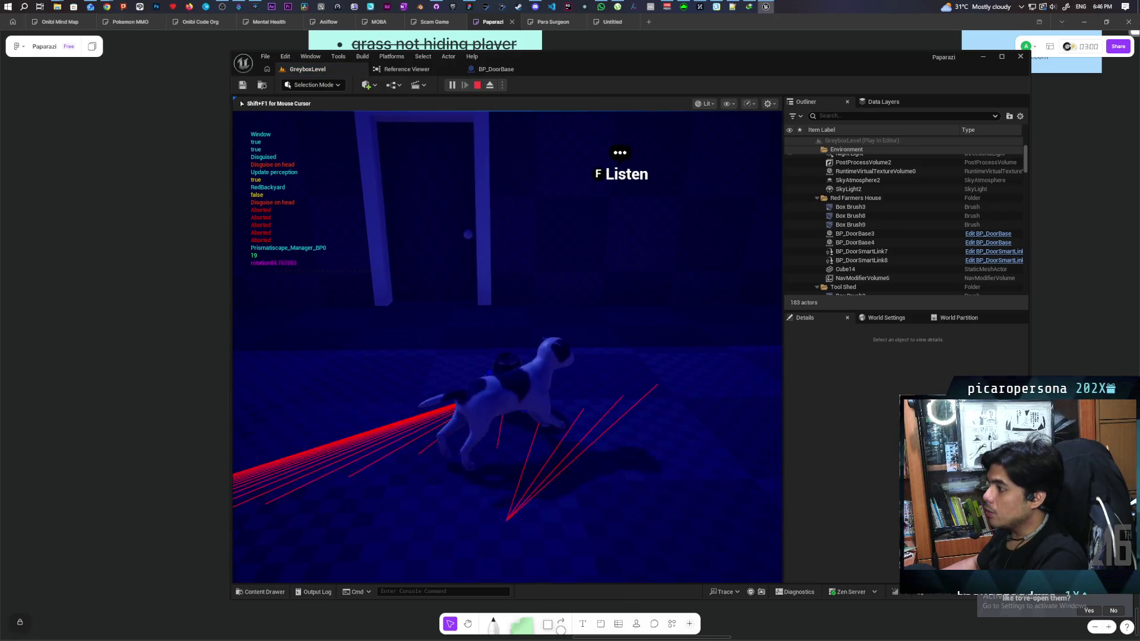
key(Escape)
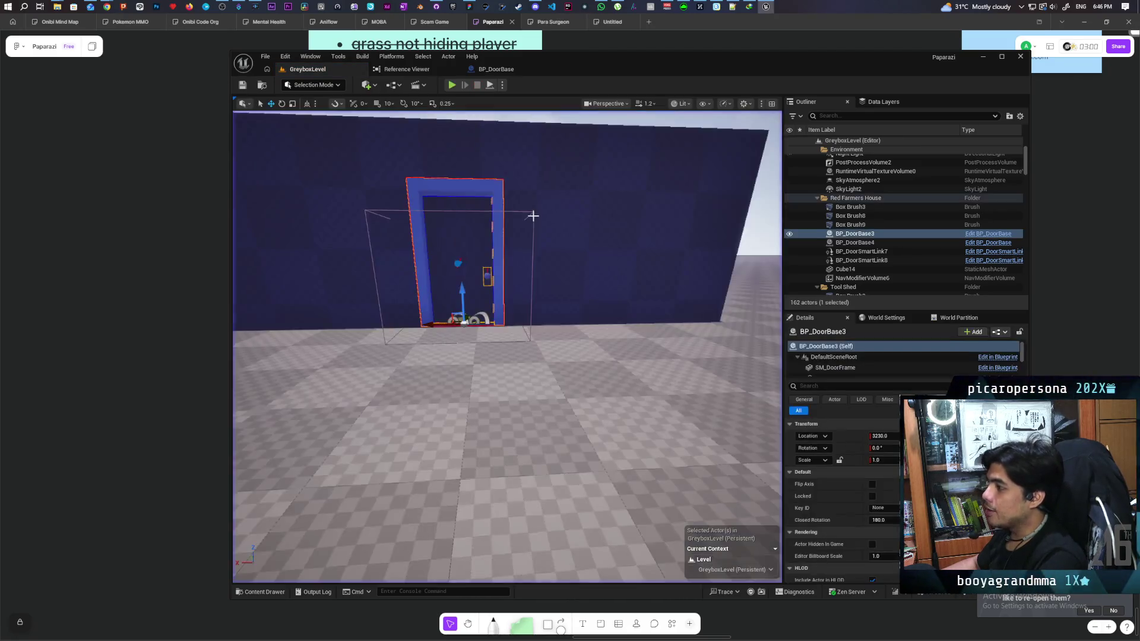
Step: Frame the BP_DoorBase3 door, select LI_Door, and break the level instance, confirming with Yes
key(f)
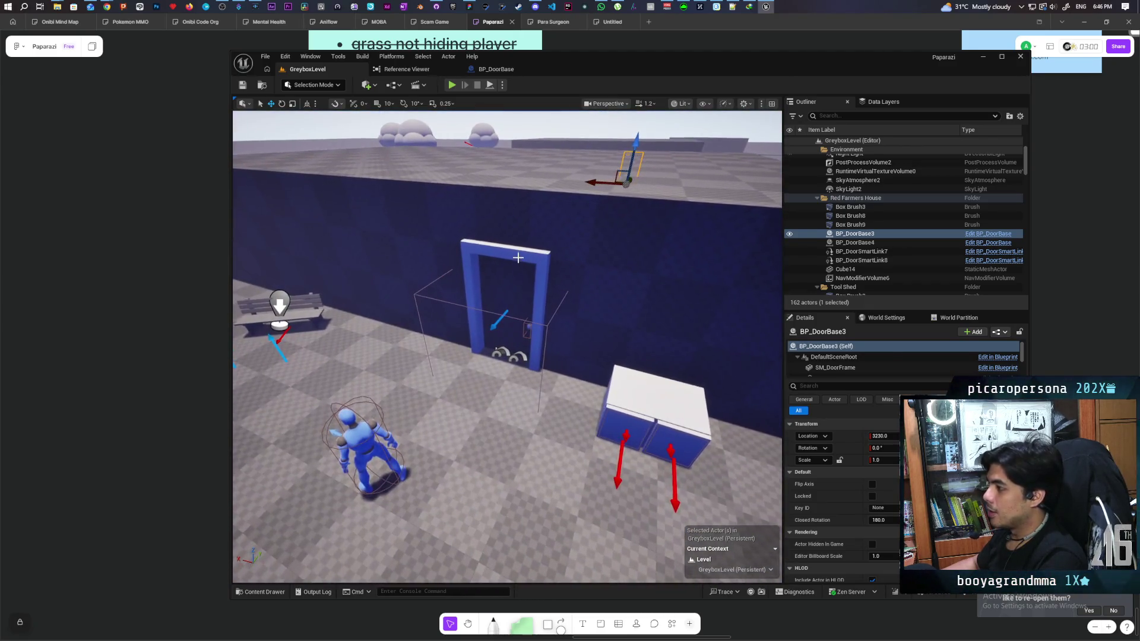
click(521, 259)
right_click(839, 223)
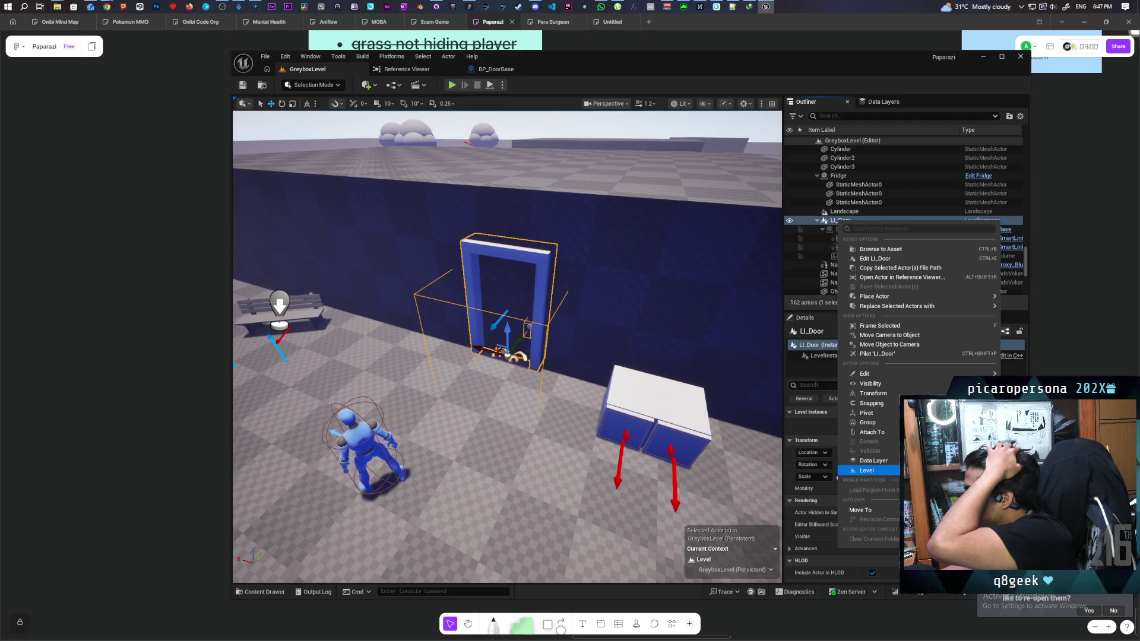
click(938, 475)
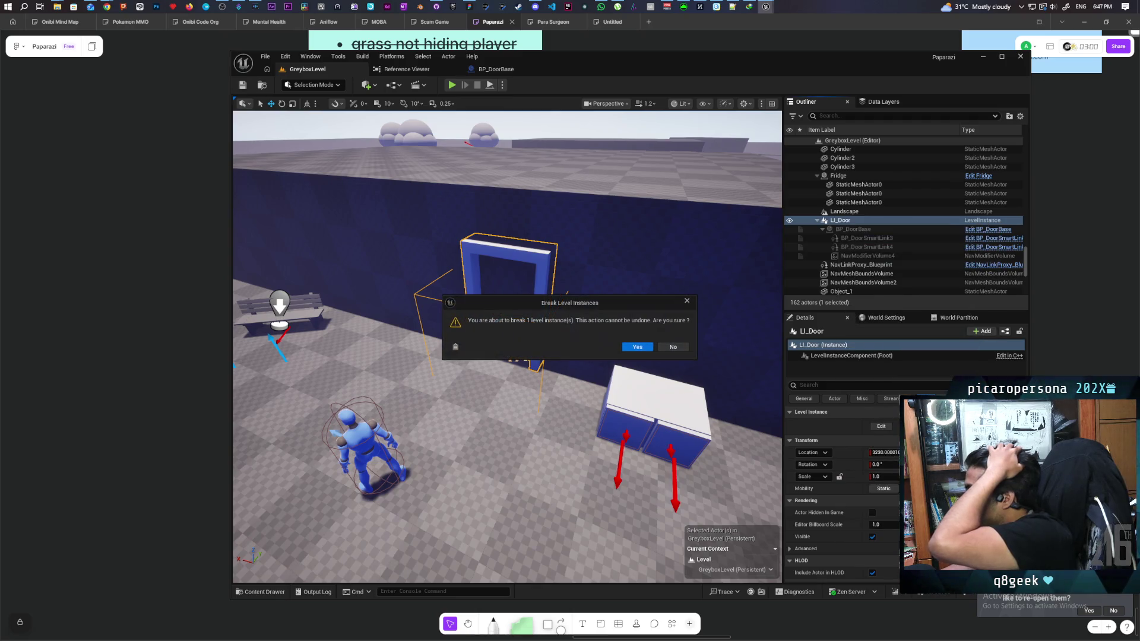
click(627, 348)
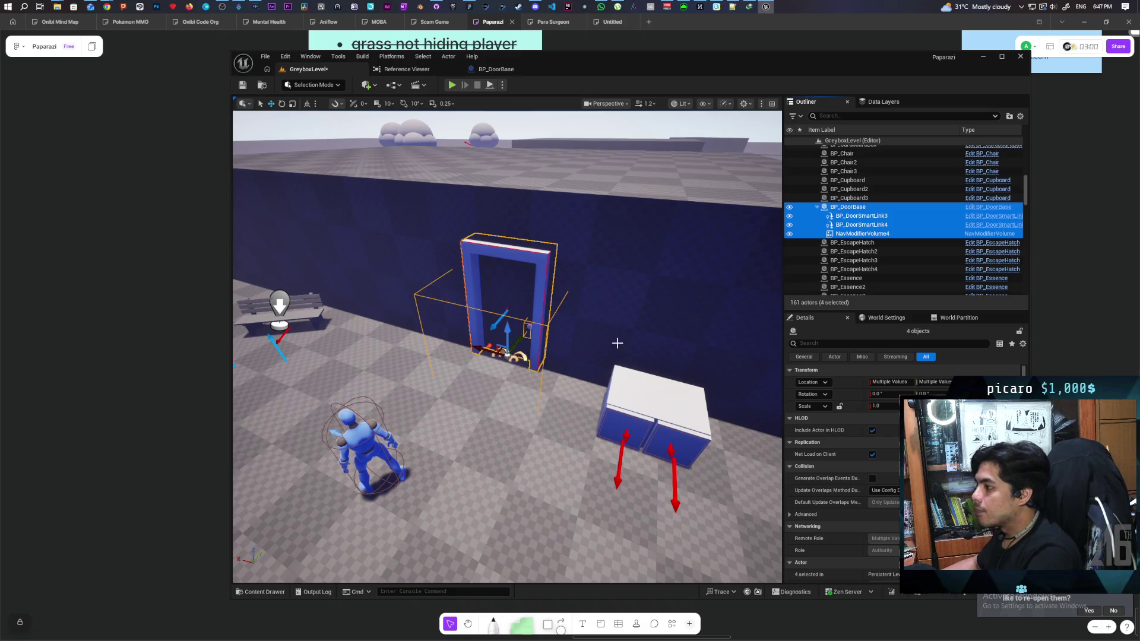
Step: Set BP_DoorSmartLink3's Door to BP_DoorBase, check BP_DoorSmartLink4, save the level, and start play
mouse_move(654, 351)
mouse_down()
mouse_move(751, 349)
mouse_move(654, 350)
mouse_move(415, 127)
mouse_up()
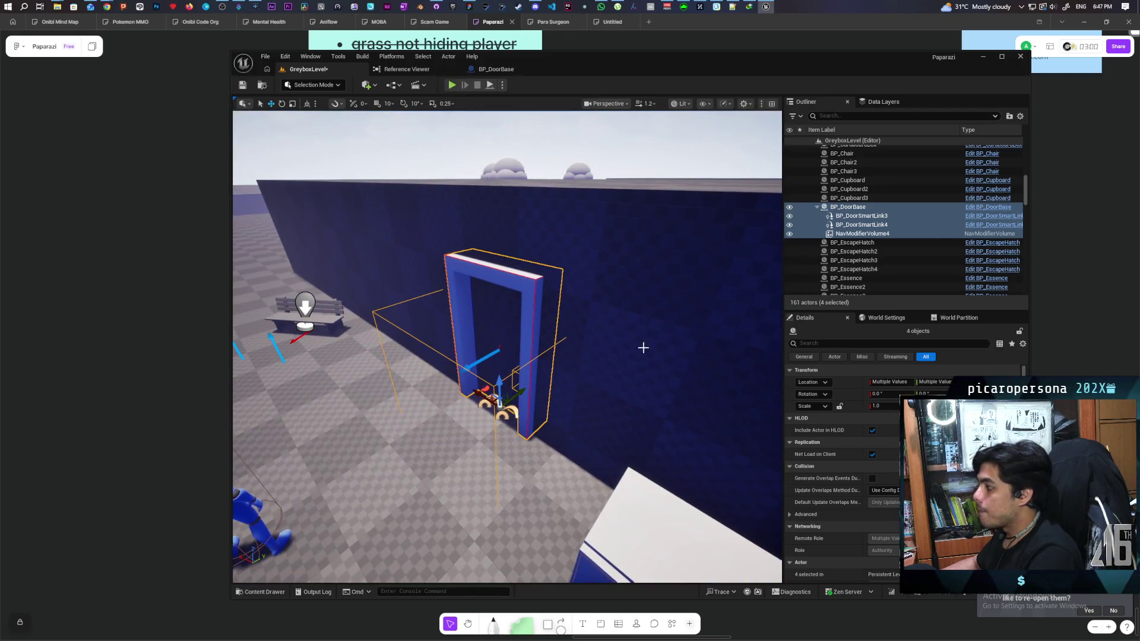
click(853, 217)
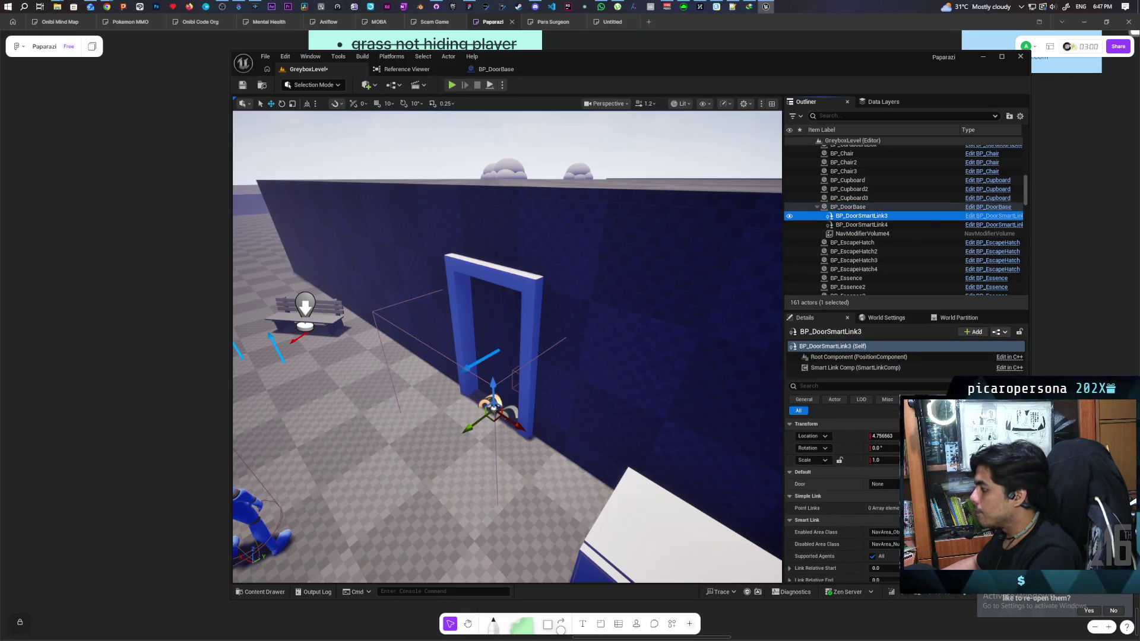
click(938, 484)
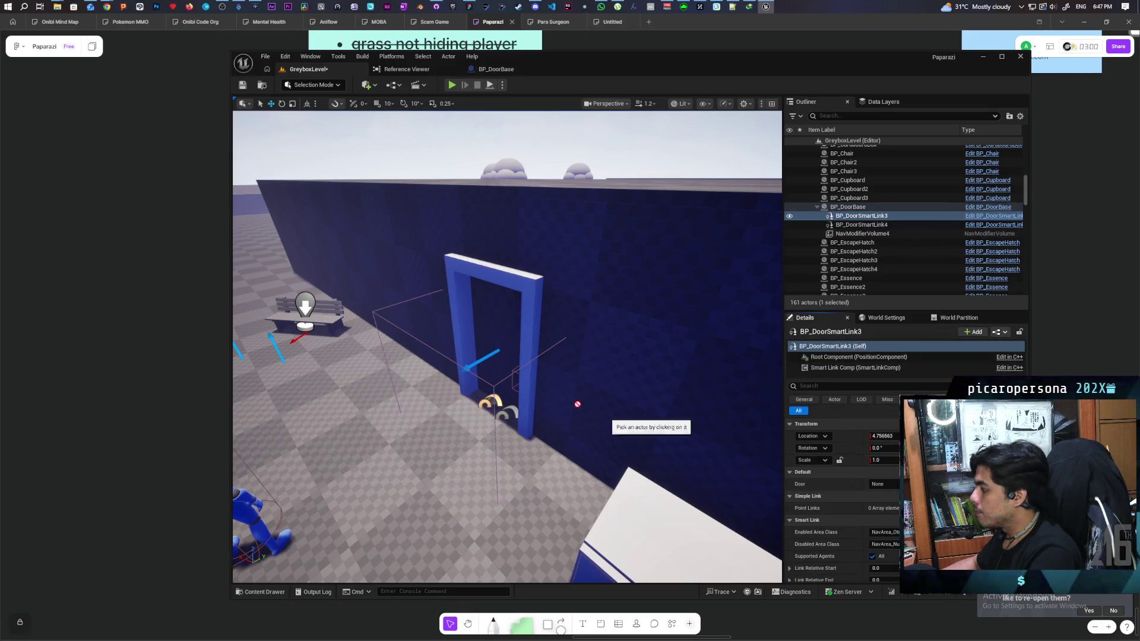
click(868, 225)
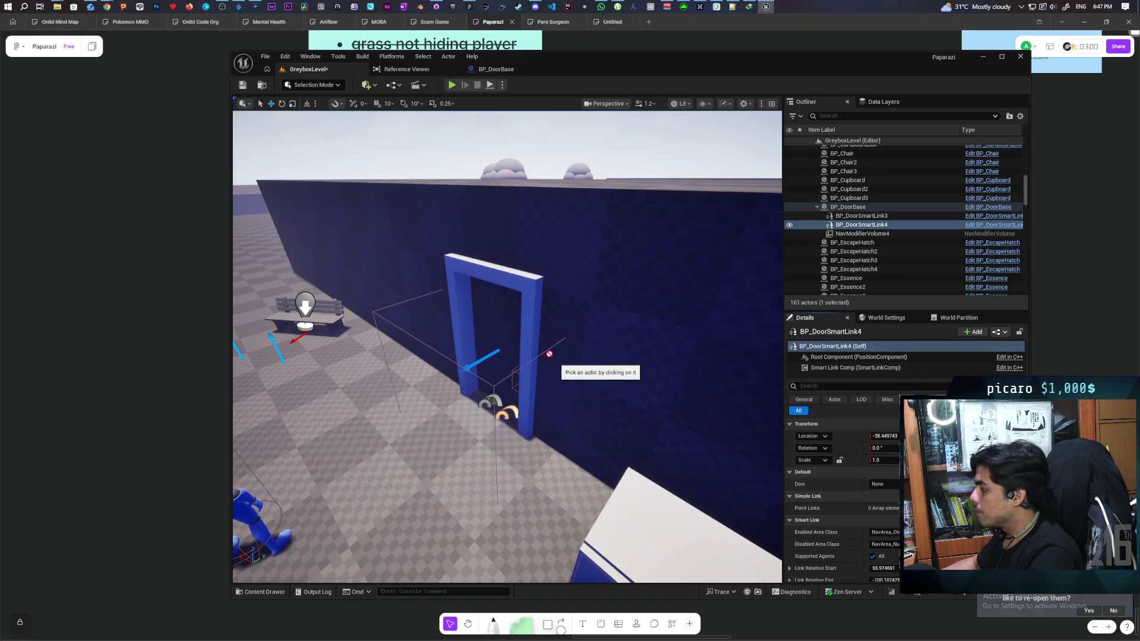
click(242, 84)
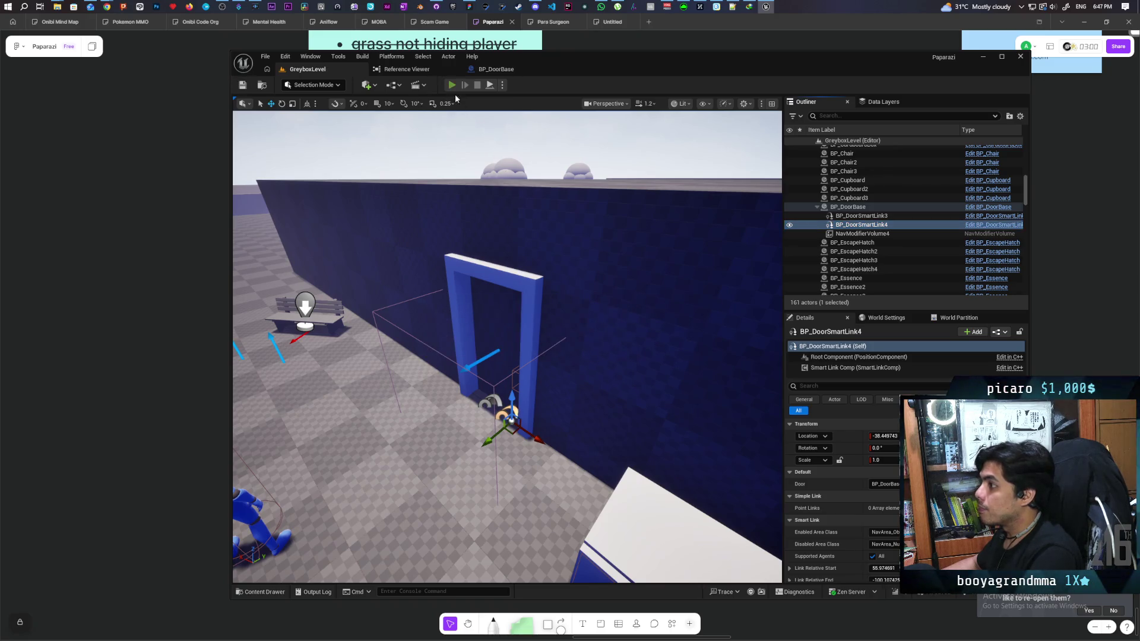
click(452, 85)
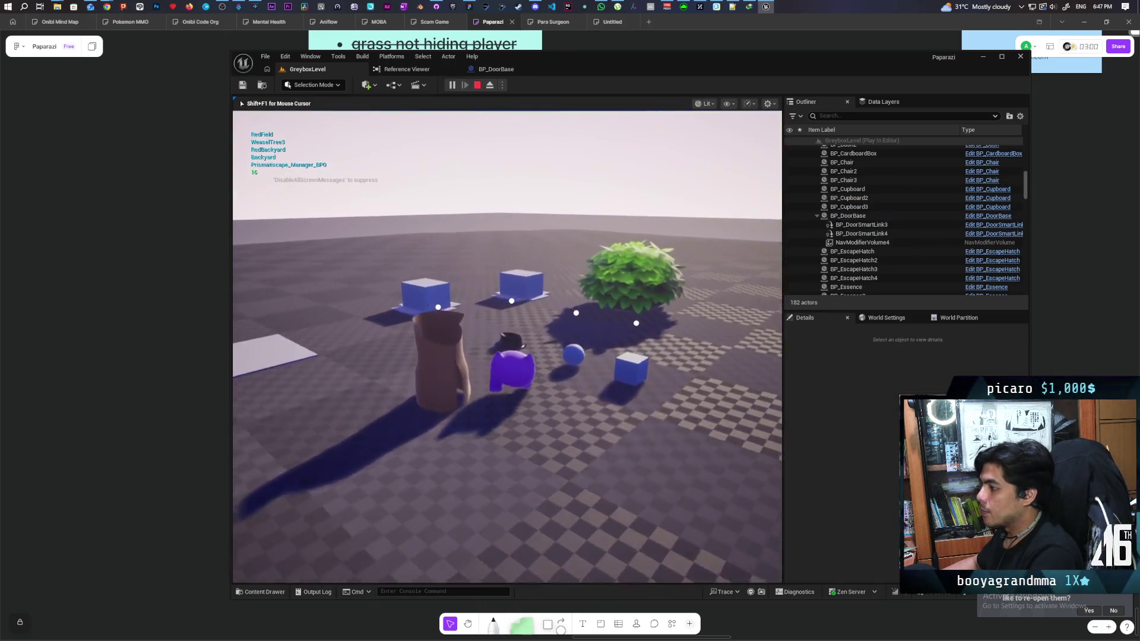
Step: Run the character past the blue gate and bushes, jump, and head toward the house
key(w)
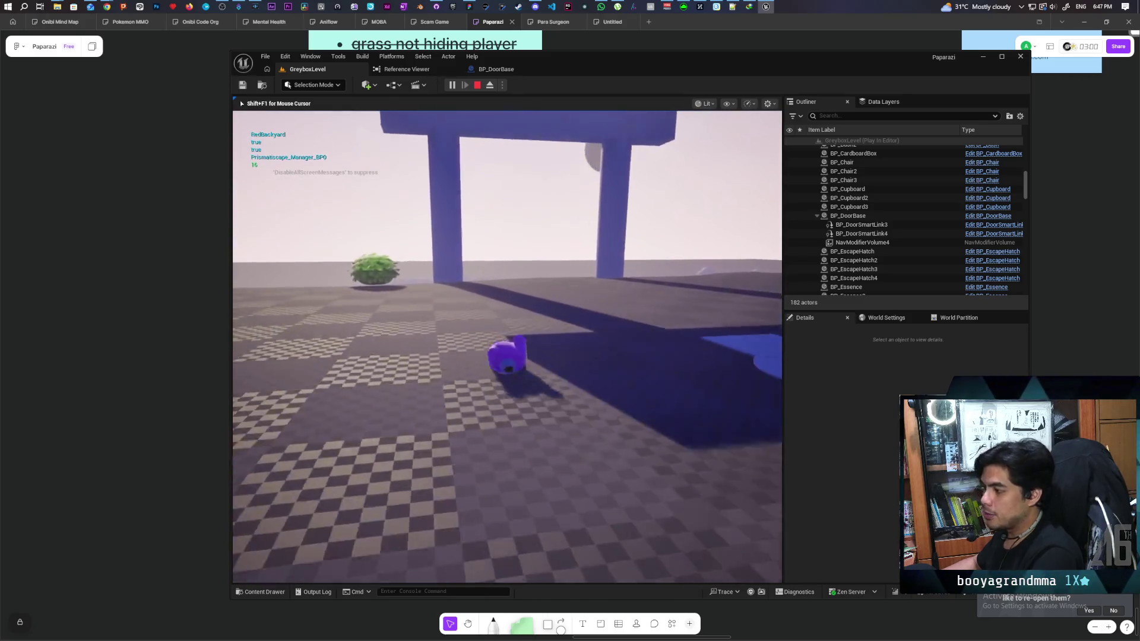
key(w)
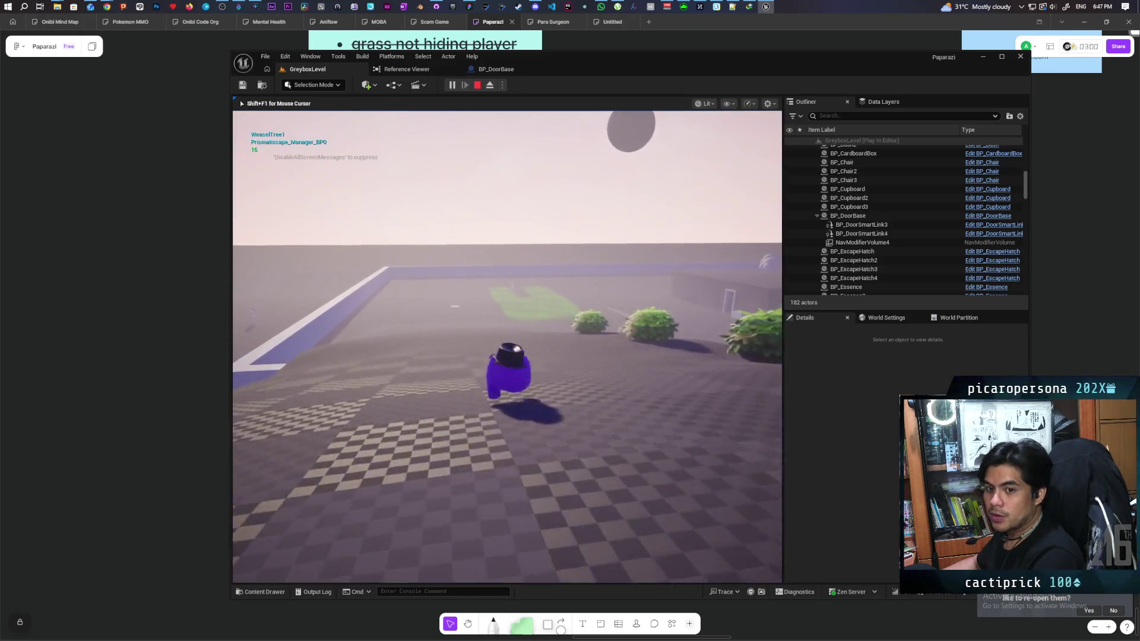
key(w)
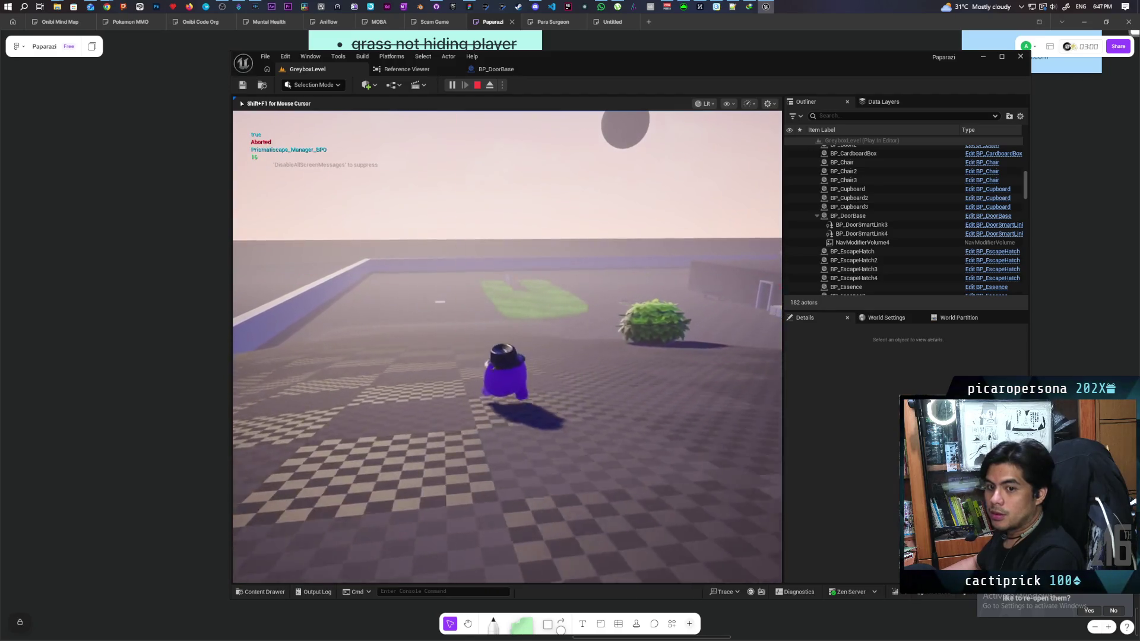
key(w)
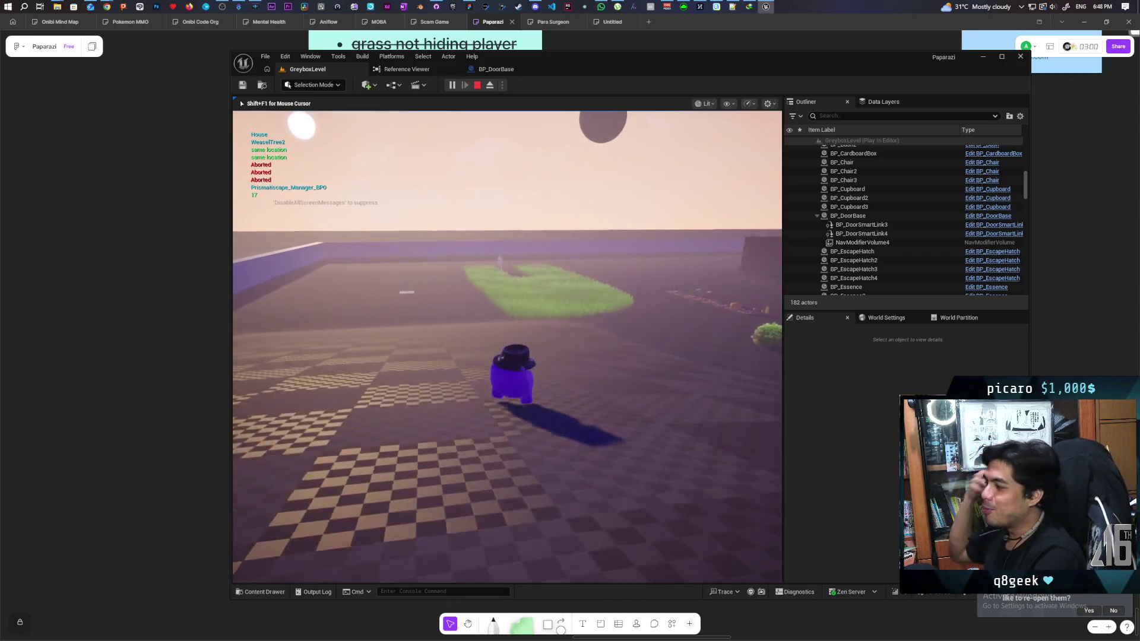
key(space)
key(w)
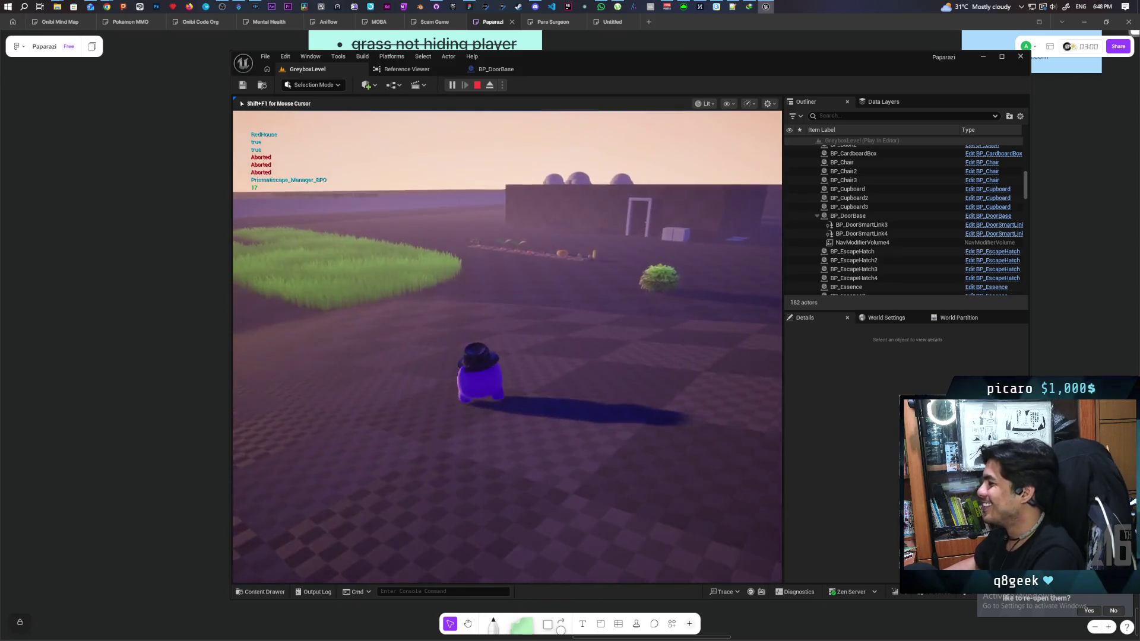
key(w)
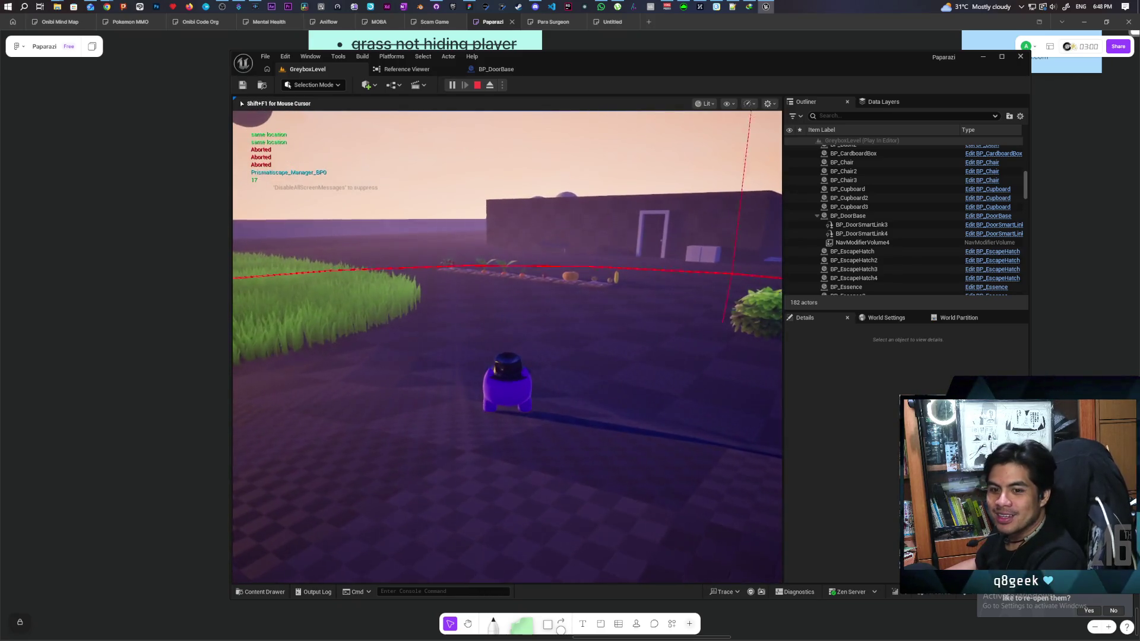
key(w)
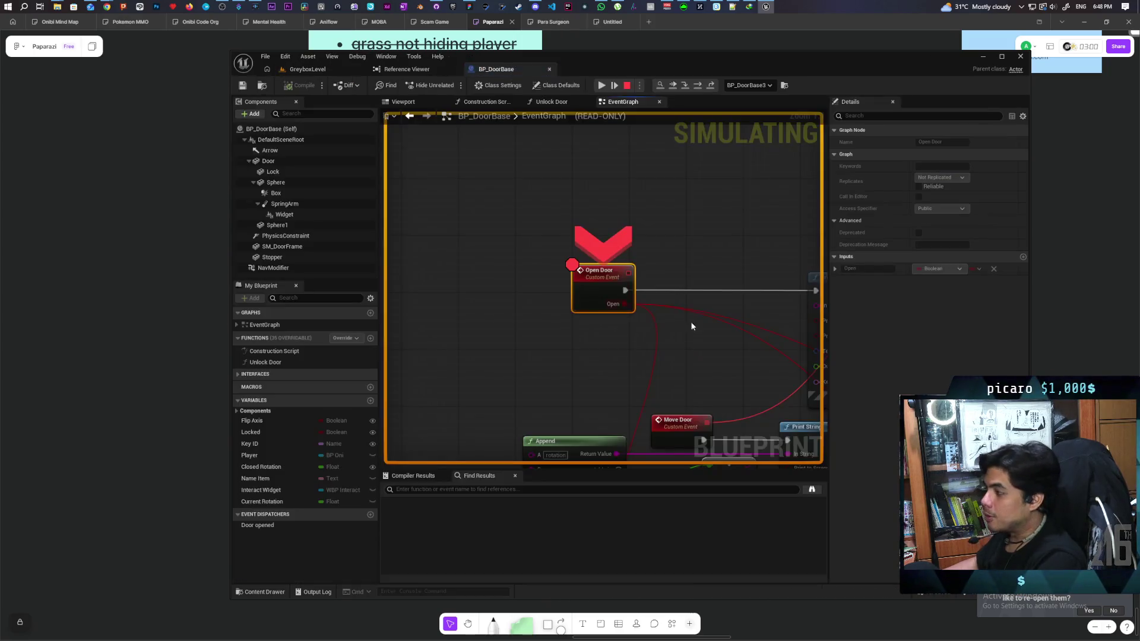
Step: Resume twice past the Open Door breakpoint while reaching the house, then stop play
click(601, 86)
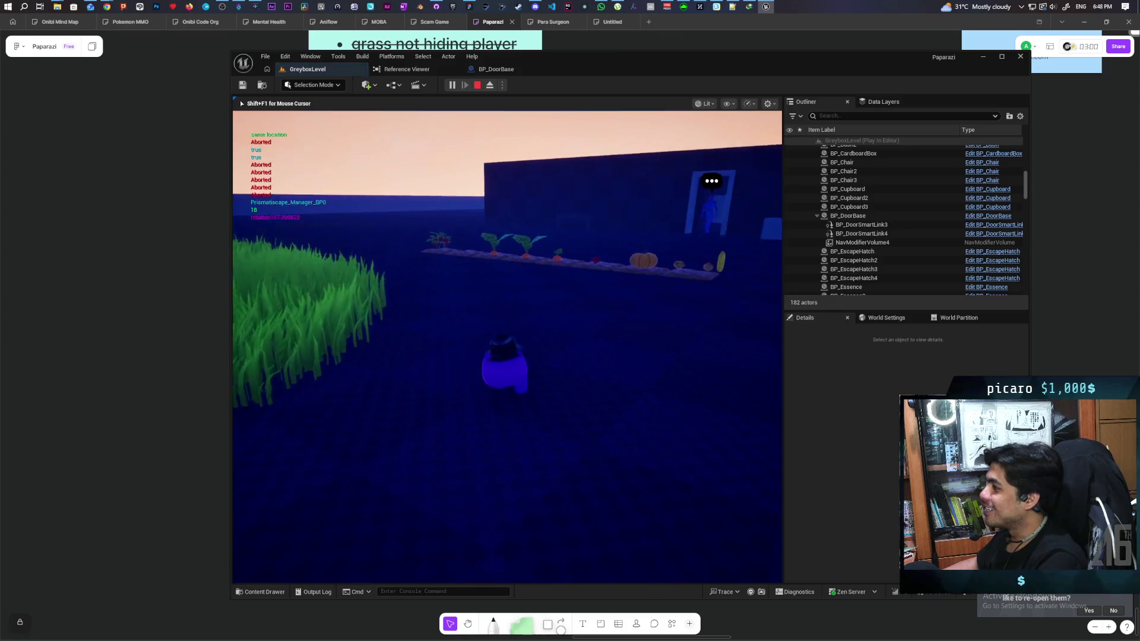
key(w)
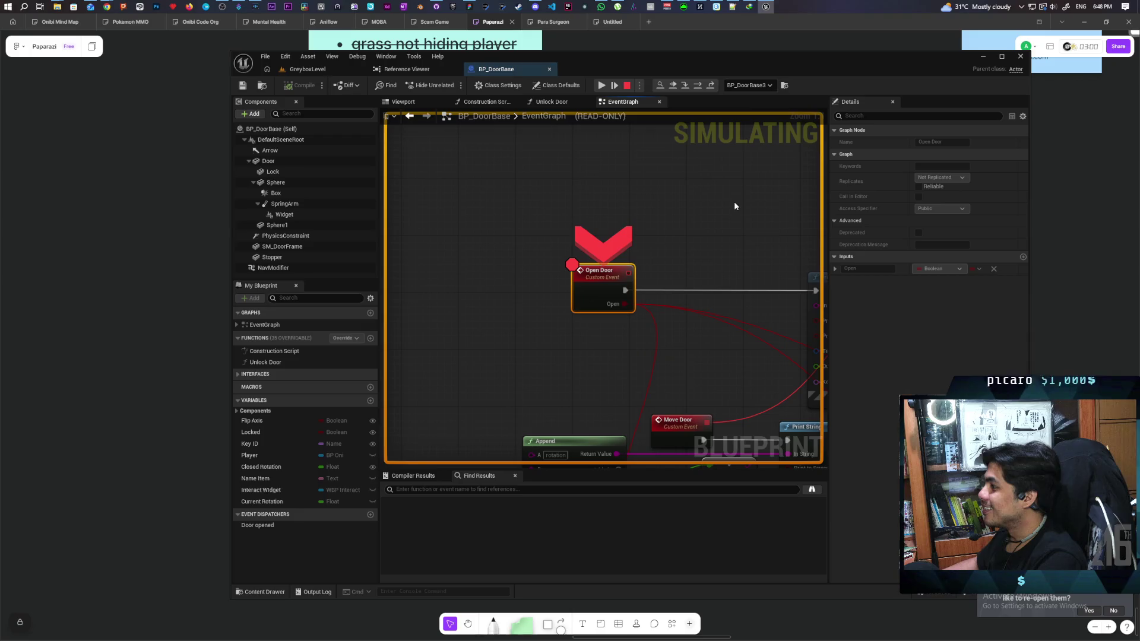
click(601, 89)
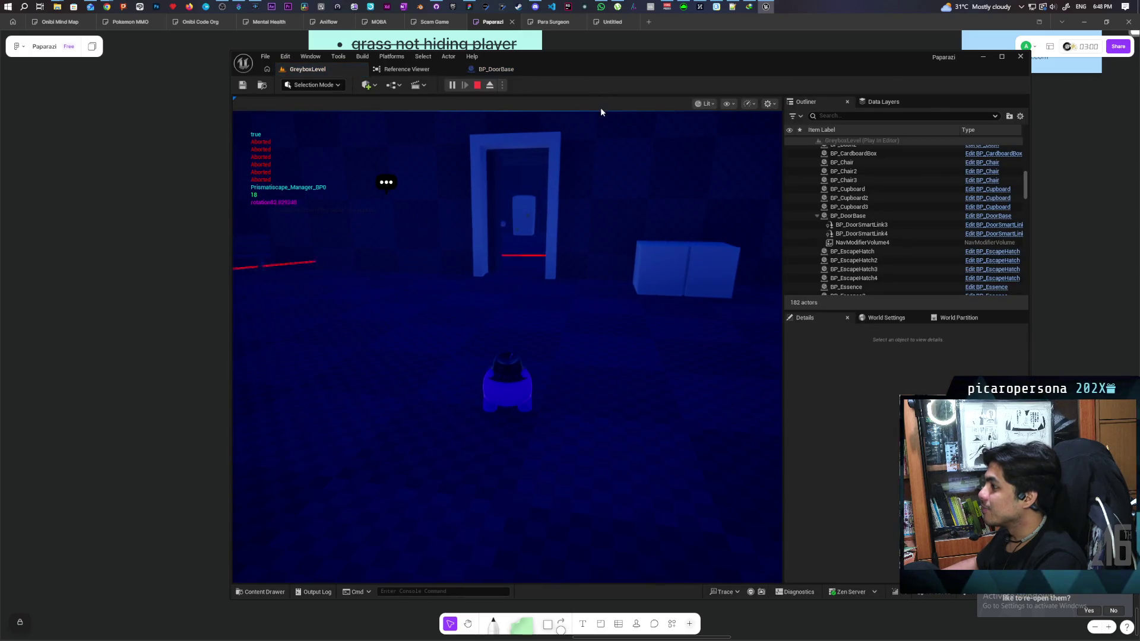
key(Escape)
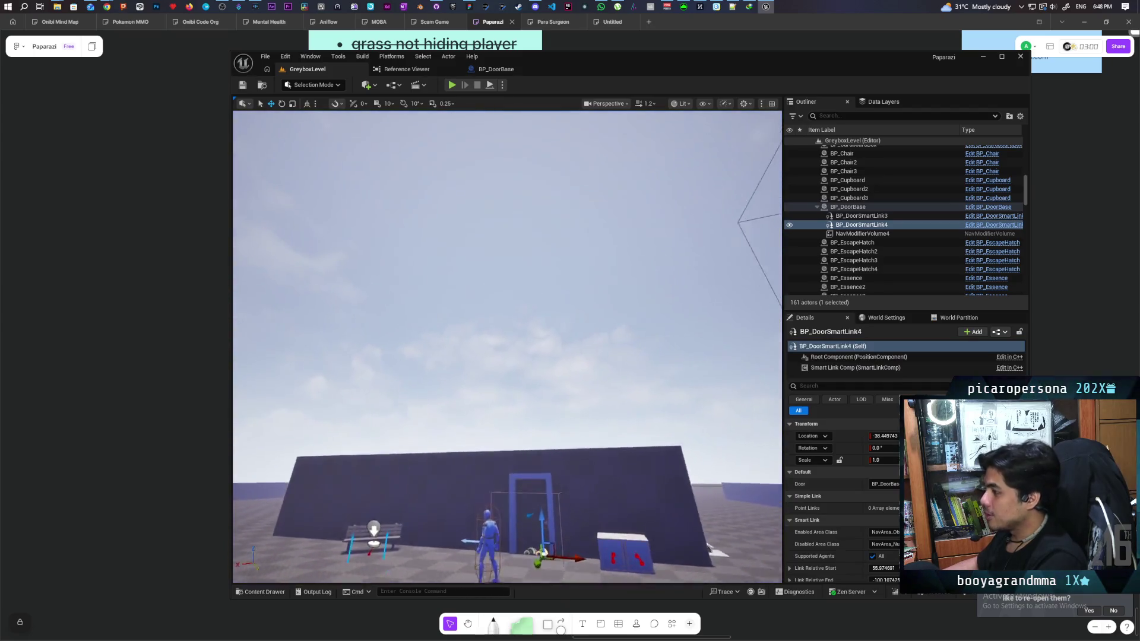
Step: Select the BP_DoorBase door actor in the viewport, then switch to GitHub Desktop
mouse_move(507, 348)
mouse_down()
mouse_move(508, 267)
mouse_move(507, 297)
mouse_up()
scroll(508, 347, down, 5)
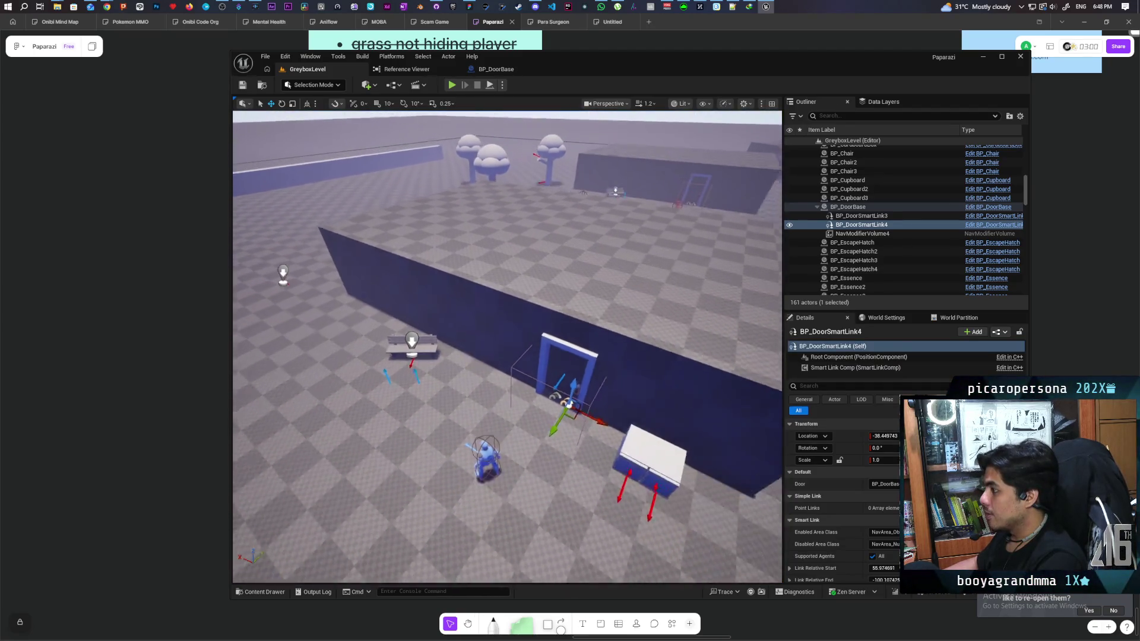
click(585, 360)
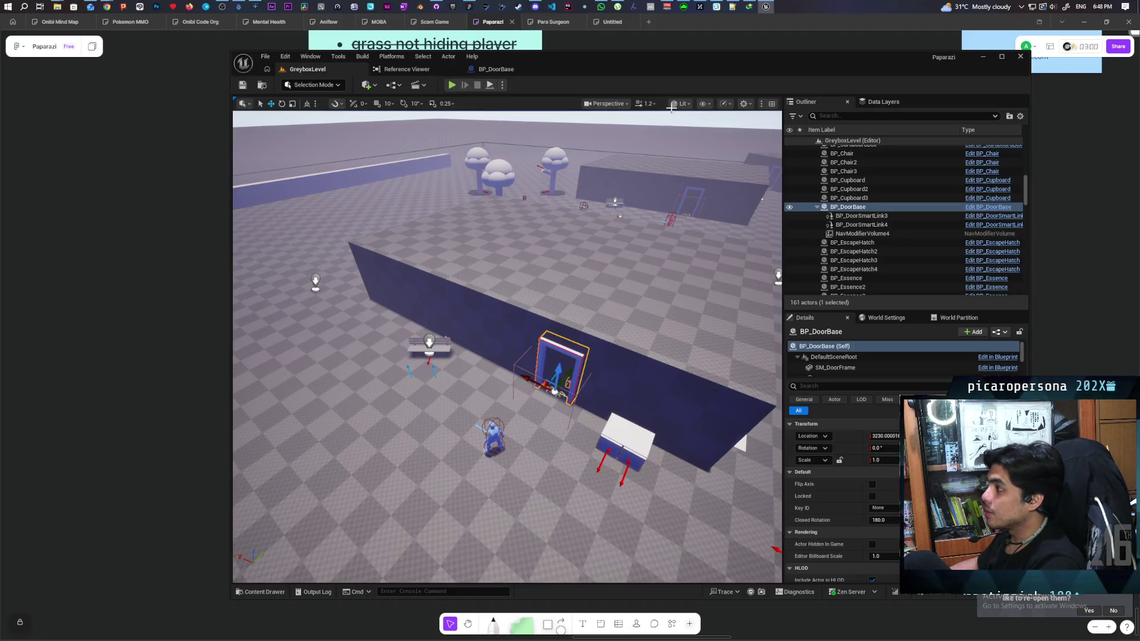
click(438, 7)
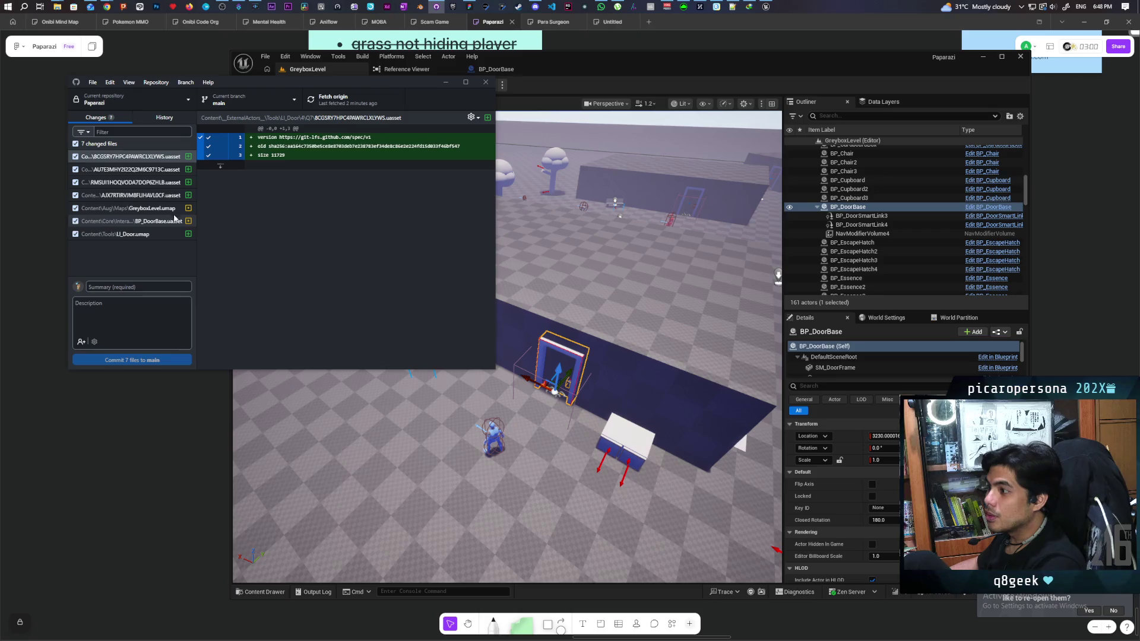
Step: Minimize Unreal, discard all 7 local changes in GitHub Desktop, then reopen Paparazi.uproject from Explorer
click(941, 69)
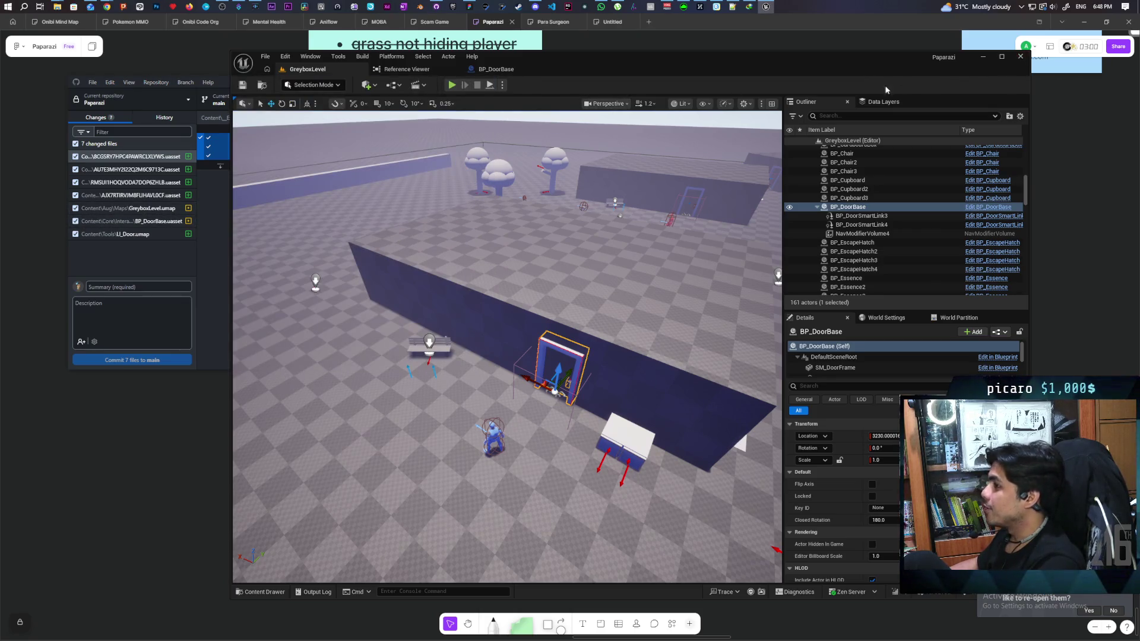
key(super+Down)
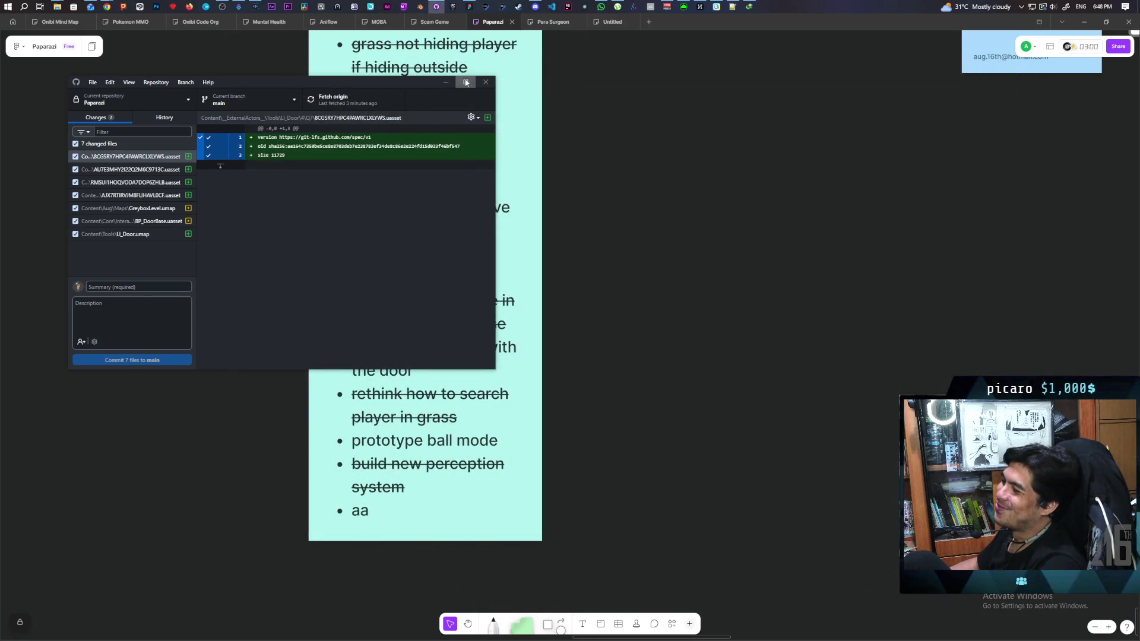
right_click(117, 148)
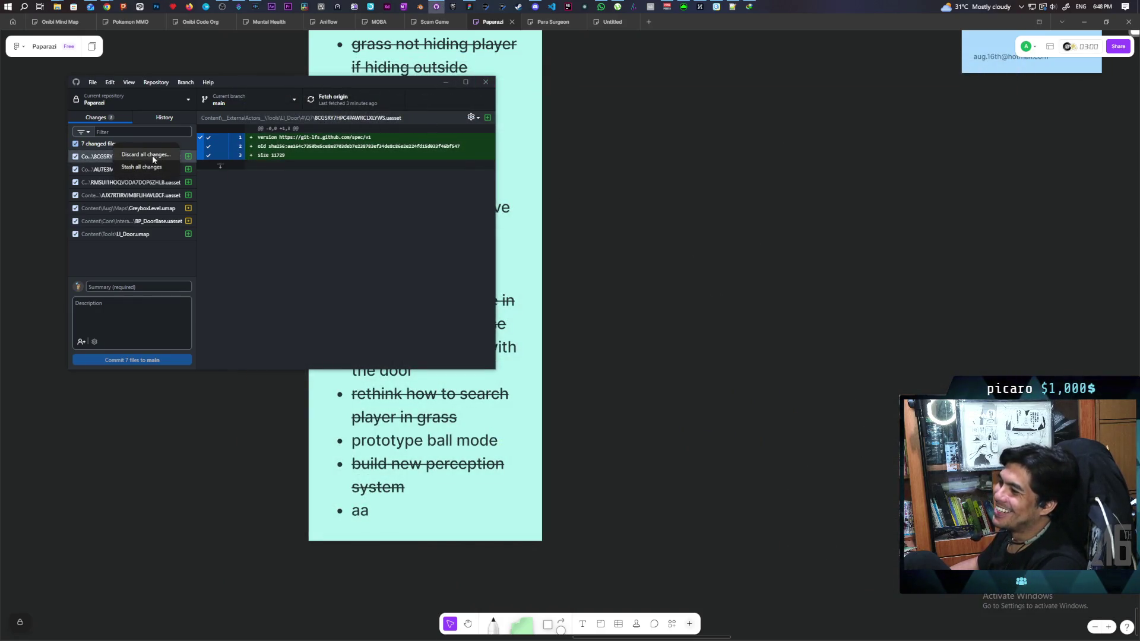
click(154, 155)
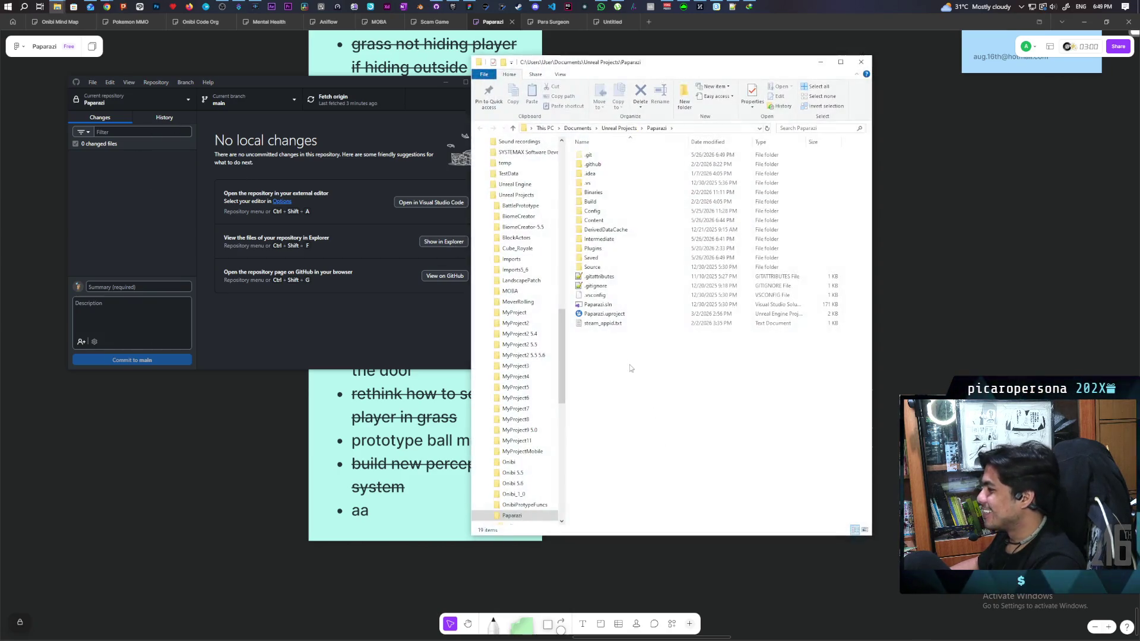
double_click(606, 314)
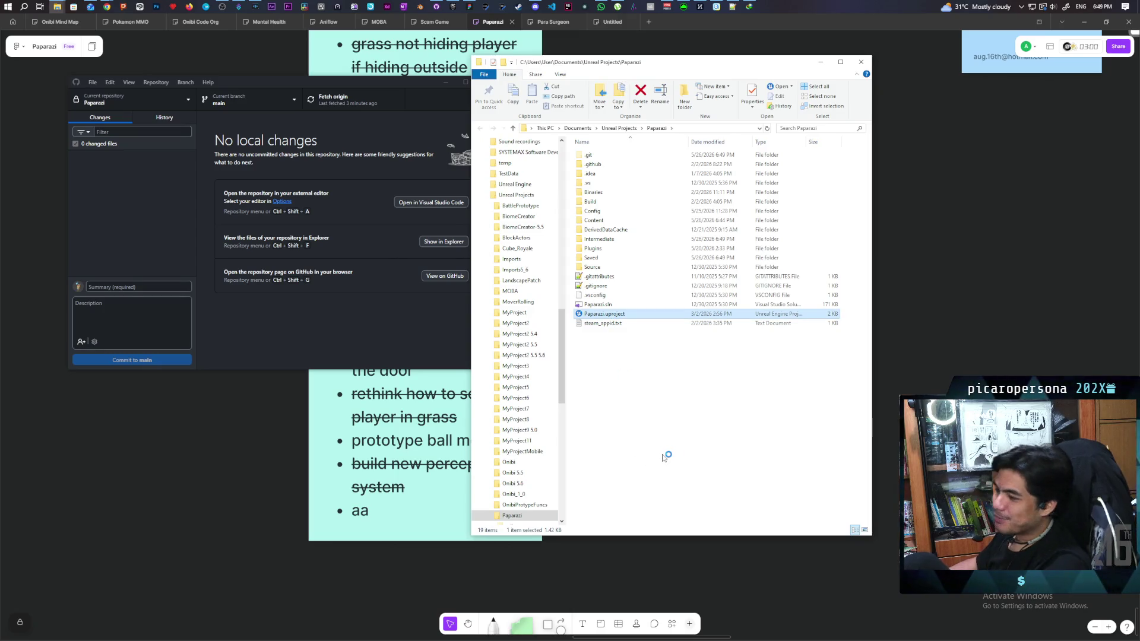
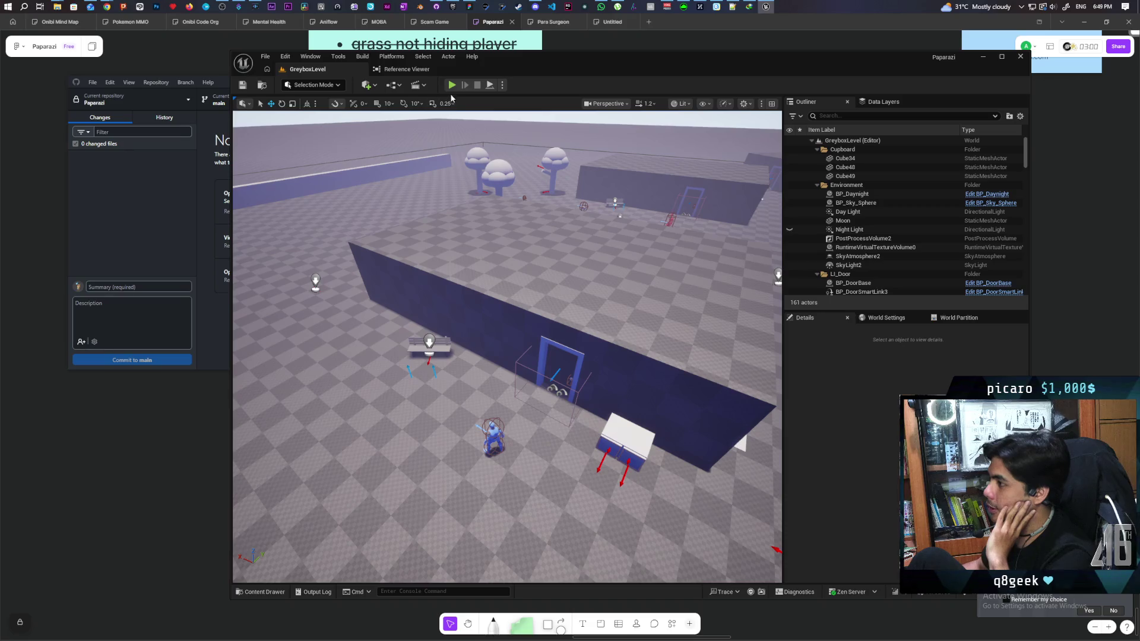
Step: Play the greybox level and walk the player past the boxes, pillars and tall grass
click(452, 86)
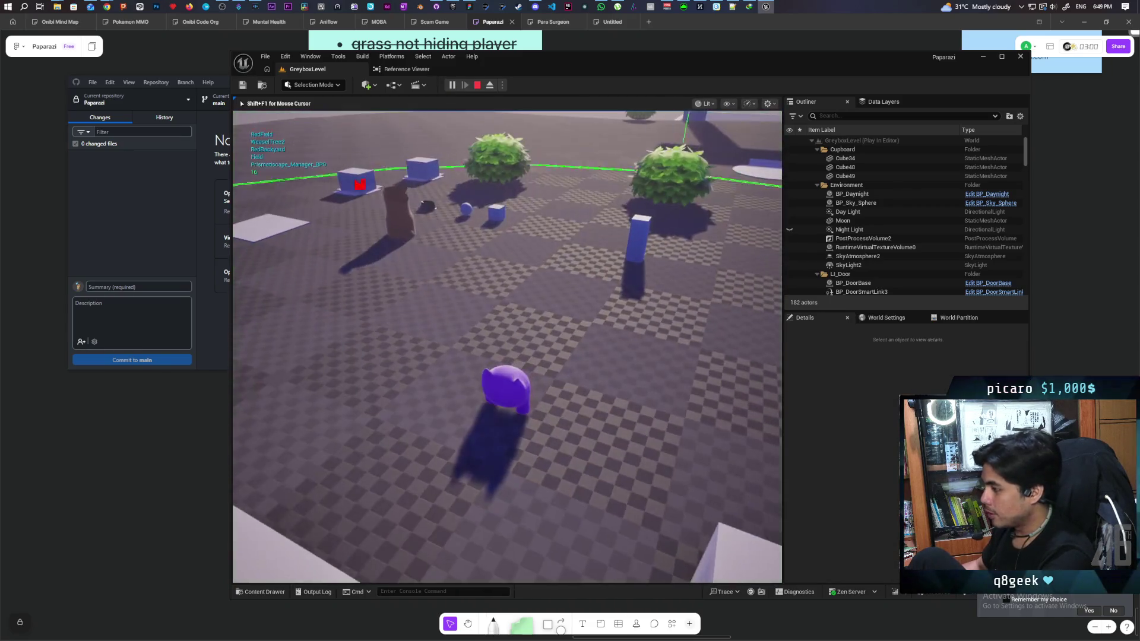
key(w)
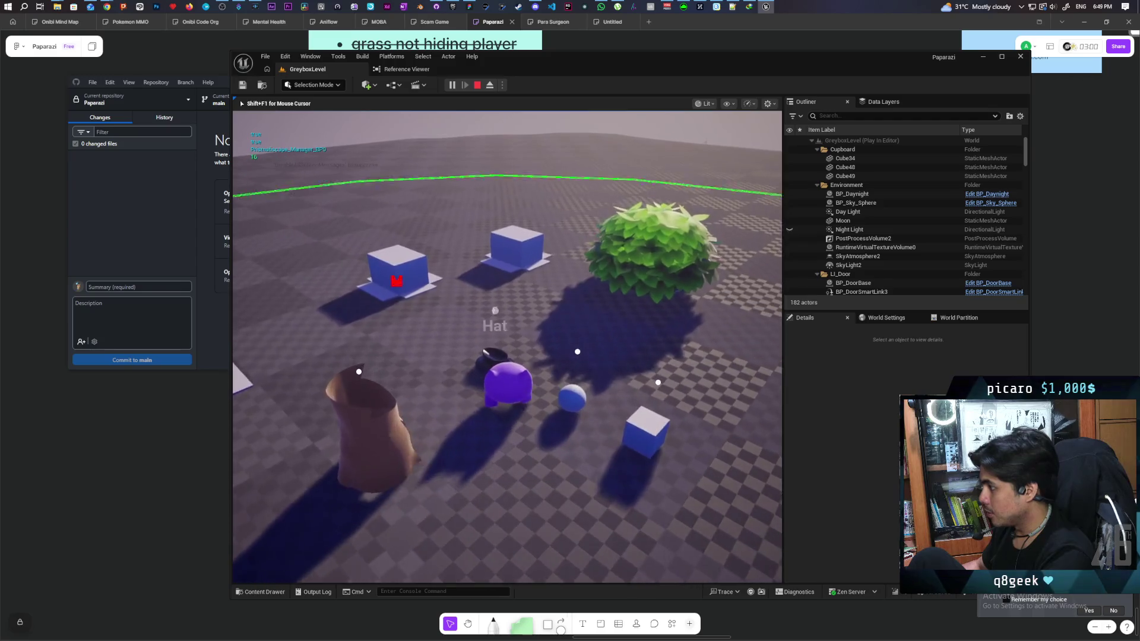
key(w)
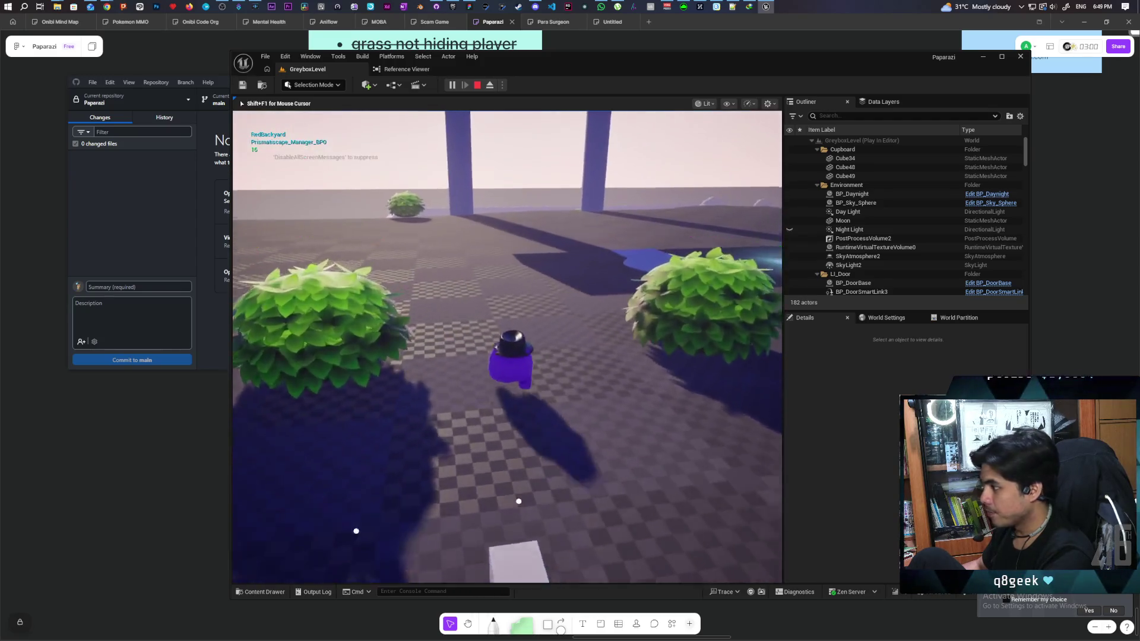
key(w)
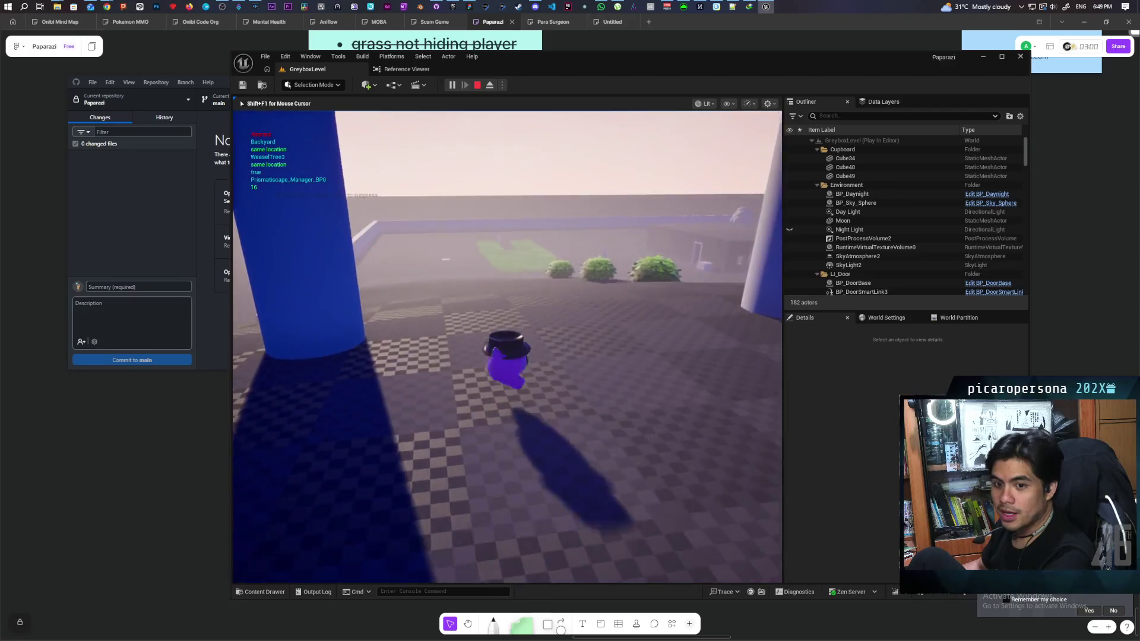
key(w)
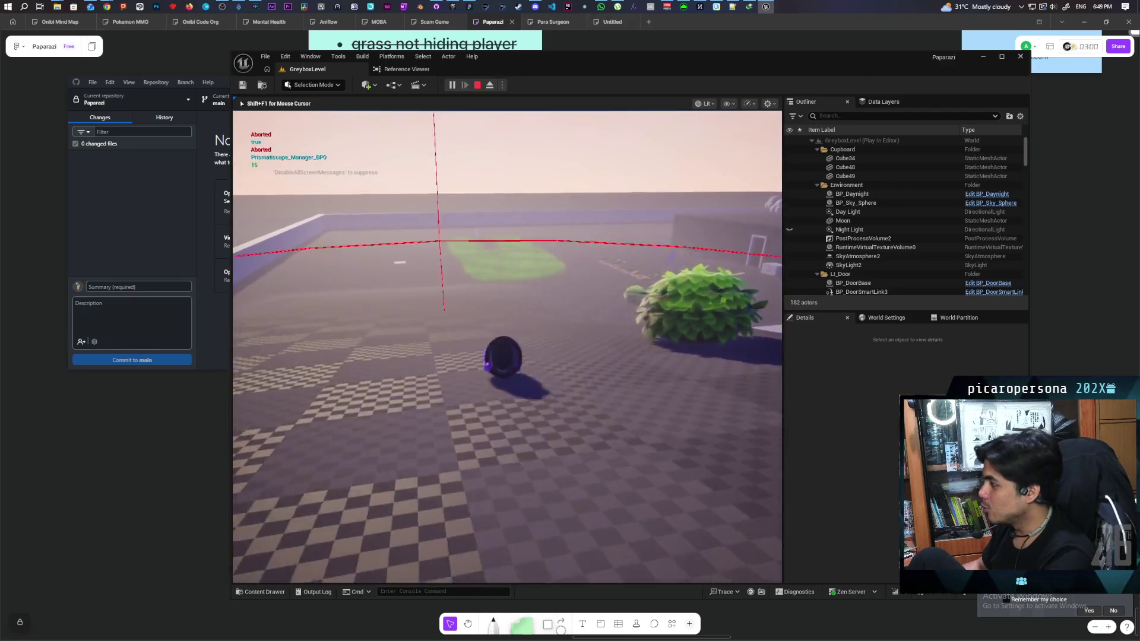
key(w)
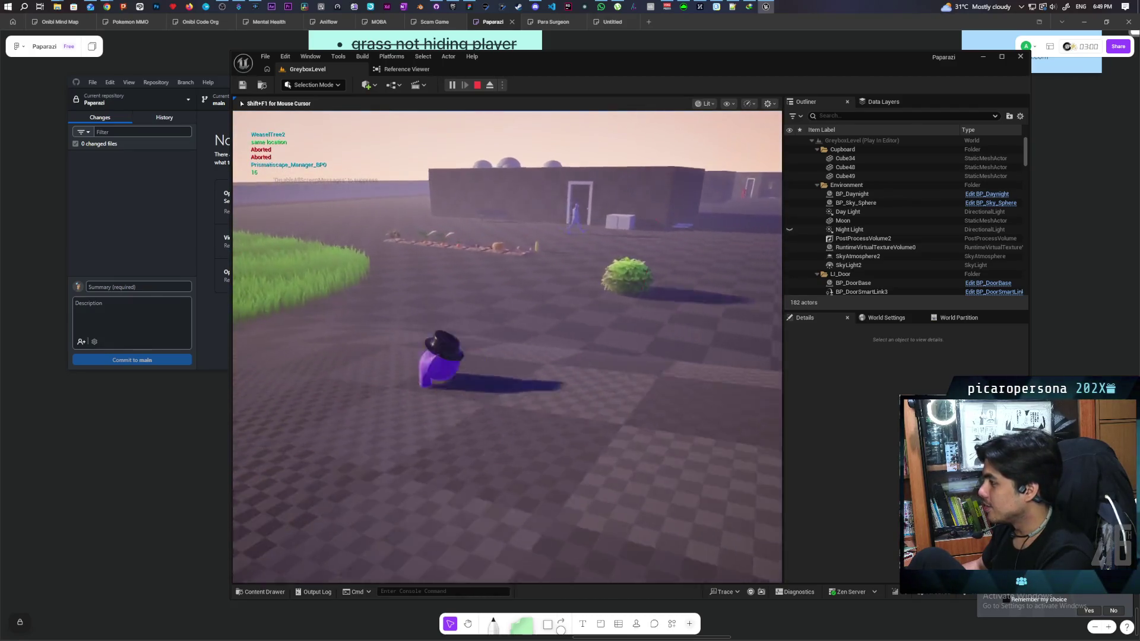
key(w)
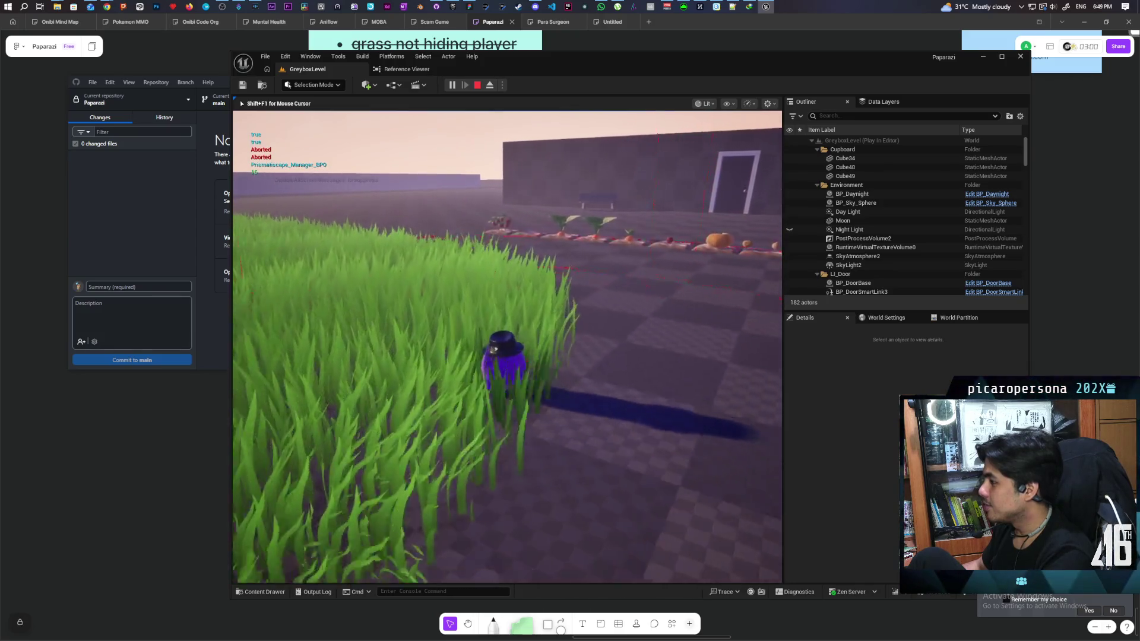
key(w)
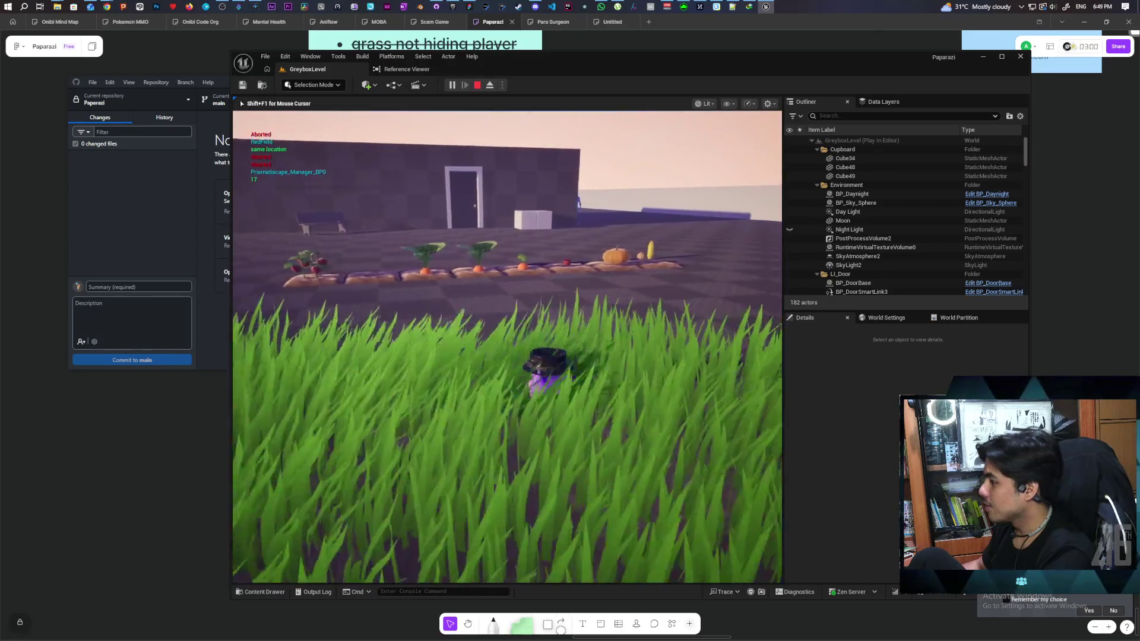
key(w)
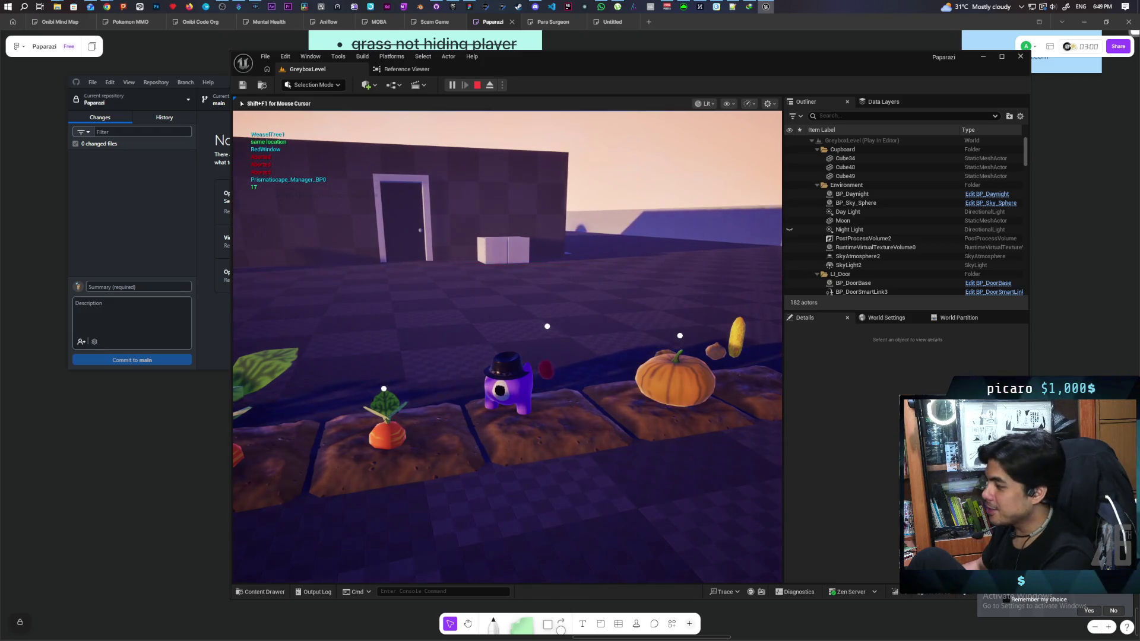
Step: Pick up a carrot from the plot and carry it until the Open Door breakpoint halts play
key(a)
key(f)
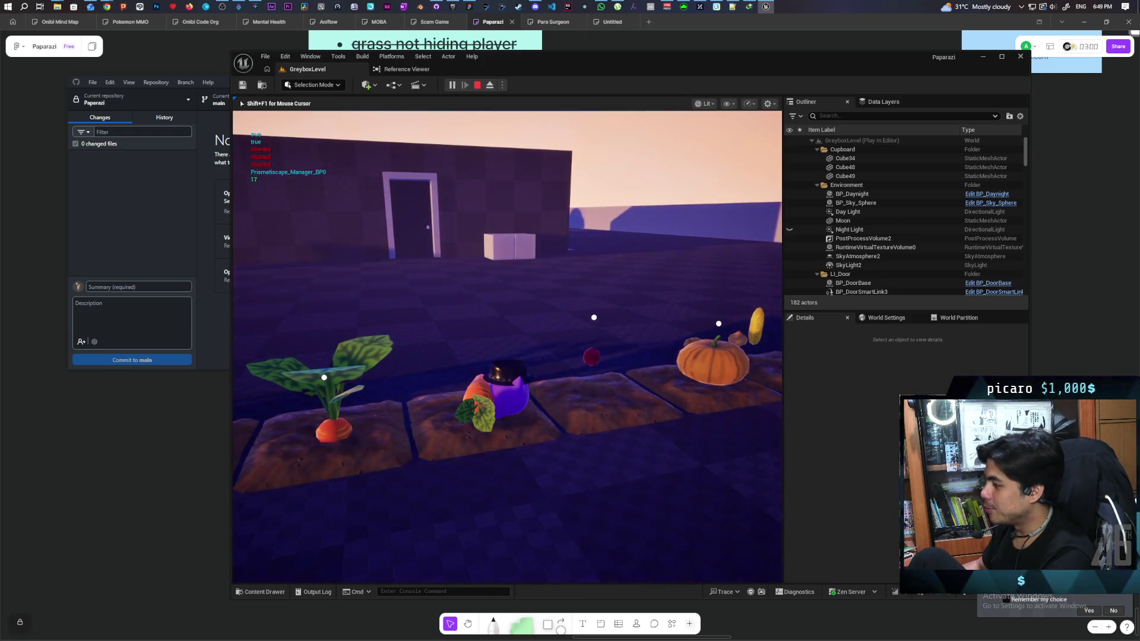
key(d)
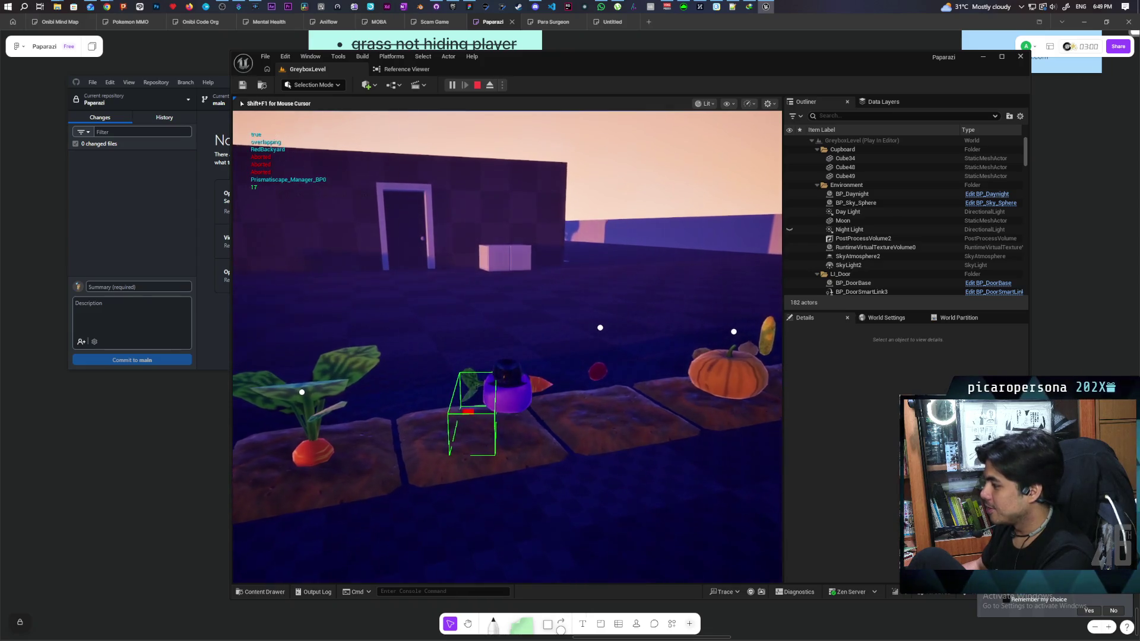
key(s)
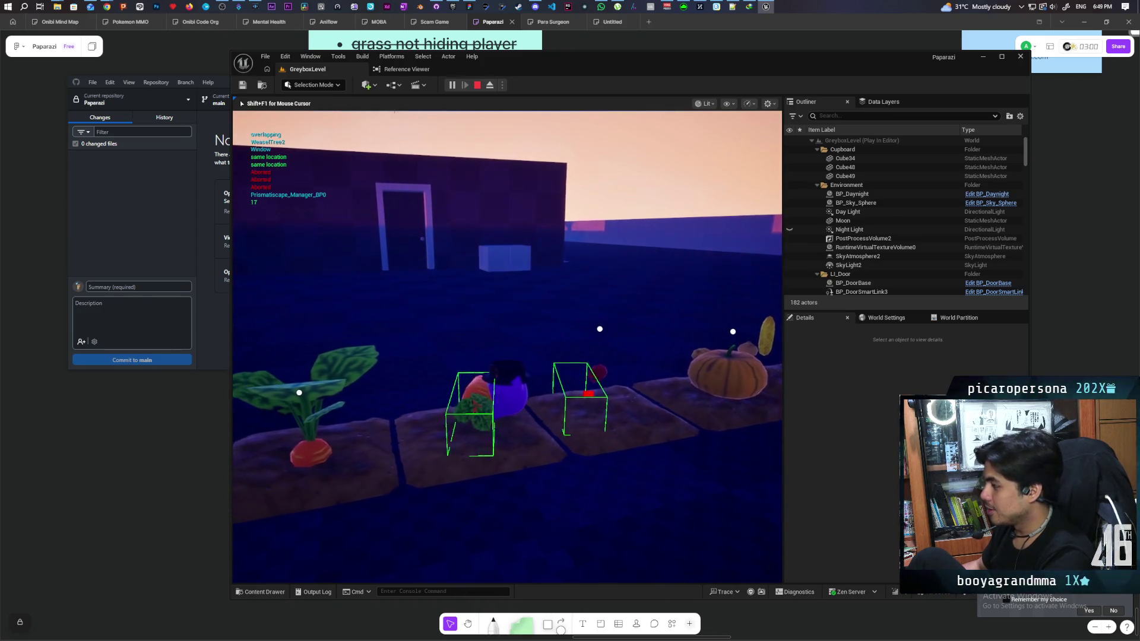
key(s)
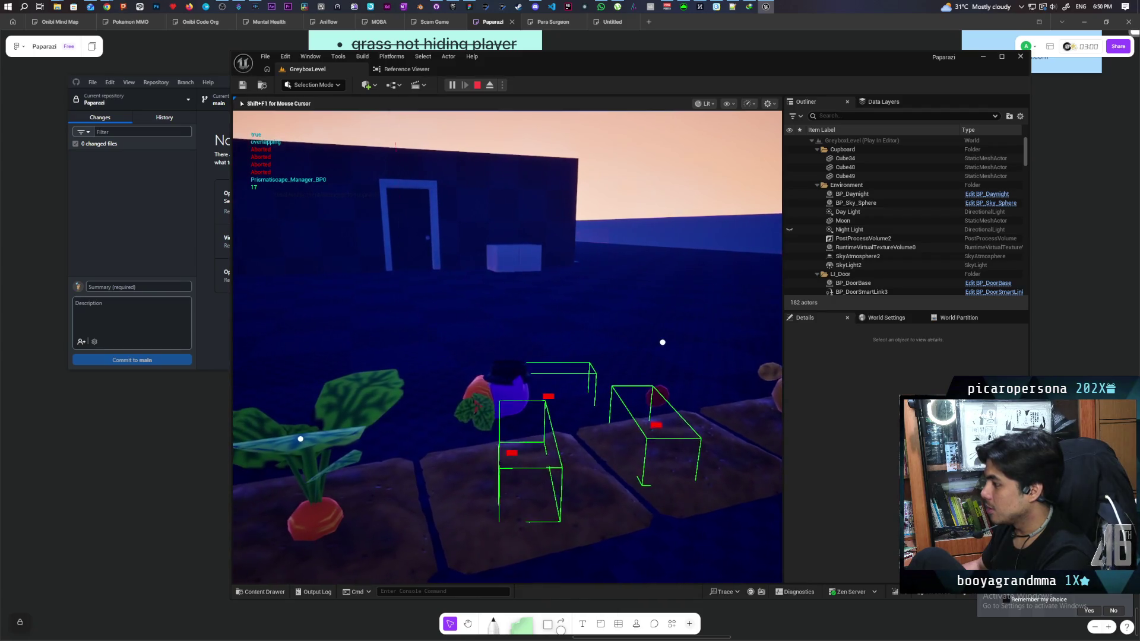
key(w)
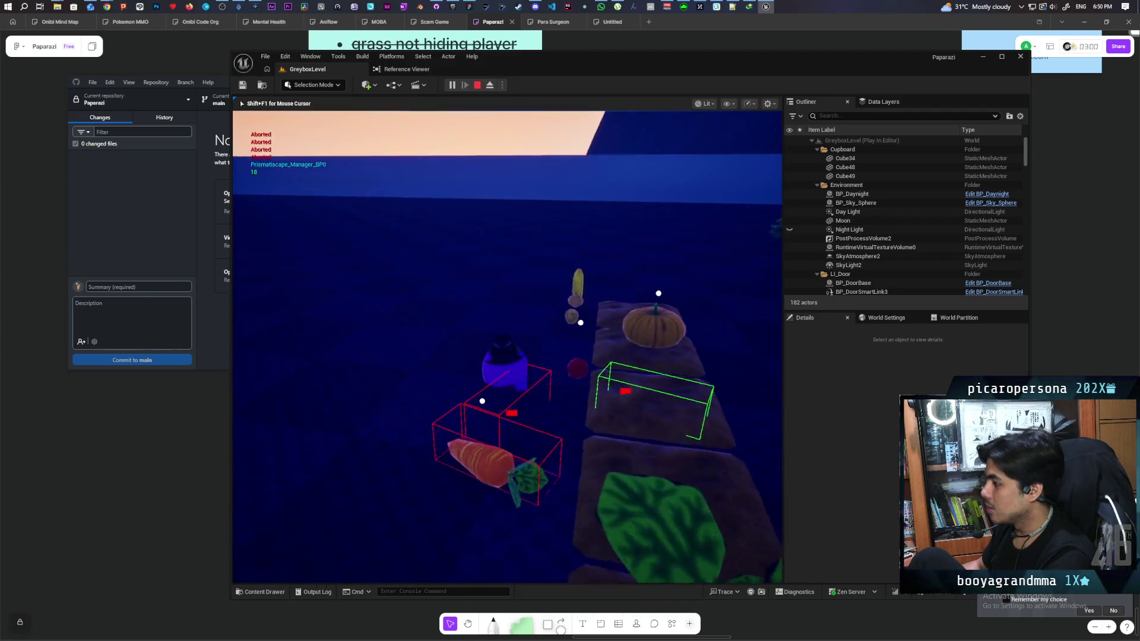
key(d)
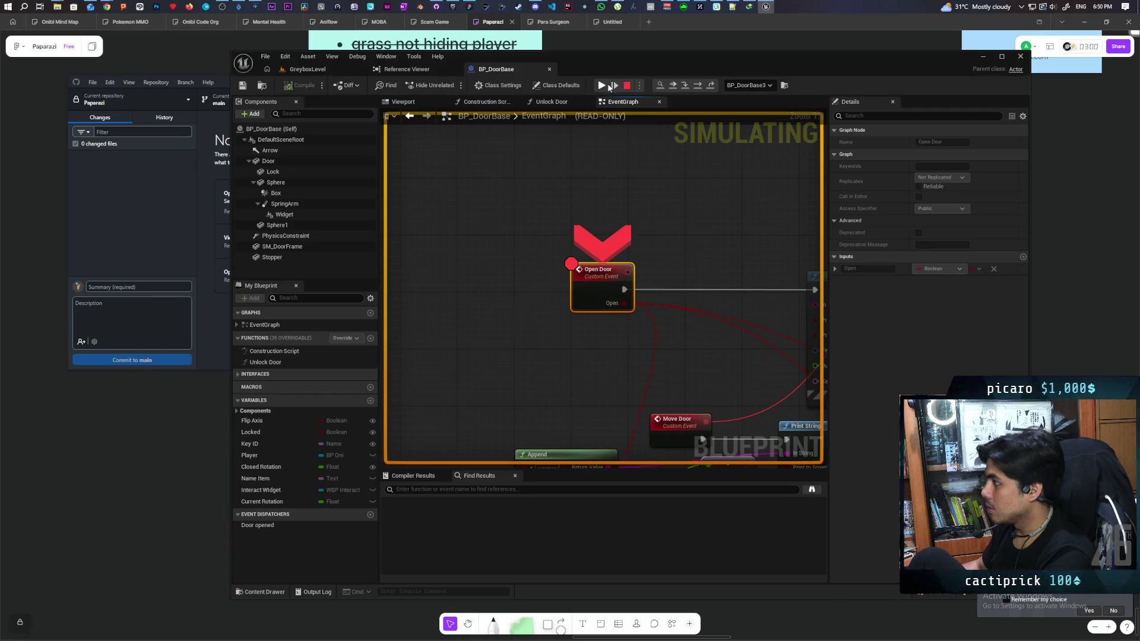
Step: Resume past the Open Door breakpoint three times, then stop the play session with Esc
click(609, 86)
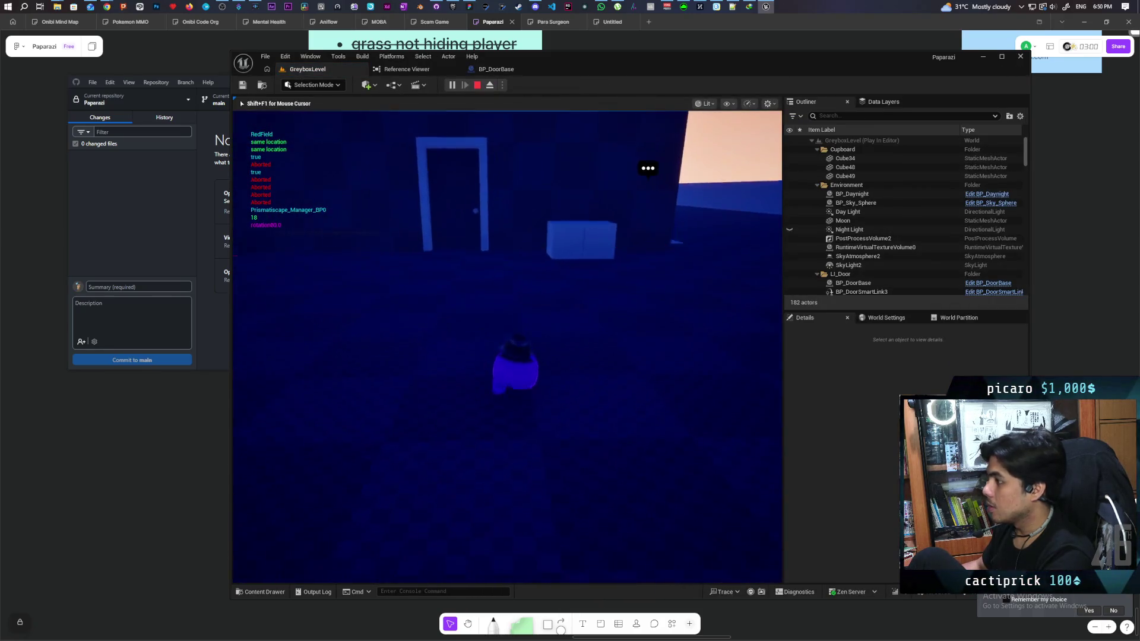
key(s)
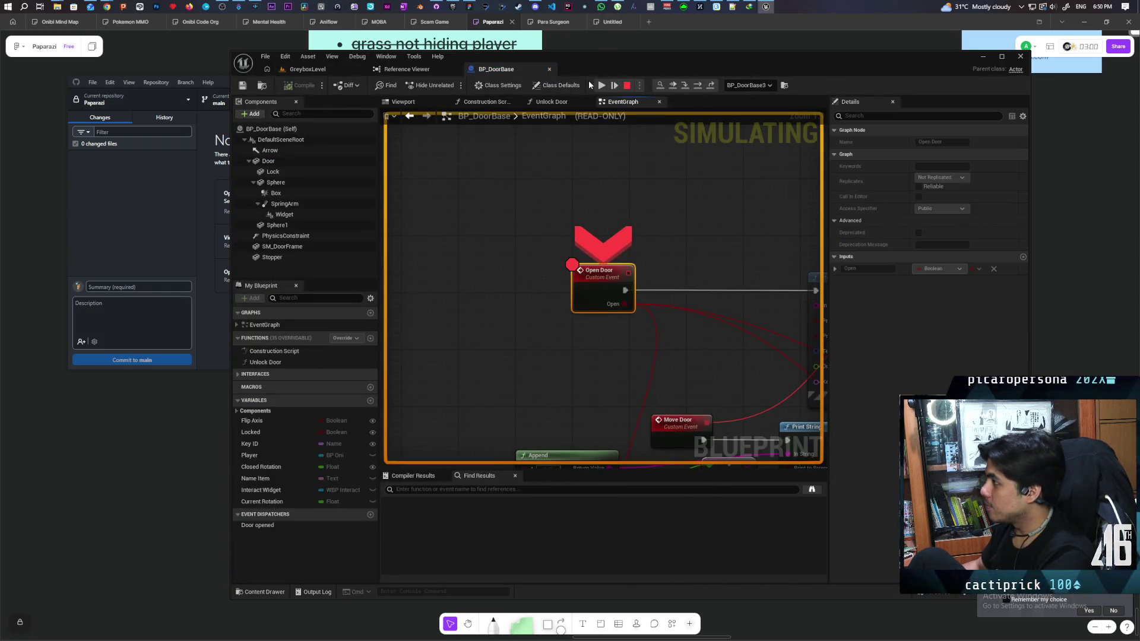
click(601, 85)
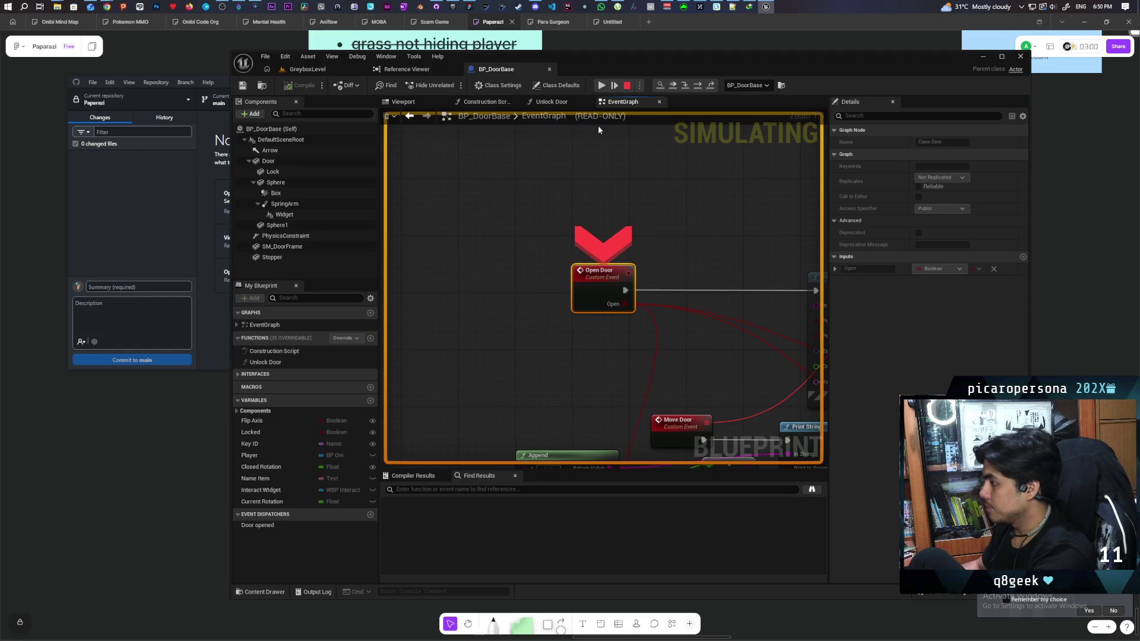
click(603, 87)
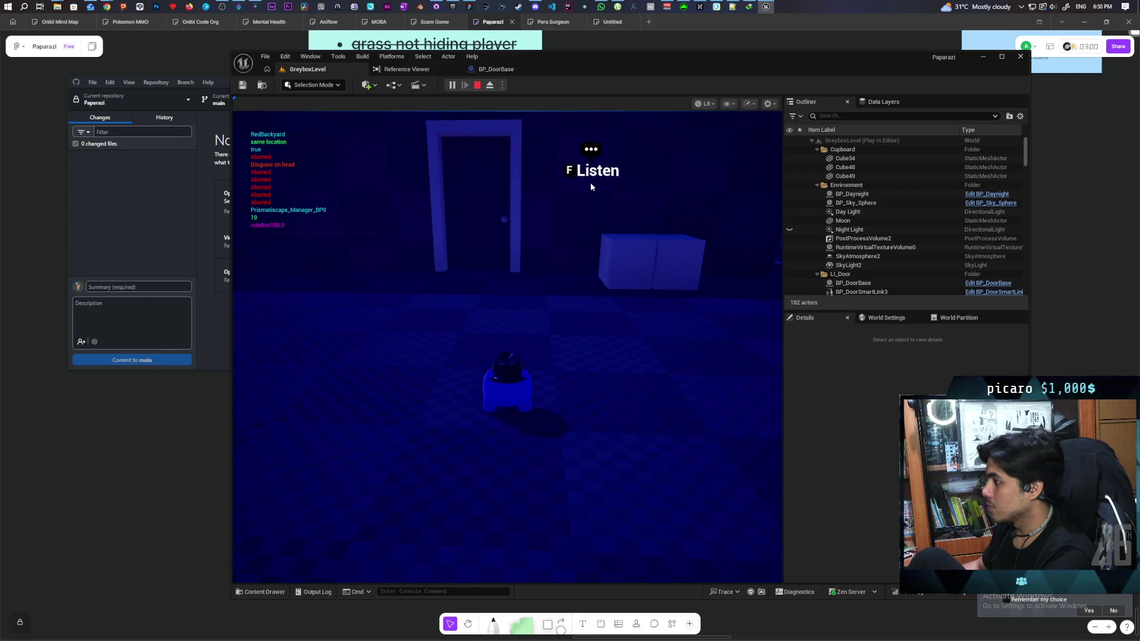
key(Escape)
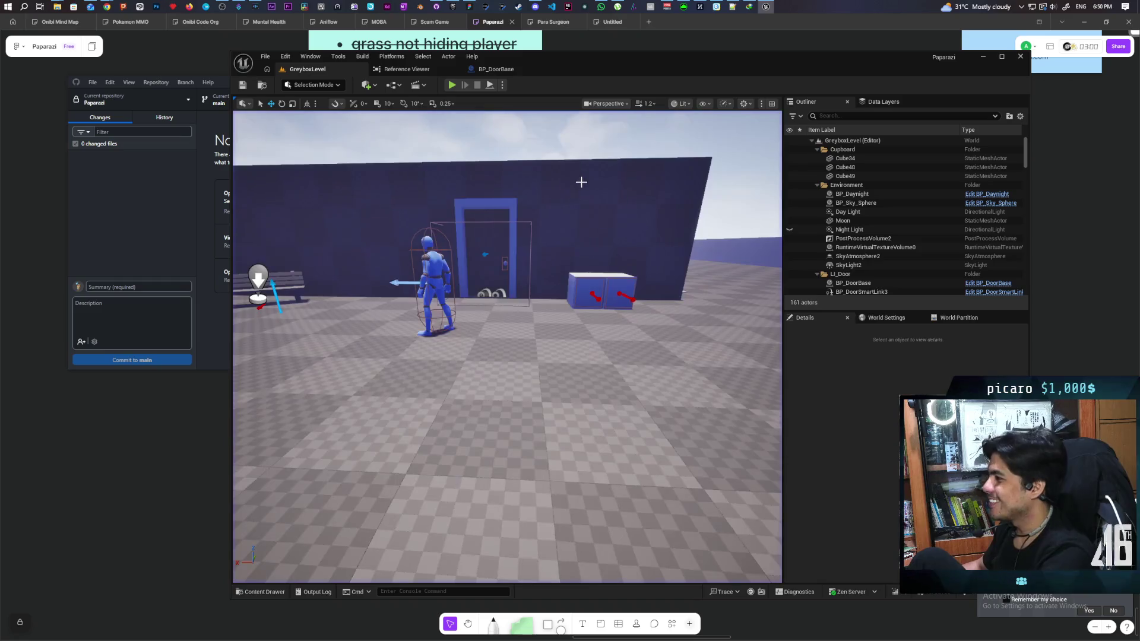
Step: Fly the viewport camera to the doorway beside the cupboard and select the BP_DoorBase door
scroll(589, 257, up, 4)
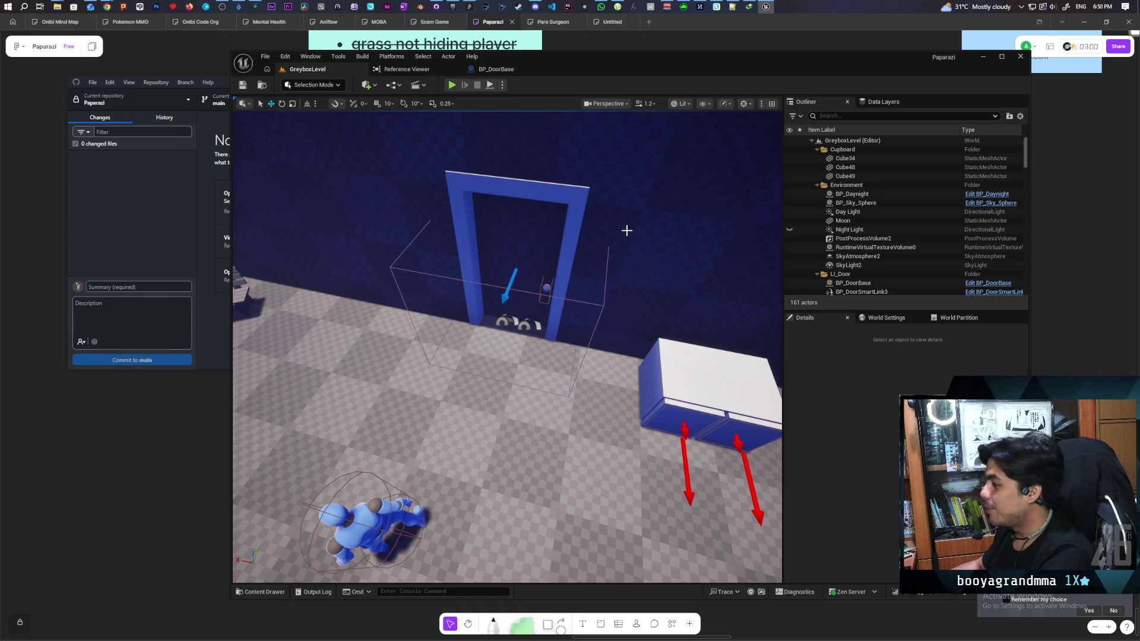
drag(646, 231, 651, 238)
click(459, 237)
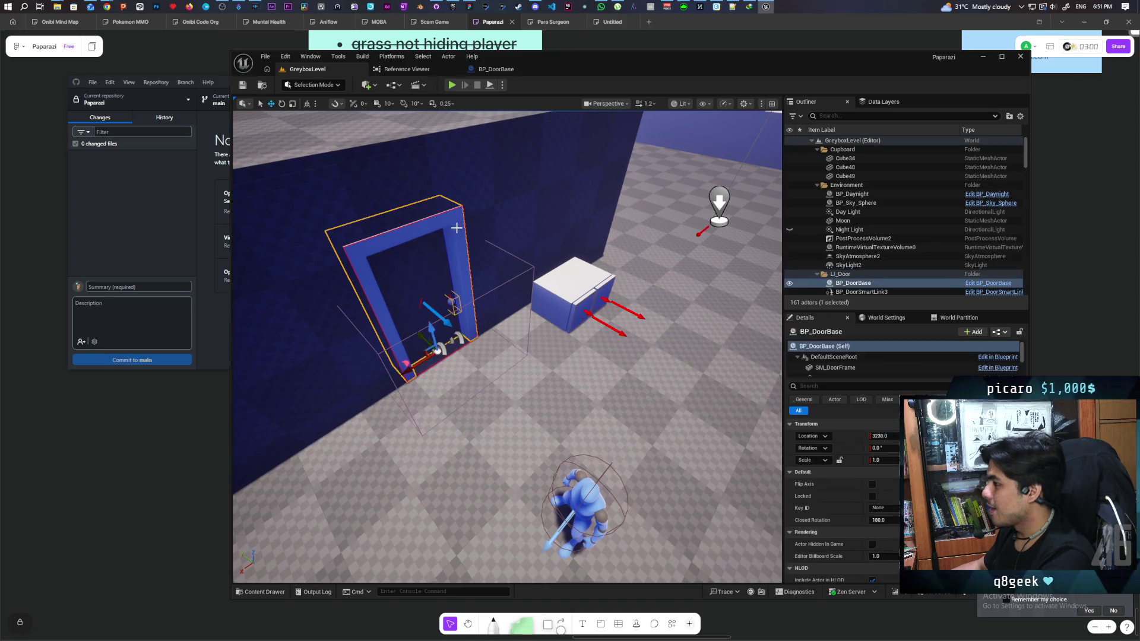
Step: Attach BP_DoorSmartLink3, BP_DoorSmartLink4 and NavModifierVolume4 under BP_DoorBase in the Outliner
scroll(878, 235, down, 1)
scroll(878, 236, down, 1)
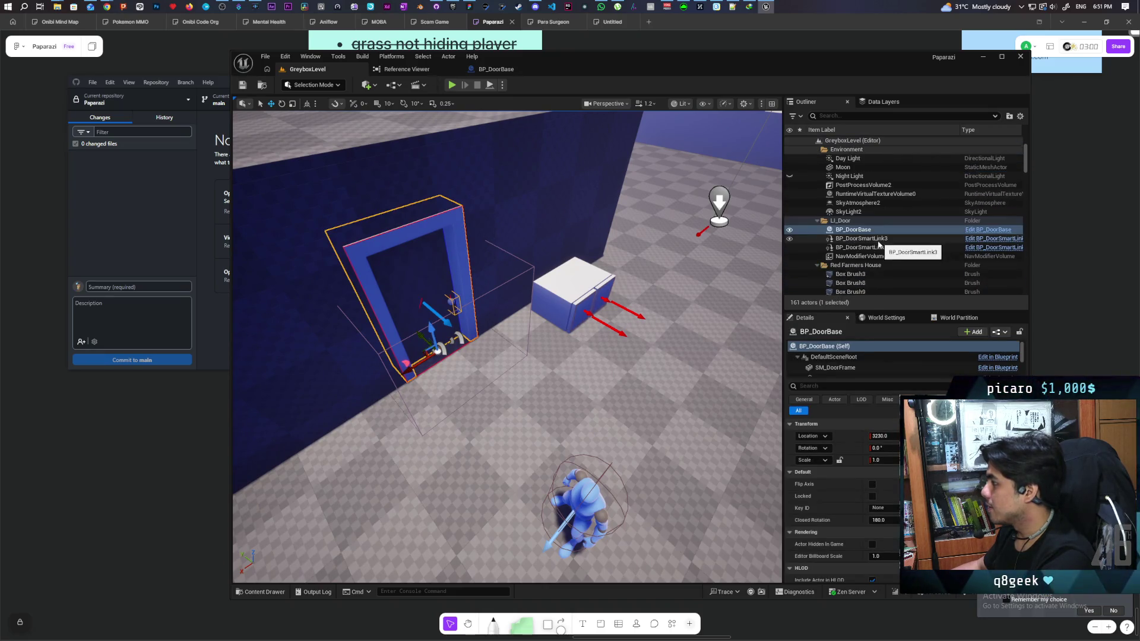
ctrl+click(866, 239)
click(867, 239)
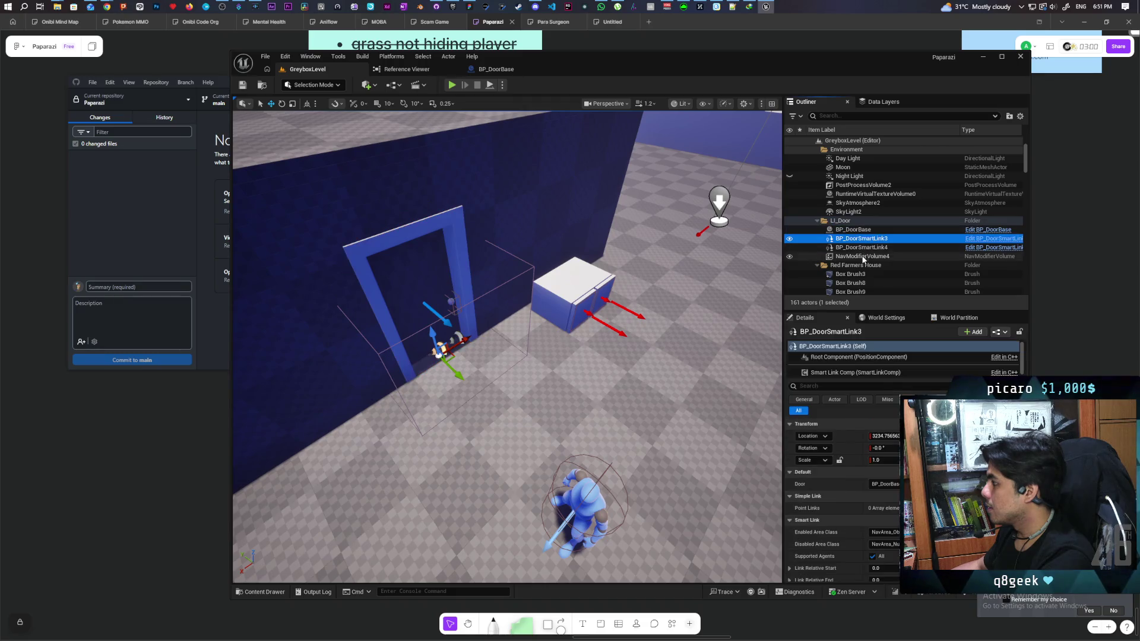
shift+click(866, 256)
drag(865, 257, 850, 234)
click(838, 256)
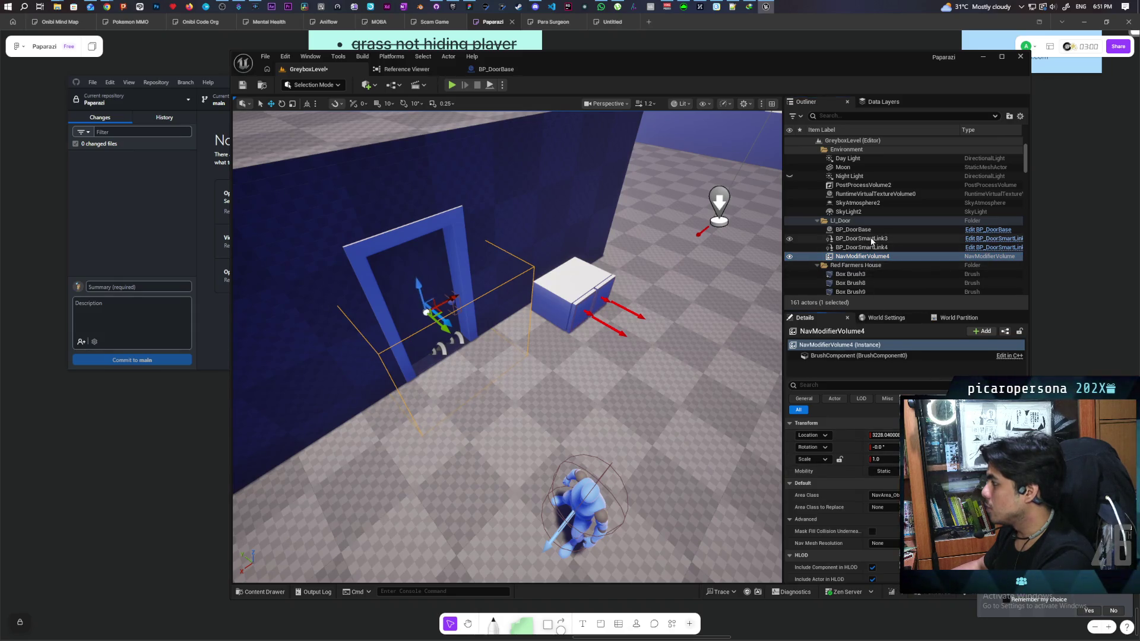
shift+click(852, 239)
drag(847, 240, 853, 231)
Step: Select BP_DoorBase together with its two smart links and nav volume, framing the door
click(860, 239)
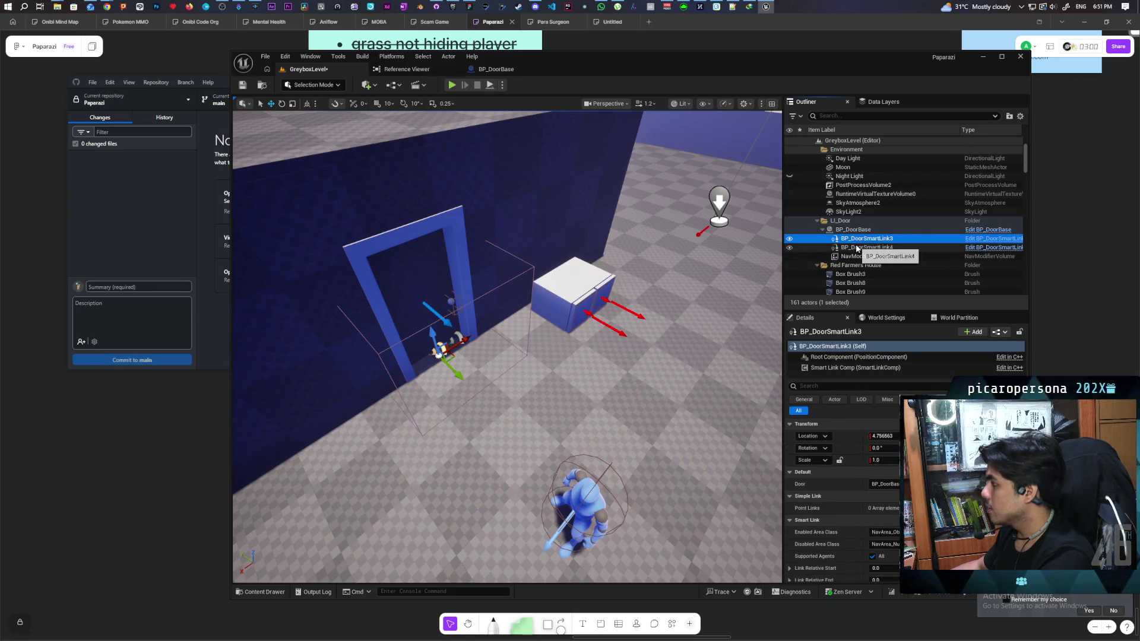
click(860, 247)
click(861, 230)
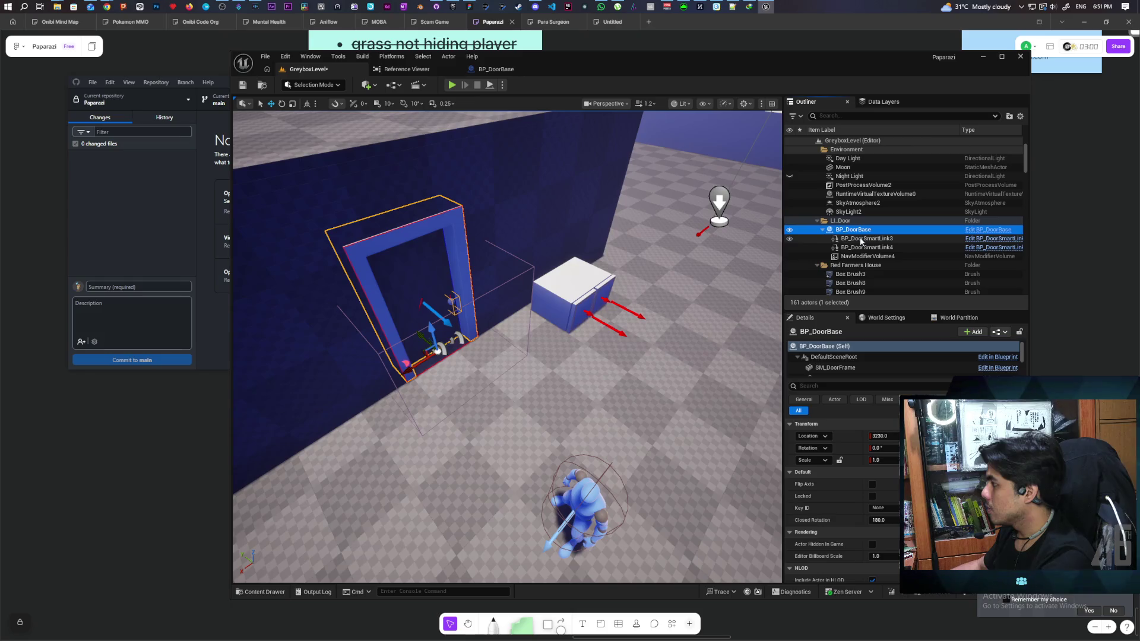
key(f)
shift+click(938, 256)
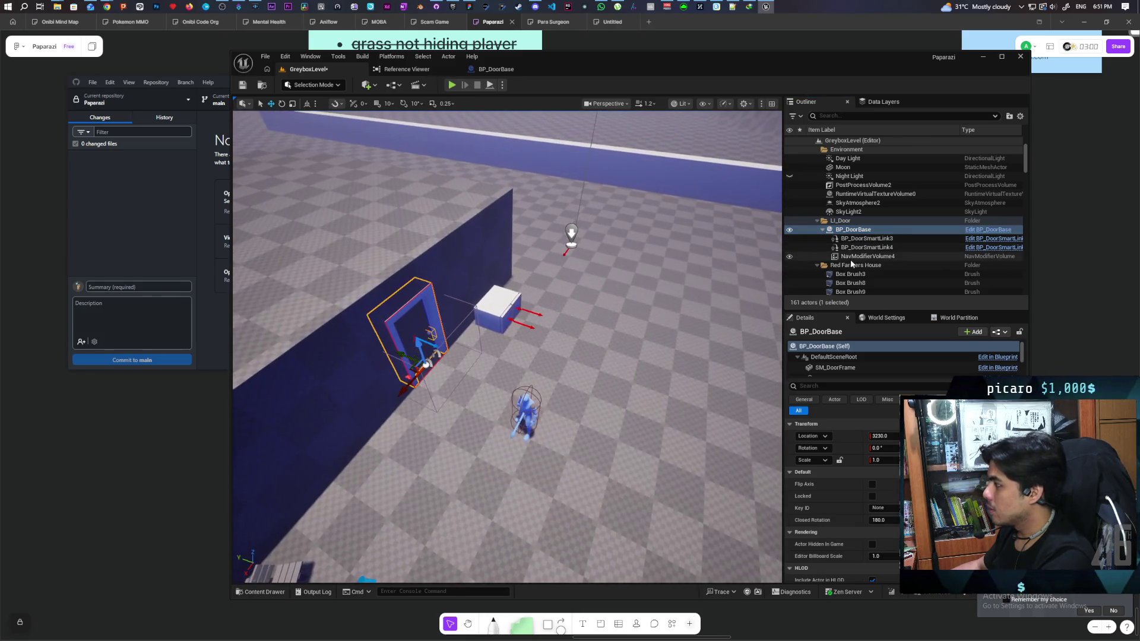
scroll(561, 350, down, 3)
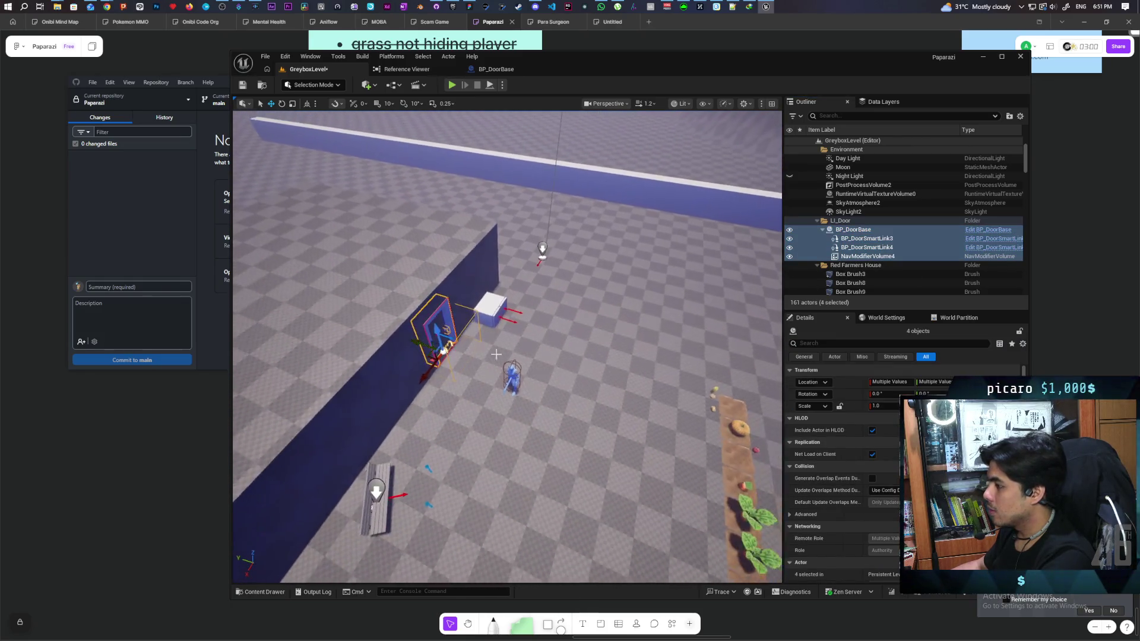
Step: Alt-drag a copy of the door group to the right as BP_DoorBase2, then frame both doors
mouse_move(423, 344)
alt+mouse_down()
mouse_move(572, 363)
mouse_move(593, 392)
alt+mouse_up()
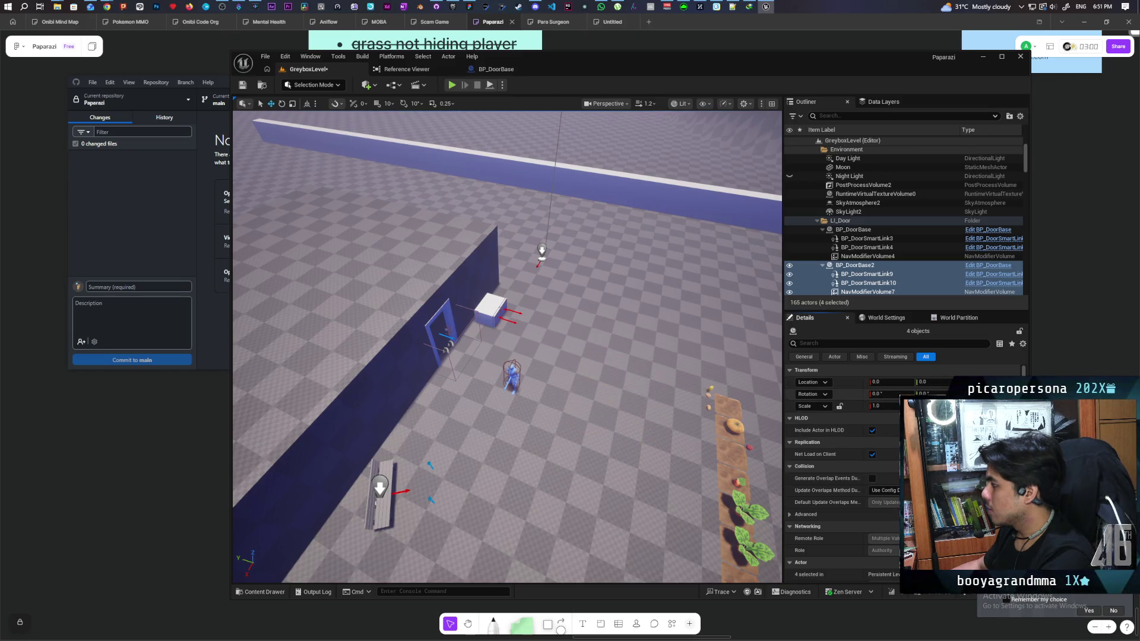
double_click(867, 267)
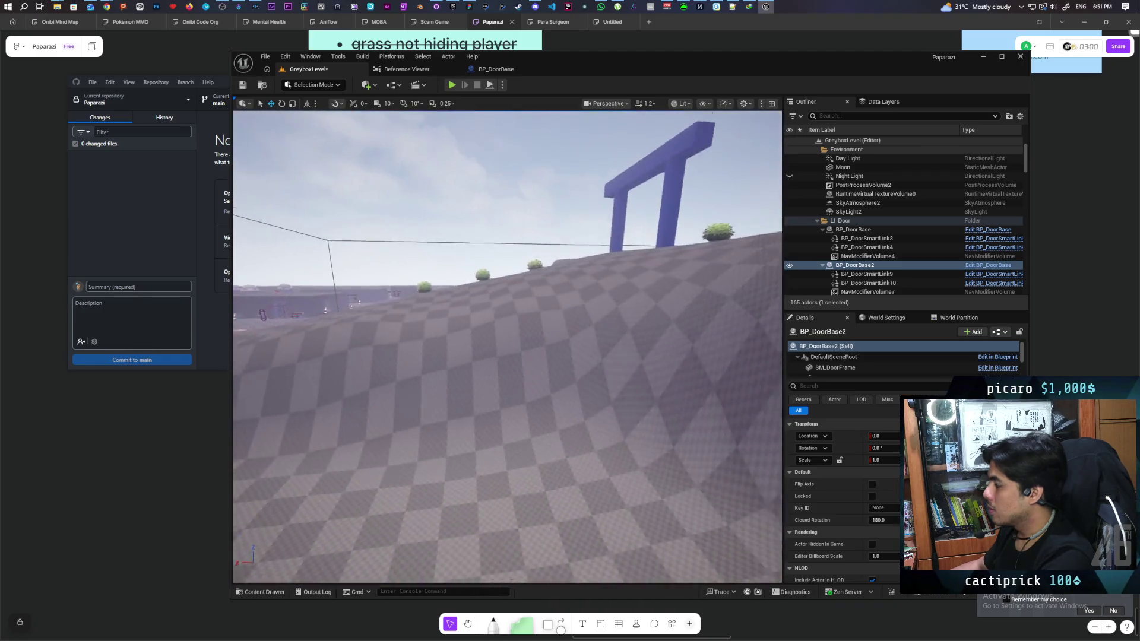
click(864, 231)
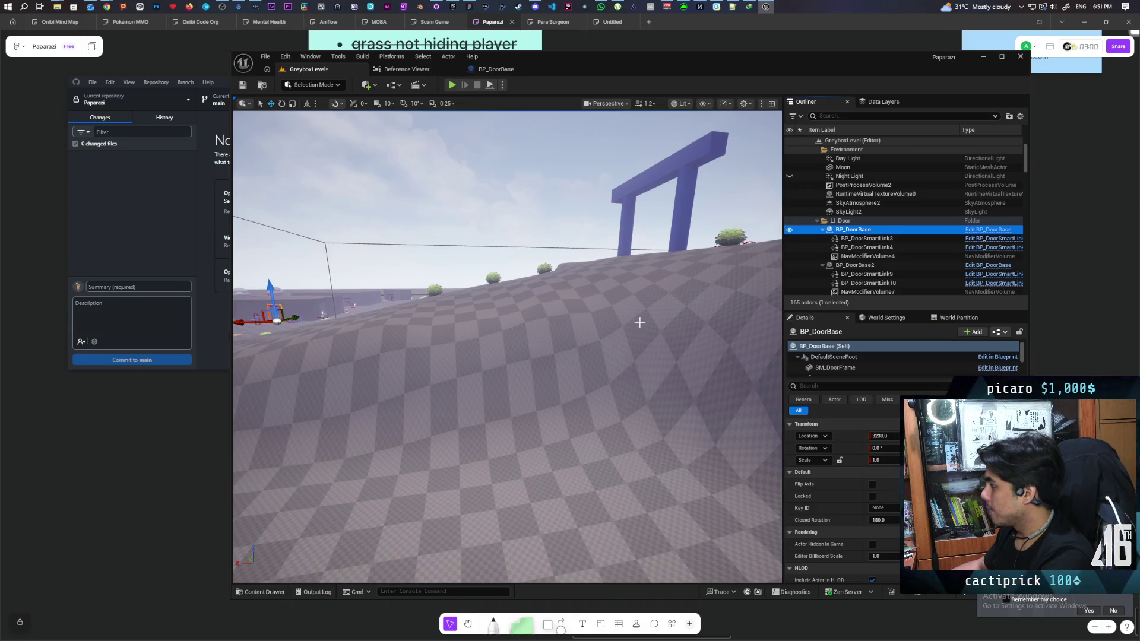
key(f)
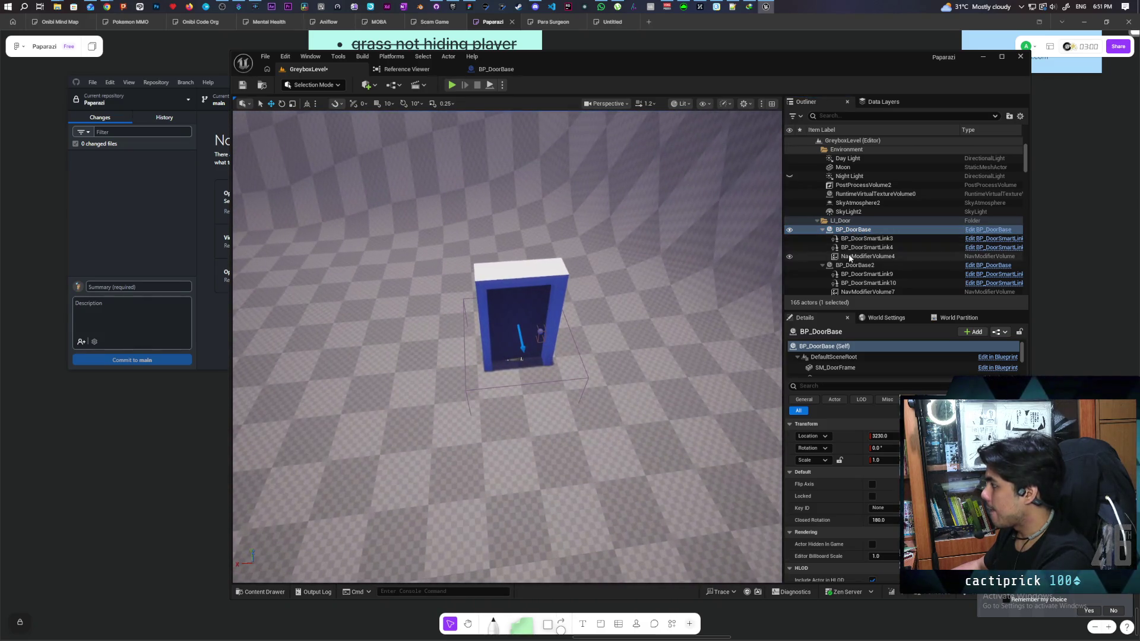
click(855, 265)
key(f)
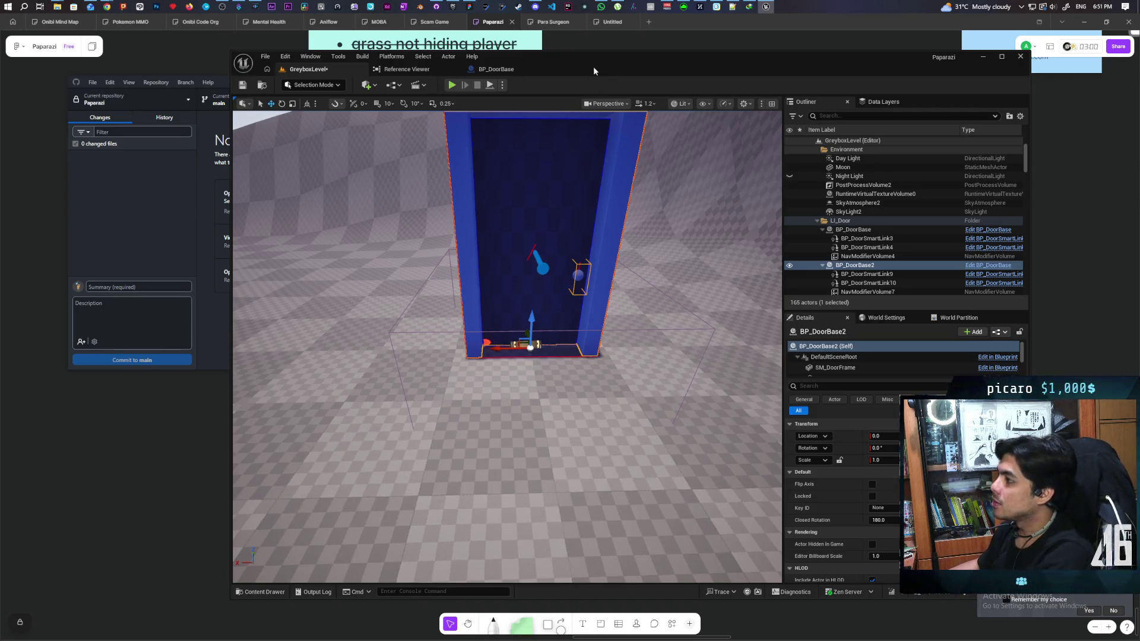
Step: Save the level and frame BP_DoorBase2 again
key(ctrl+s)
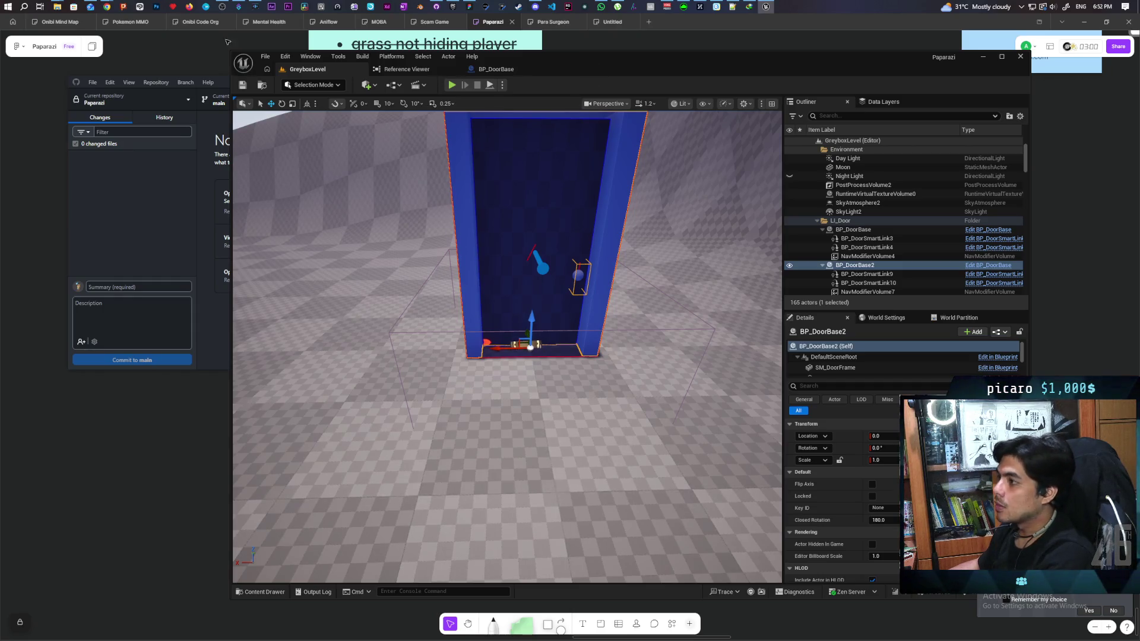
mouse_move(109, 4)
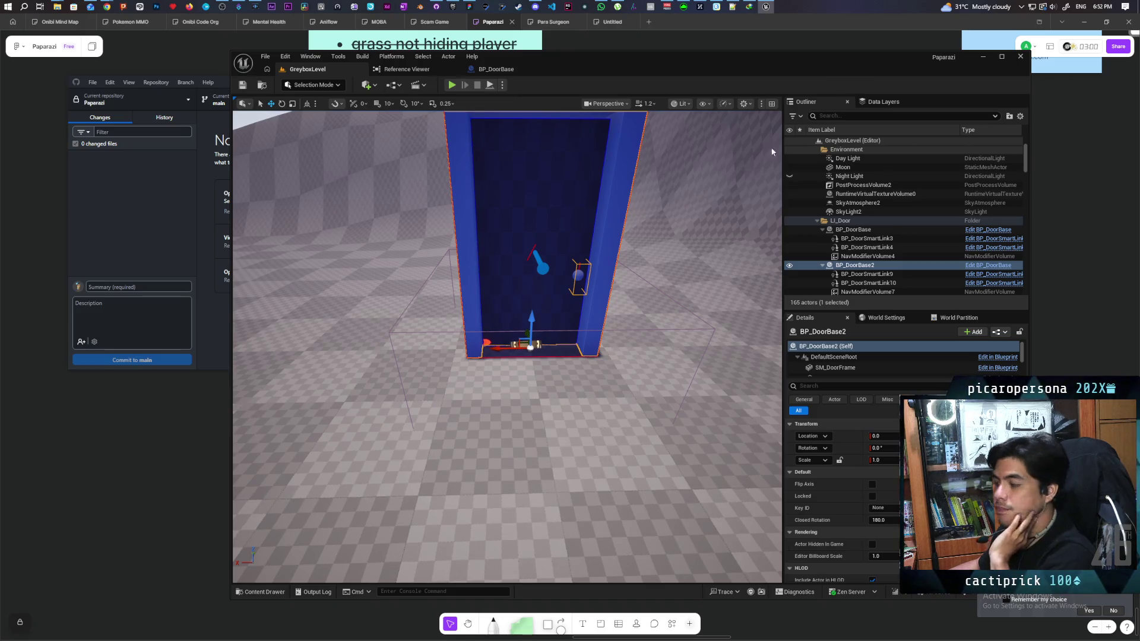
key(f)
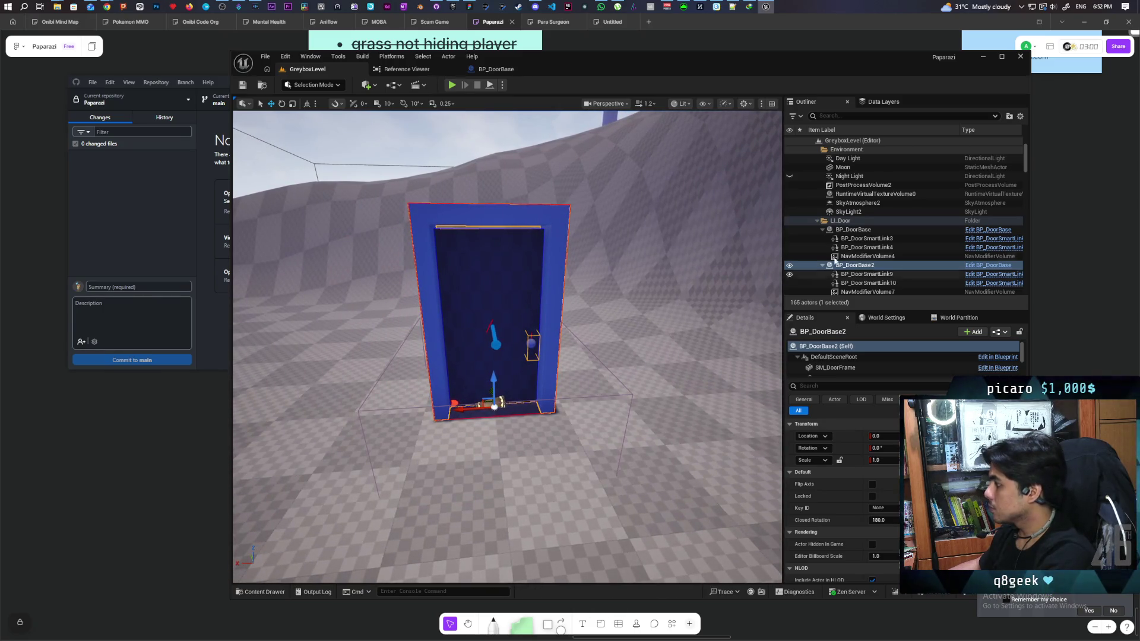
click(864, 274)
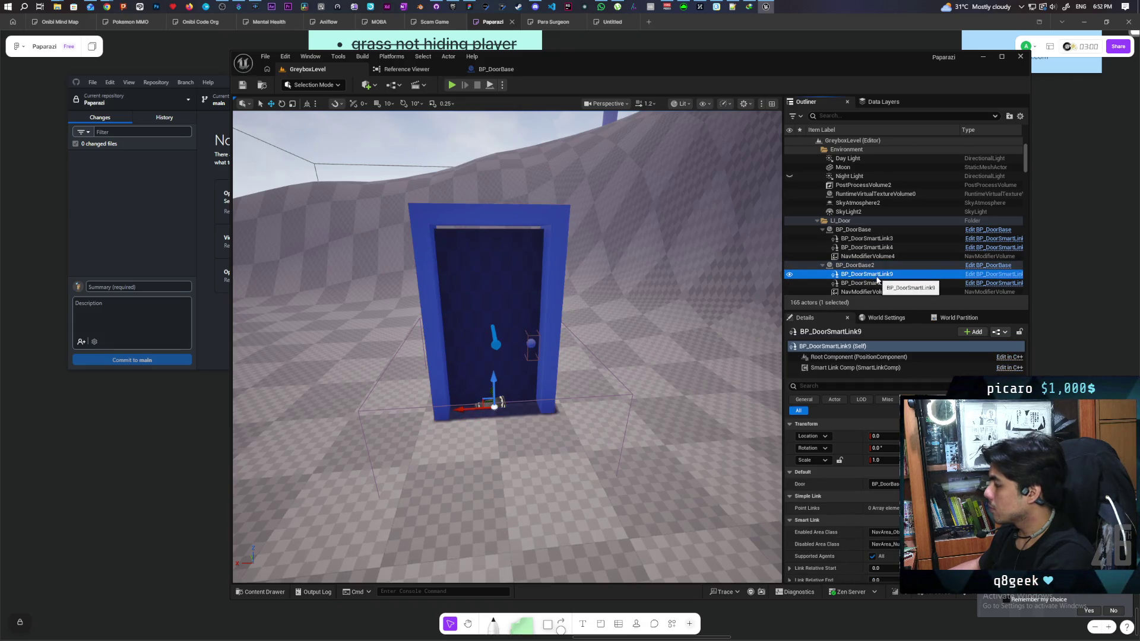
scroll(877, 279, down, 3)
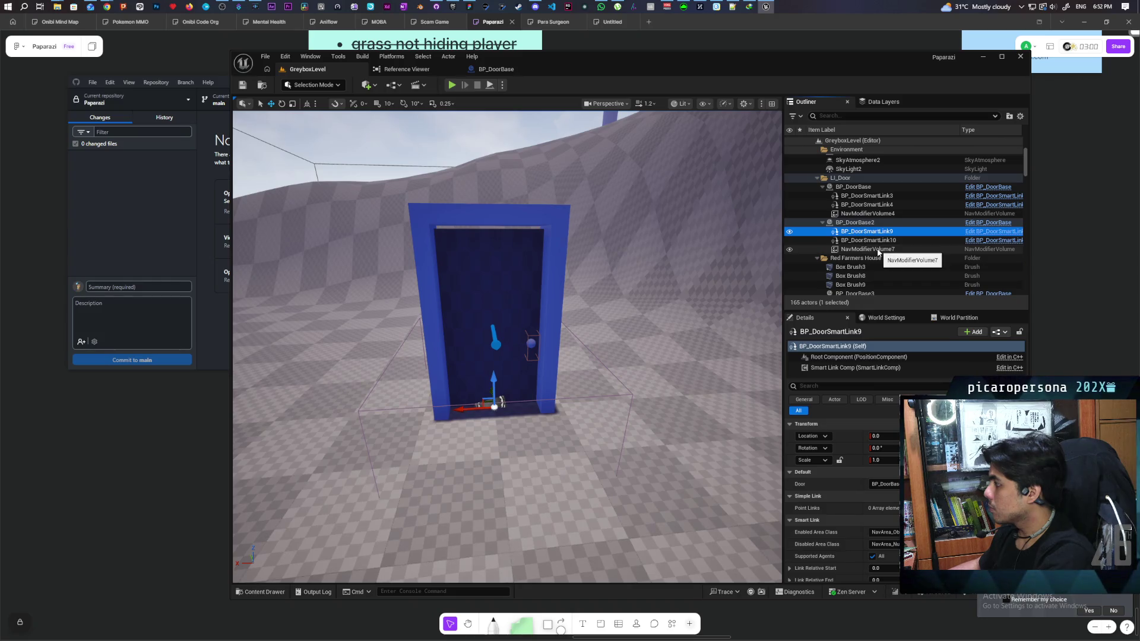
shift+click(877, 249)
right_click(871, 234)
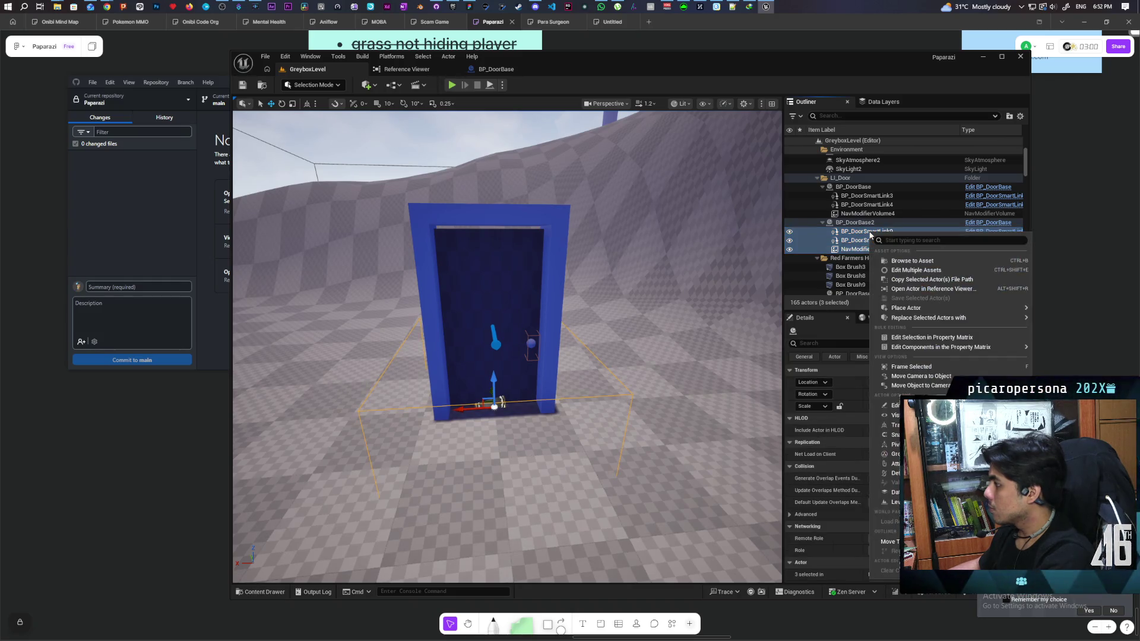
mouse_move(894, 434)
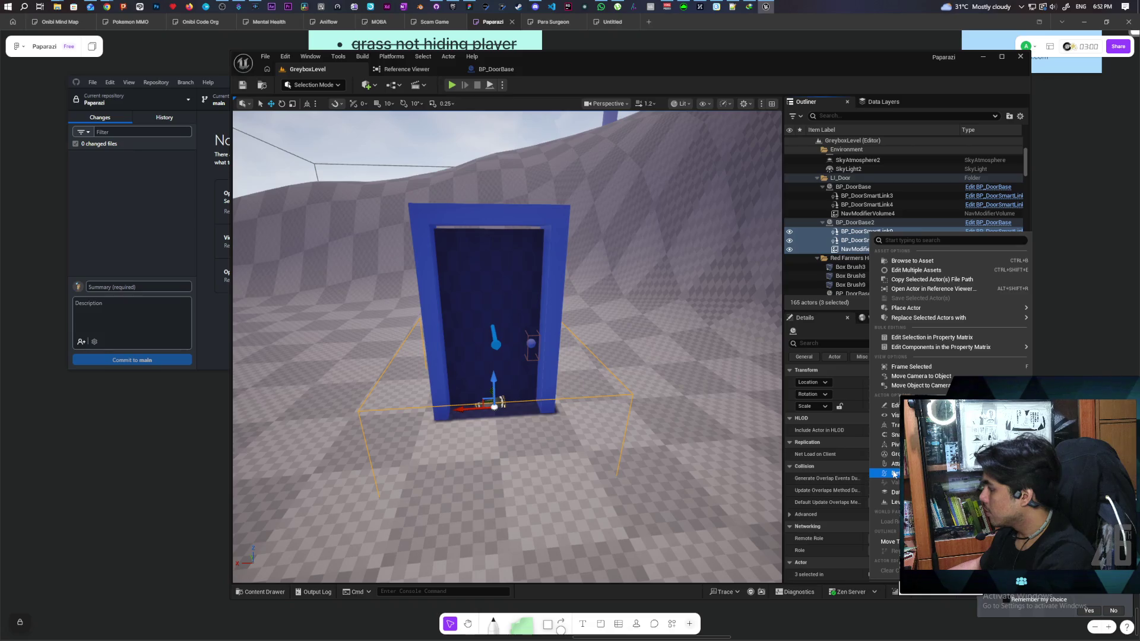
click(893, 474)
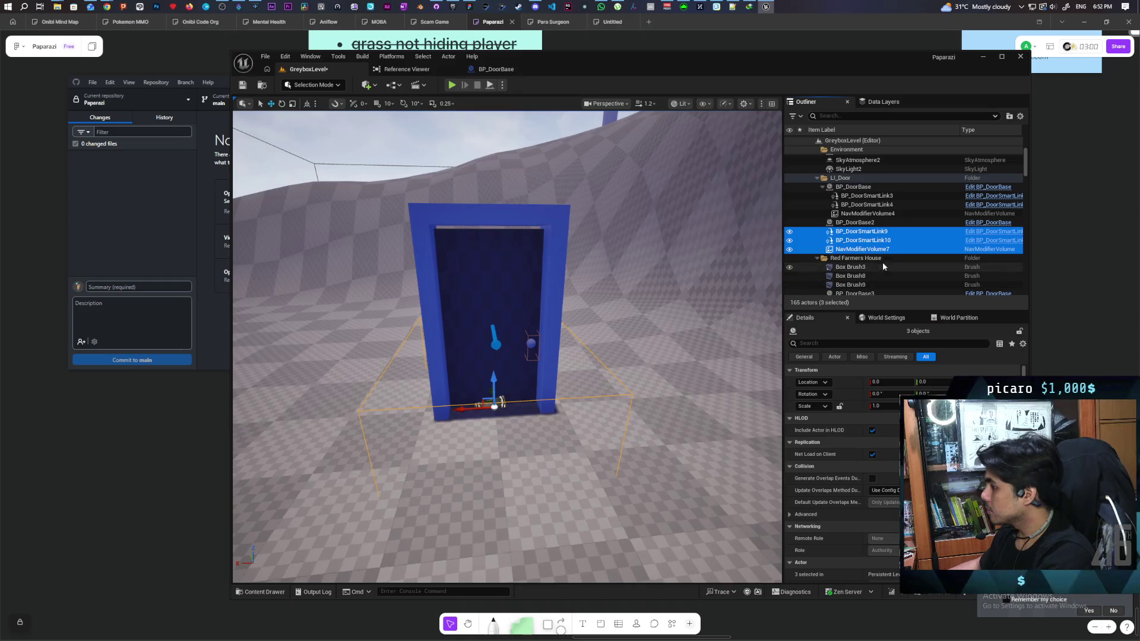
click(861, 223)
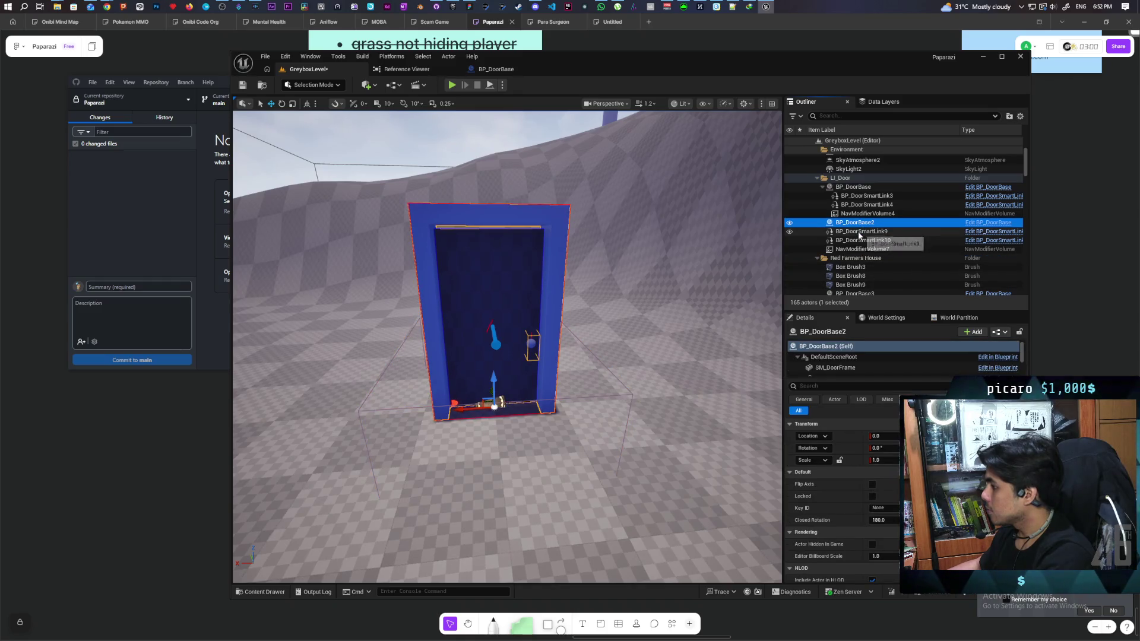
key(ctrl+z)
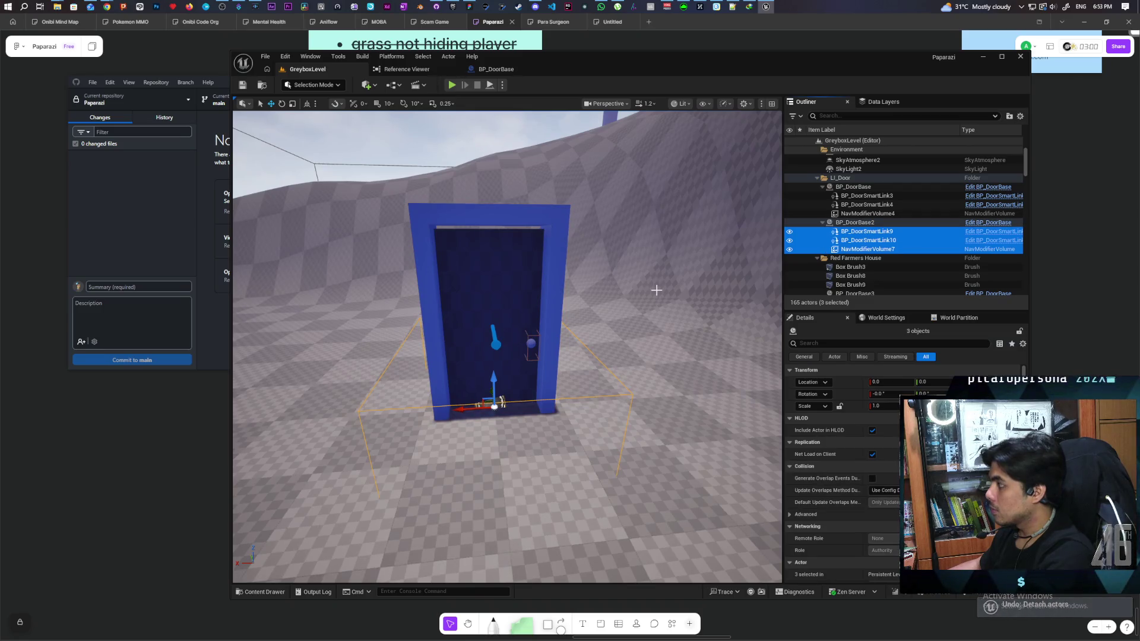
Step: Undo back to the door group selection and delete the copied door group
mouse_move(656, 289)
mouse_down()
mouse_move(656, 137)
mouse_move(573, 137)
mouse_move(573, 196)
mouse_move(573, 149)
mouse_up()
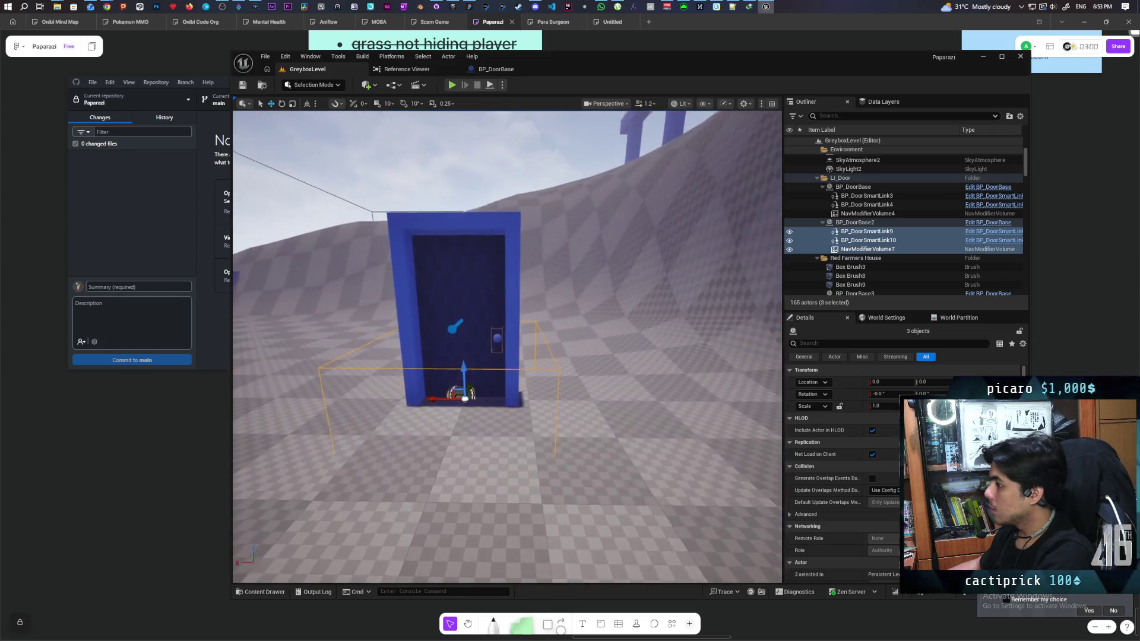
drag(552, 459, 549, 459)
key(ctrl+z)
key(ctrl+z)
key(ctrl+z)
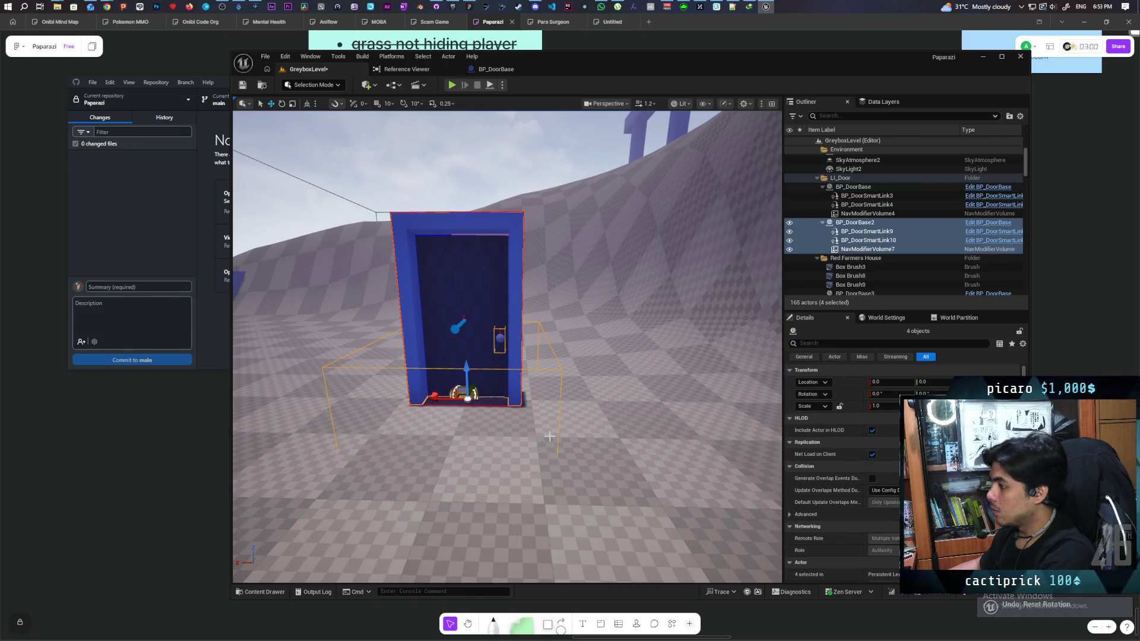
key(ctrl+z)
key(f)
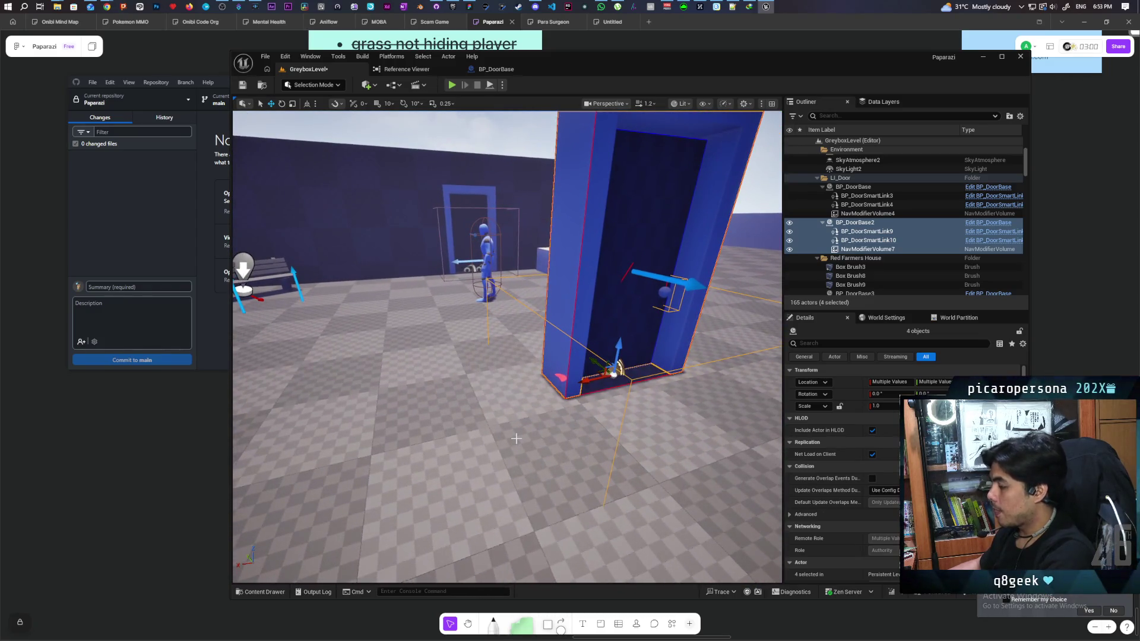
key(Delete)
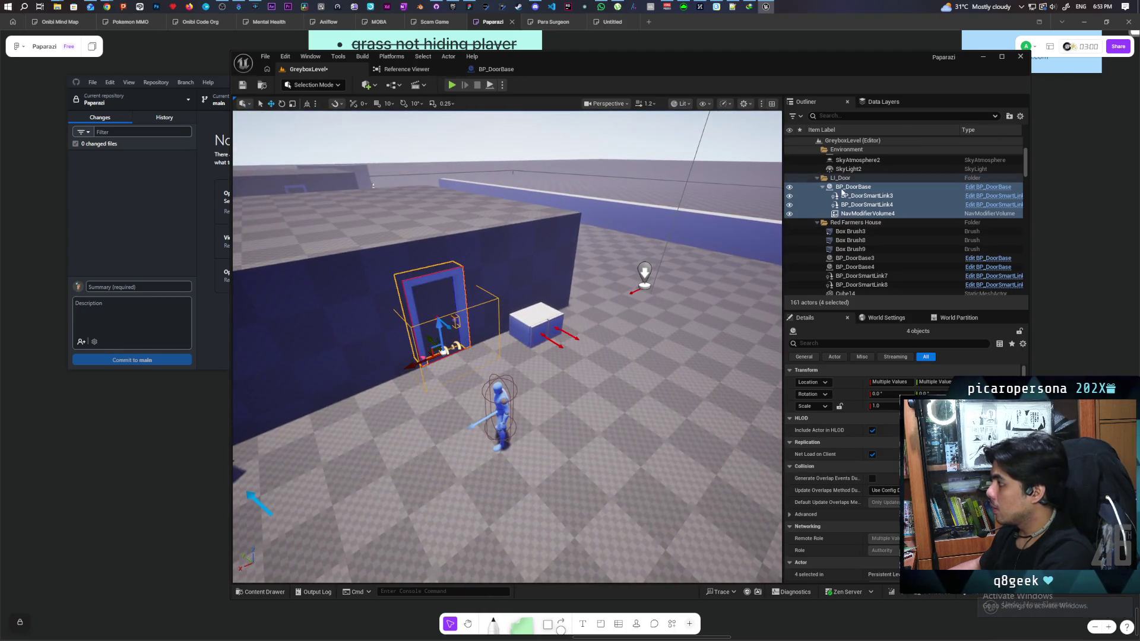
Step: Re-duplicate the BP_DoorBase group as BP_DoorBase2 and undo its move so Location X is 0.0
click(854, 187)
shift+click(850, 214)
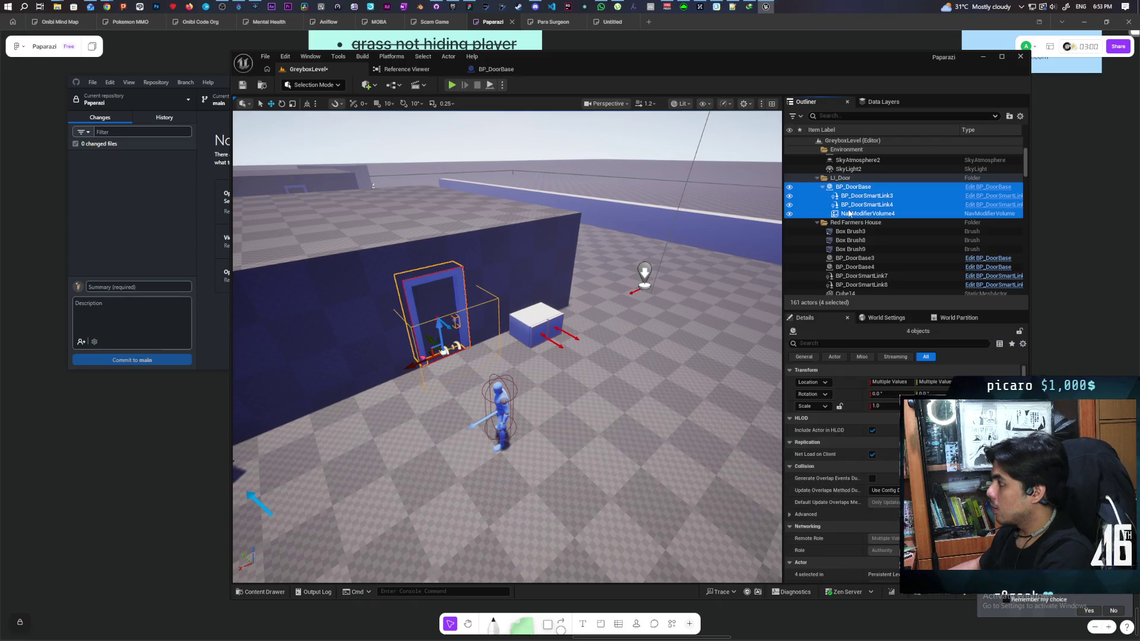
key(f)
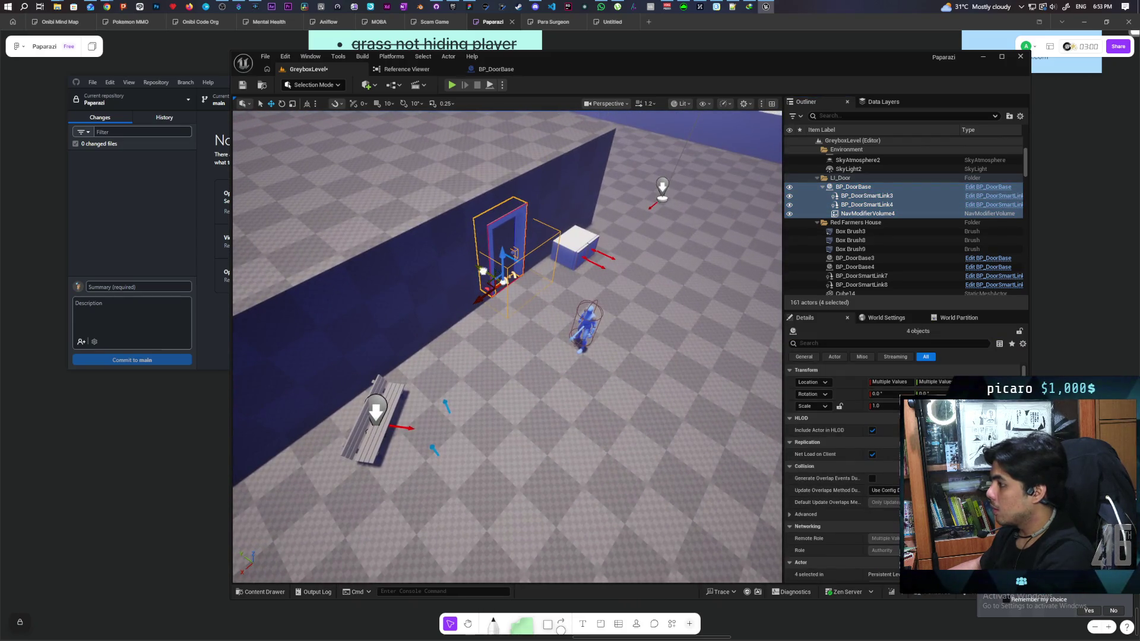
mouse_move(504, 273)
mouse_down()
mouse_move(594, 309)
mouse_move(676, 386)
mouse_move(660, 398)
mouse_up()
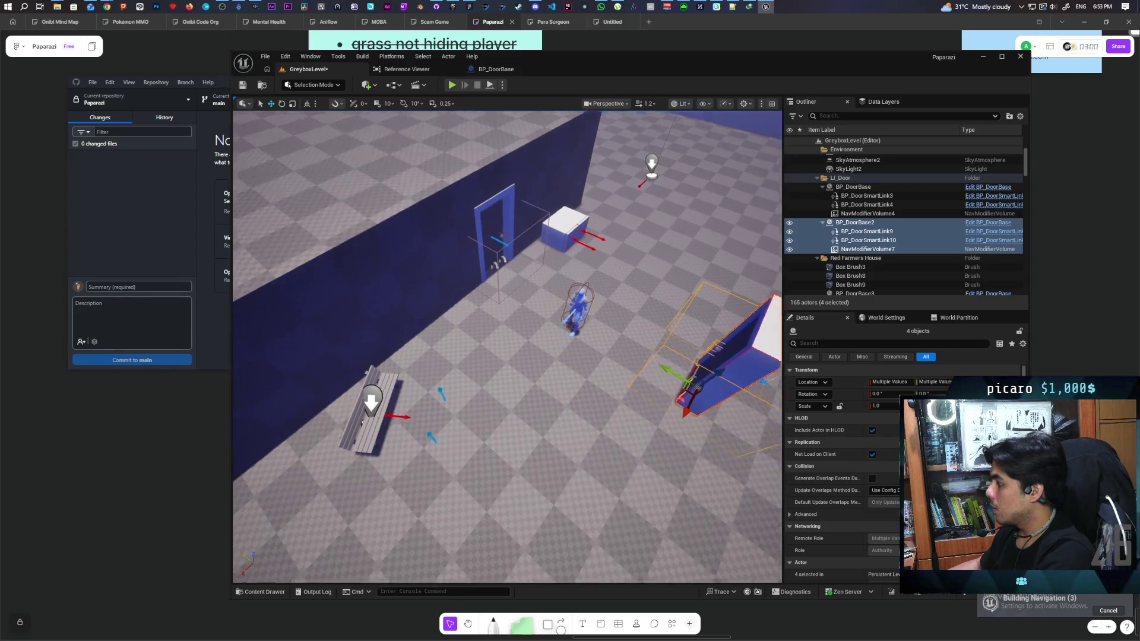
key(f)
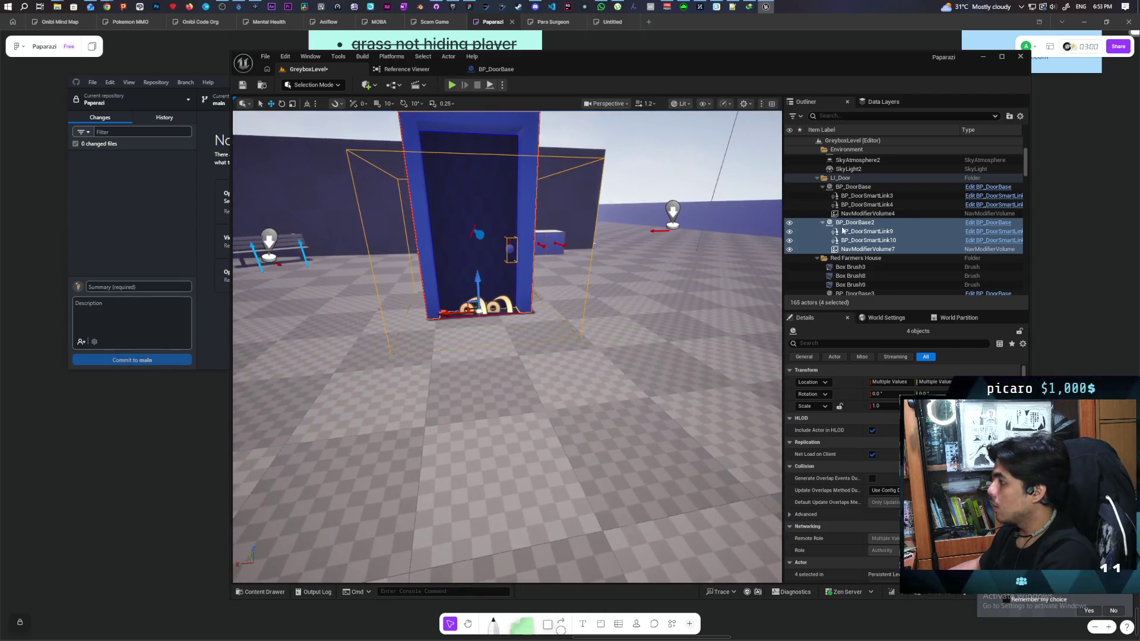
click(852, 224)
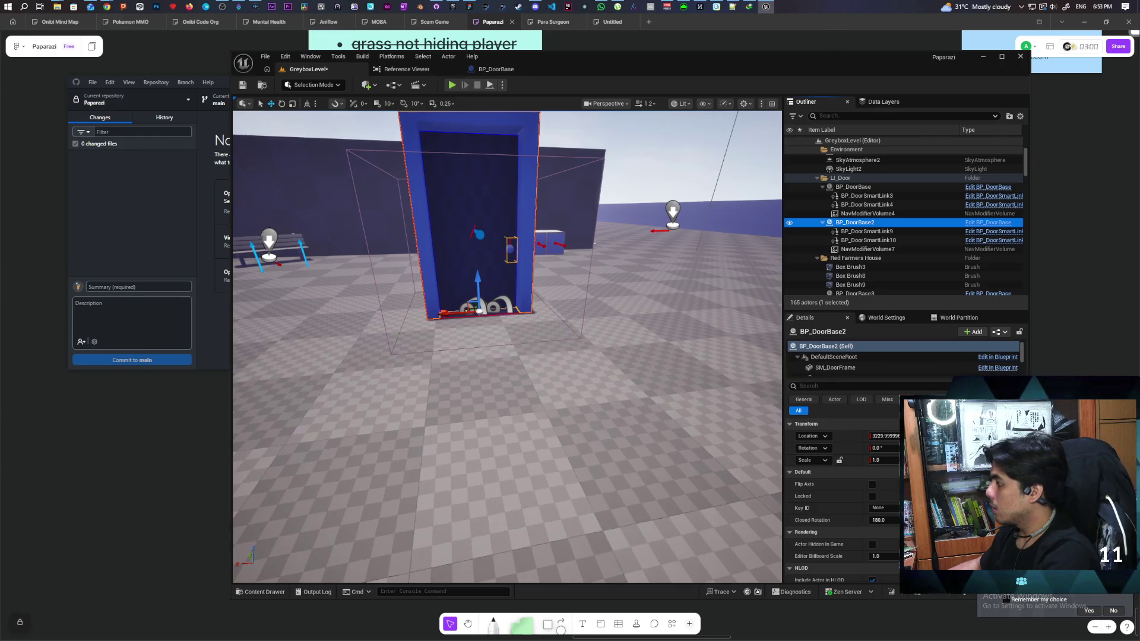
key(ctrl+z)
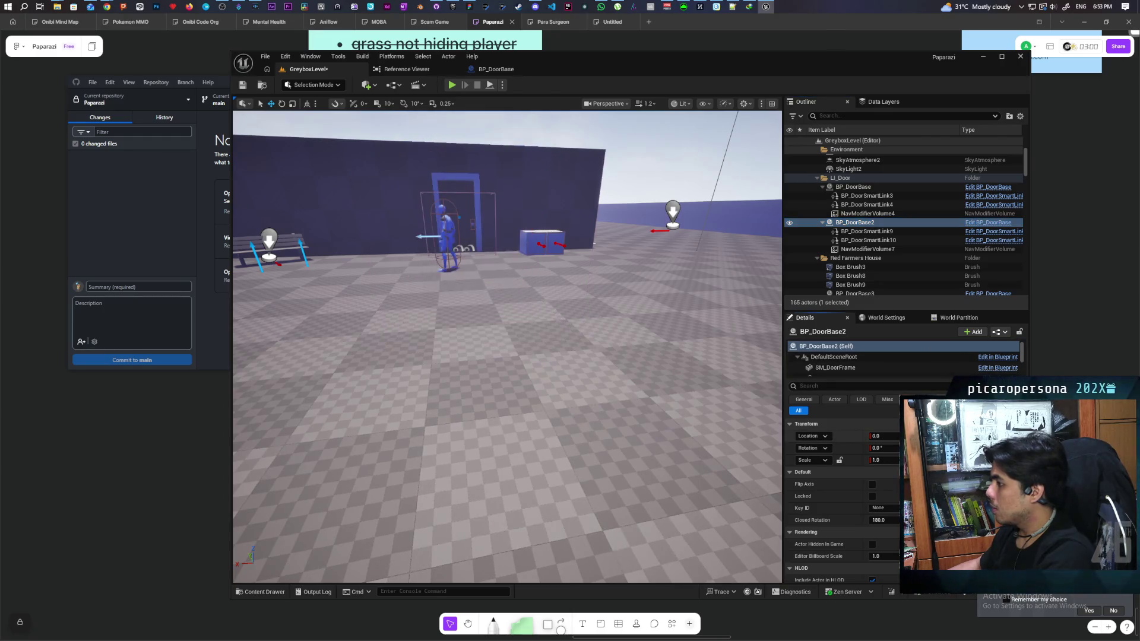
double_click(890, 226)
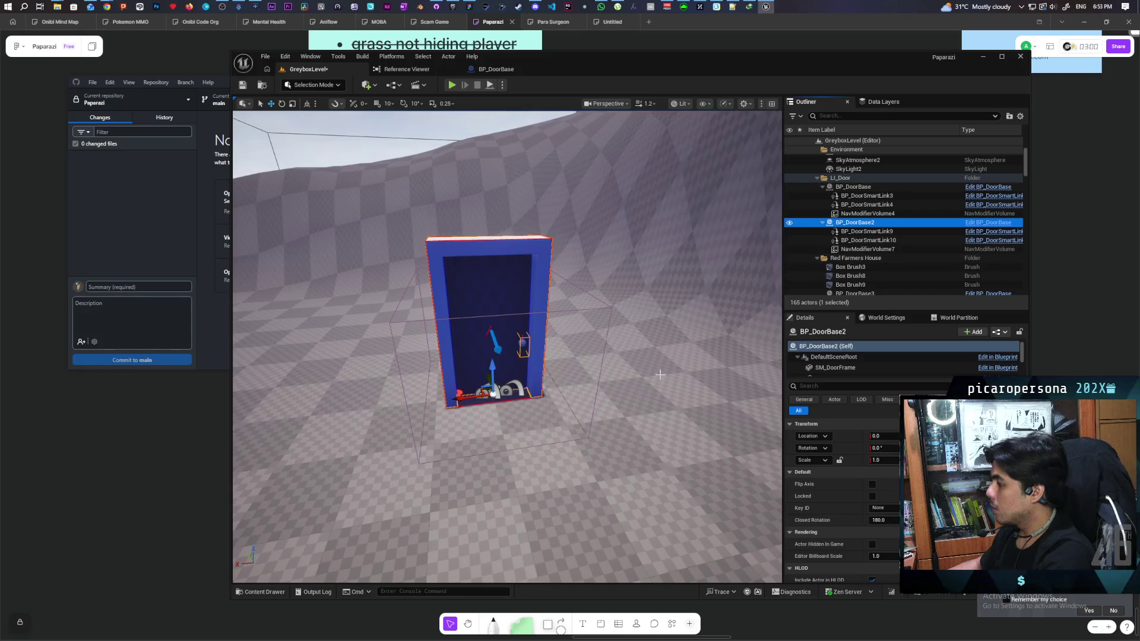
Step: Detach BP_DoorSmartLink9, BP_DoorSmartLink10 and NavModifierVolume7 from BP_DoorBase2, then reselect the door
click(889, 232)
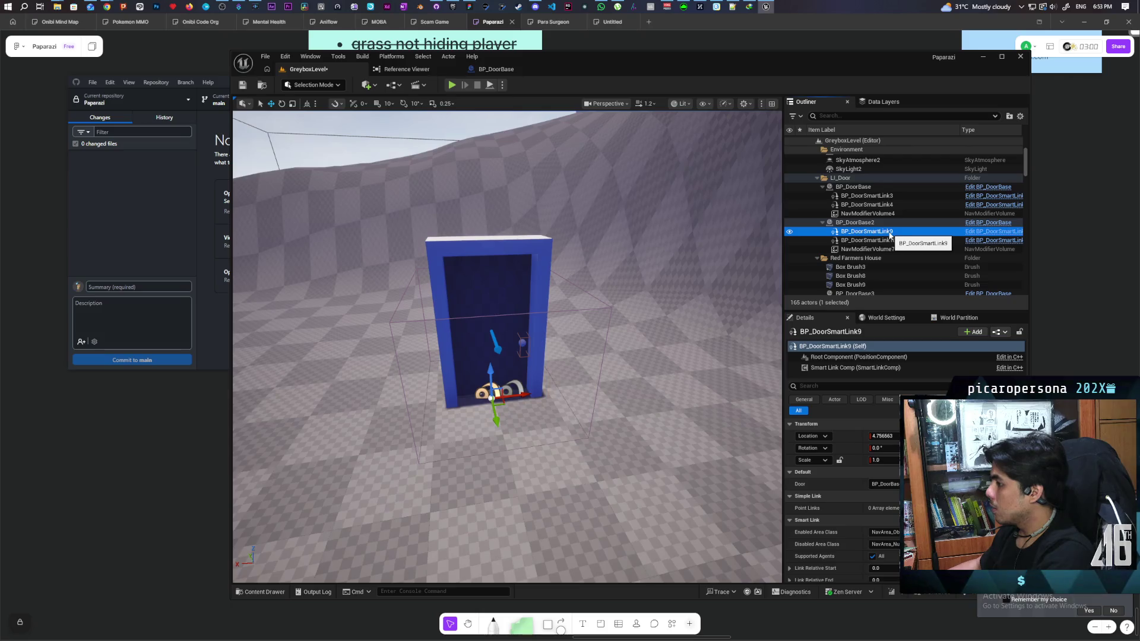
shift+click(881, 250)
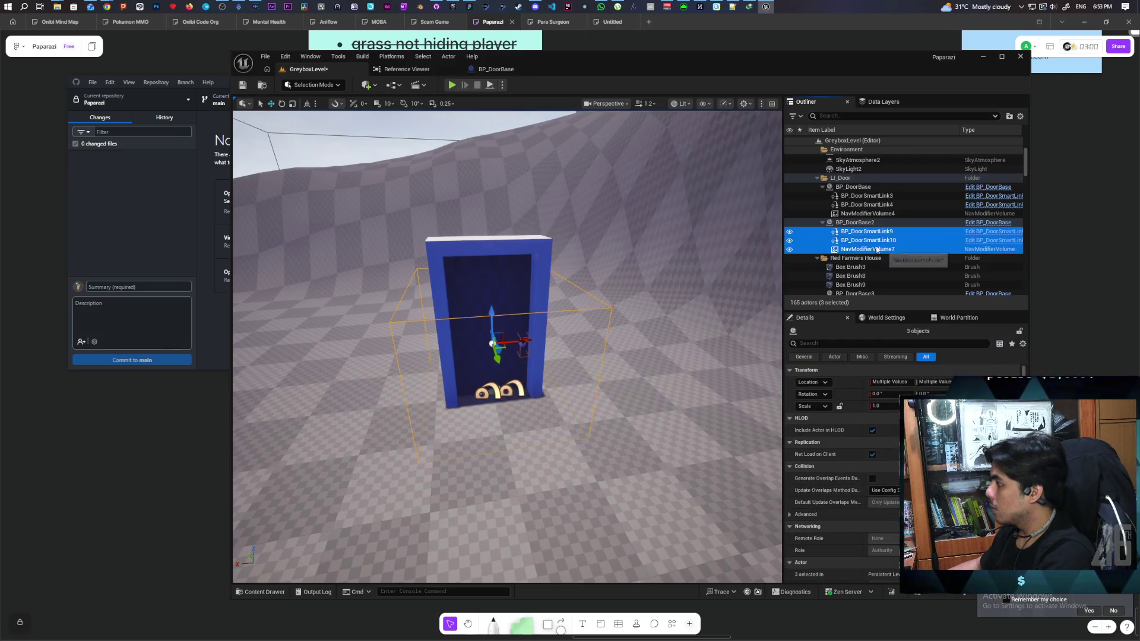
right_click(866, 235)
mouse_move(909, 307)
mouse_move(890, 415)
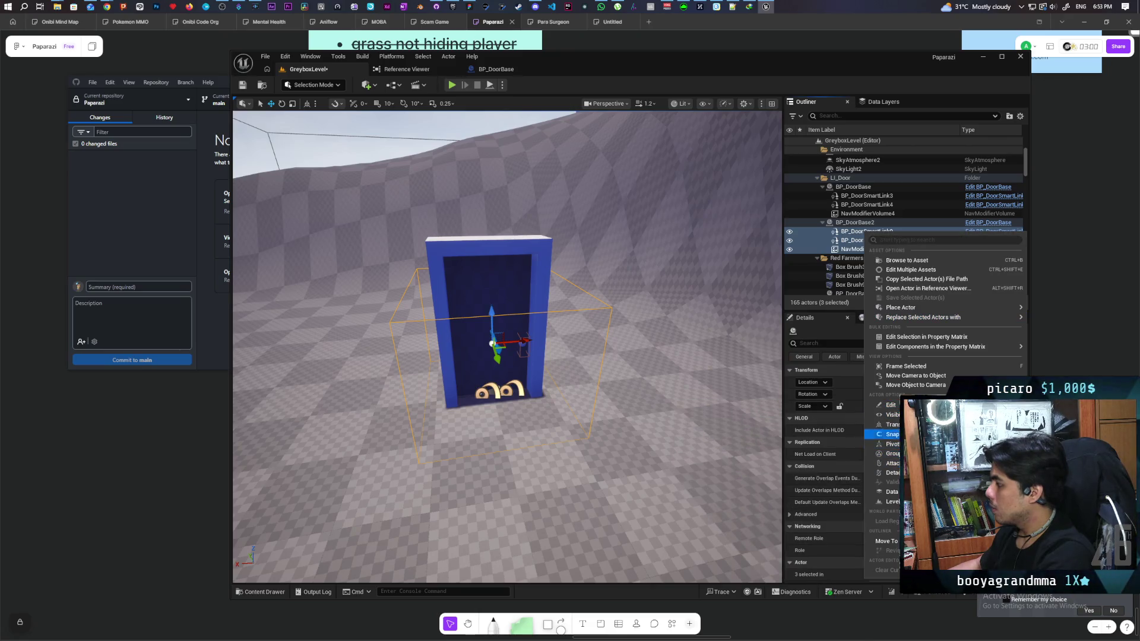
click(896, 473)
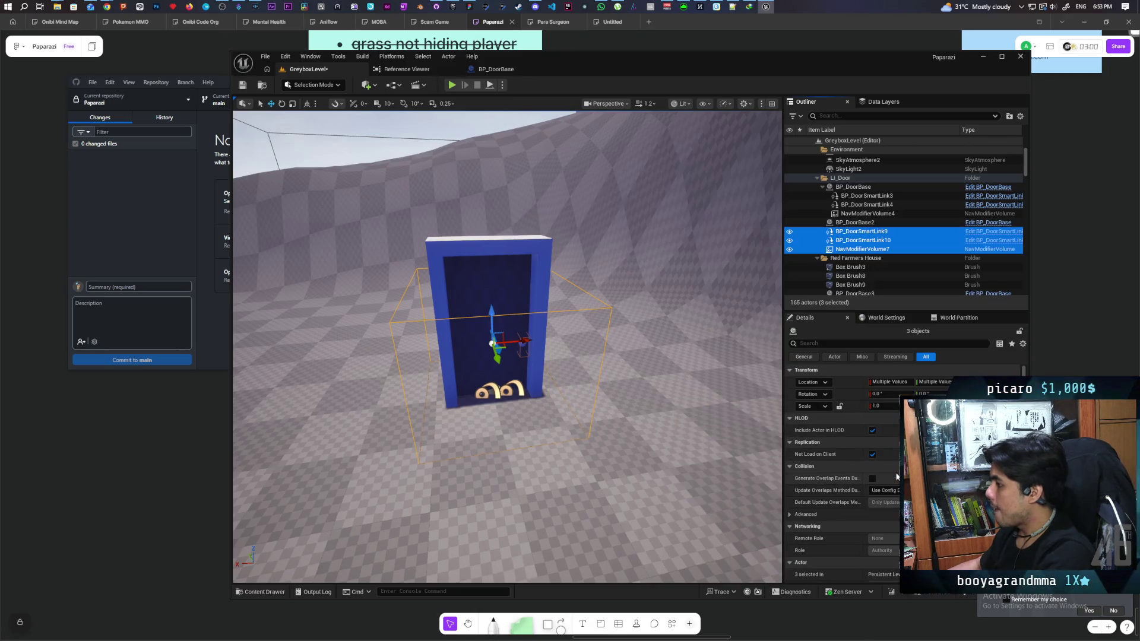
scroll(544, 385, down, 5)
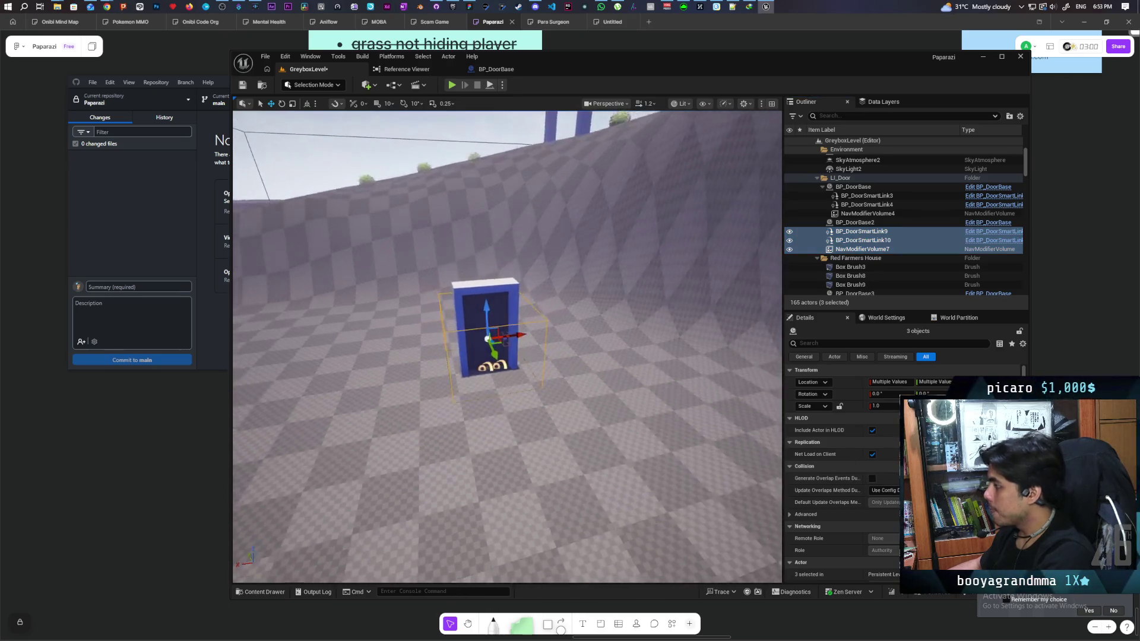
scroll(544, 386, up, 6)
click(856, 223)
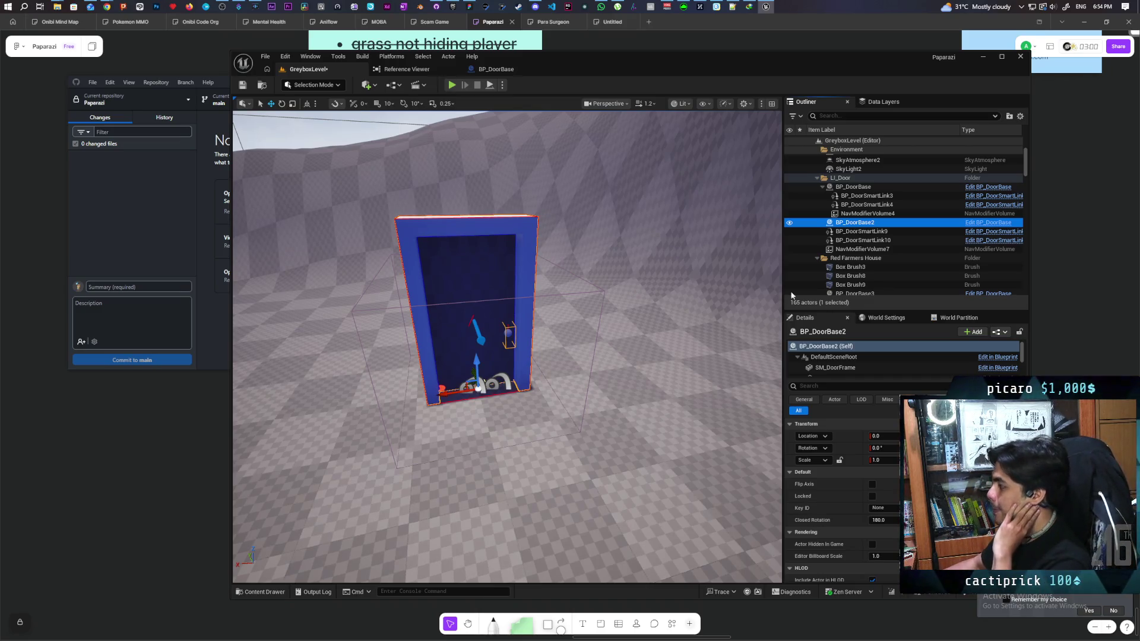
click(859, 231)
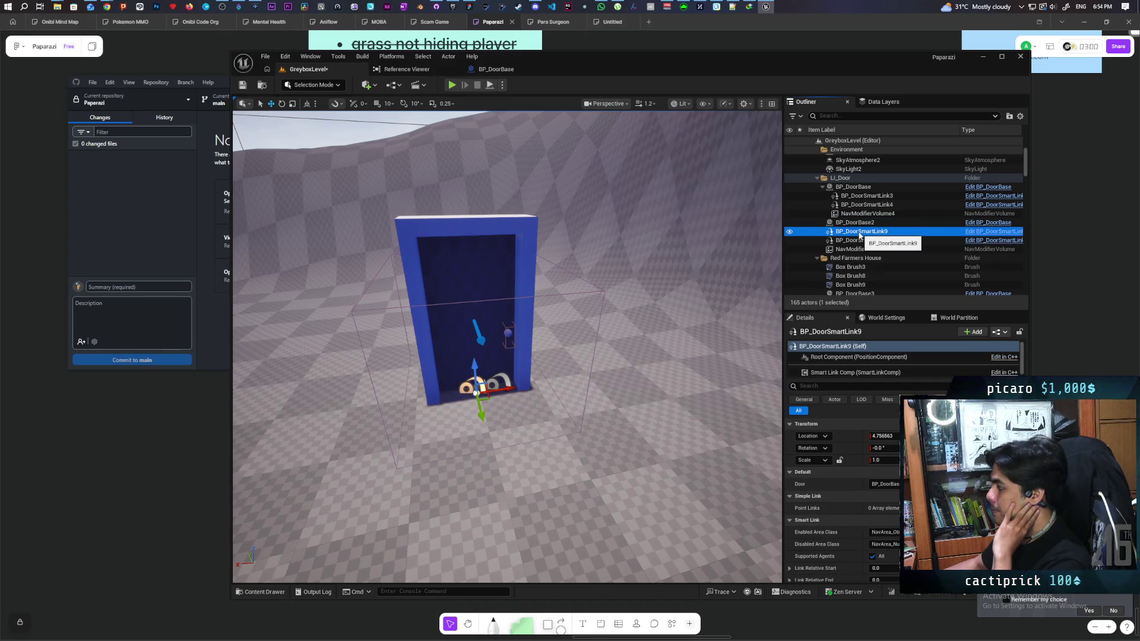
click(862, 240)
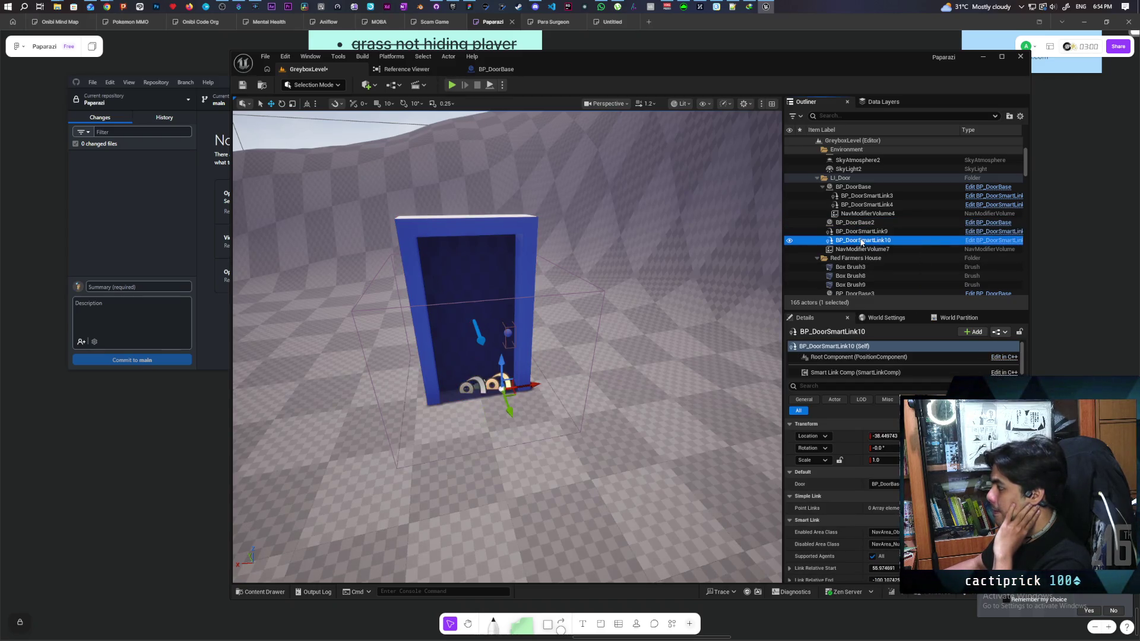
click(862, 232)
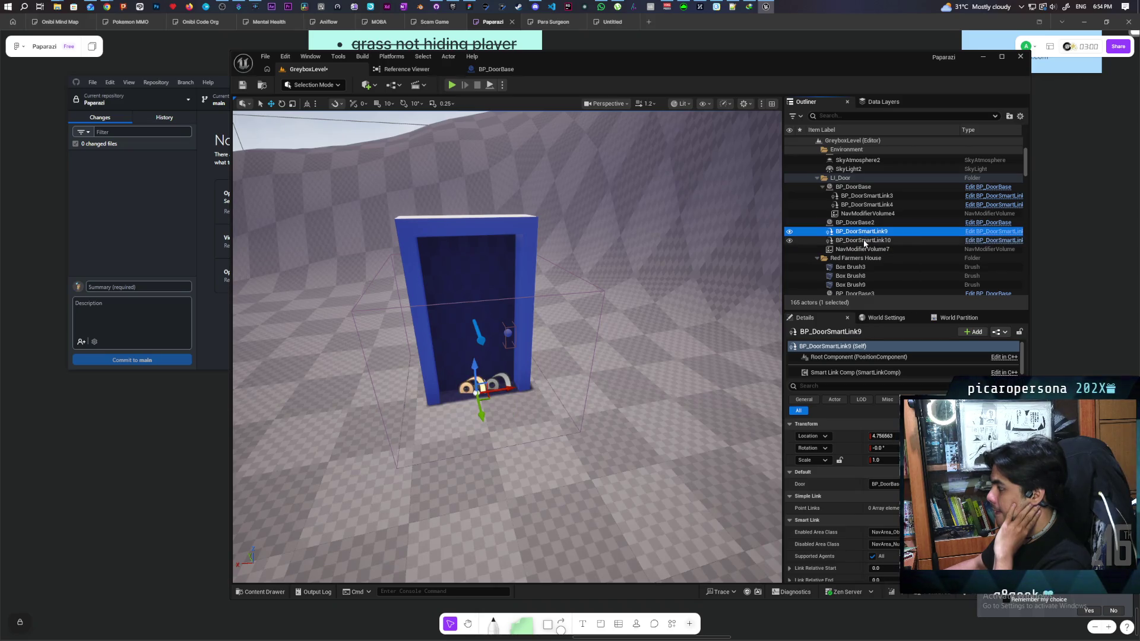
click(864, 241)
click(863, 232)
click(864, 241)
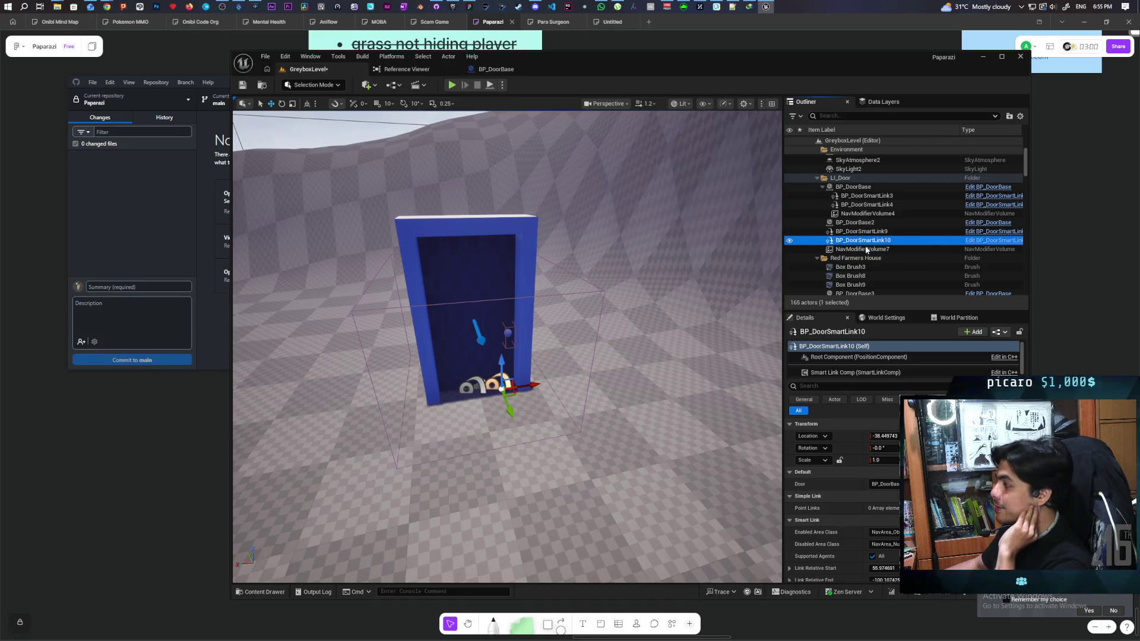
click(860, 252)
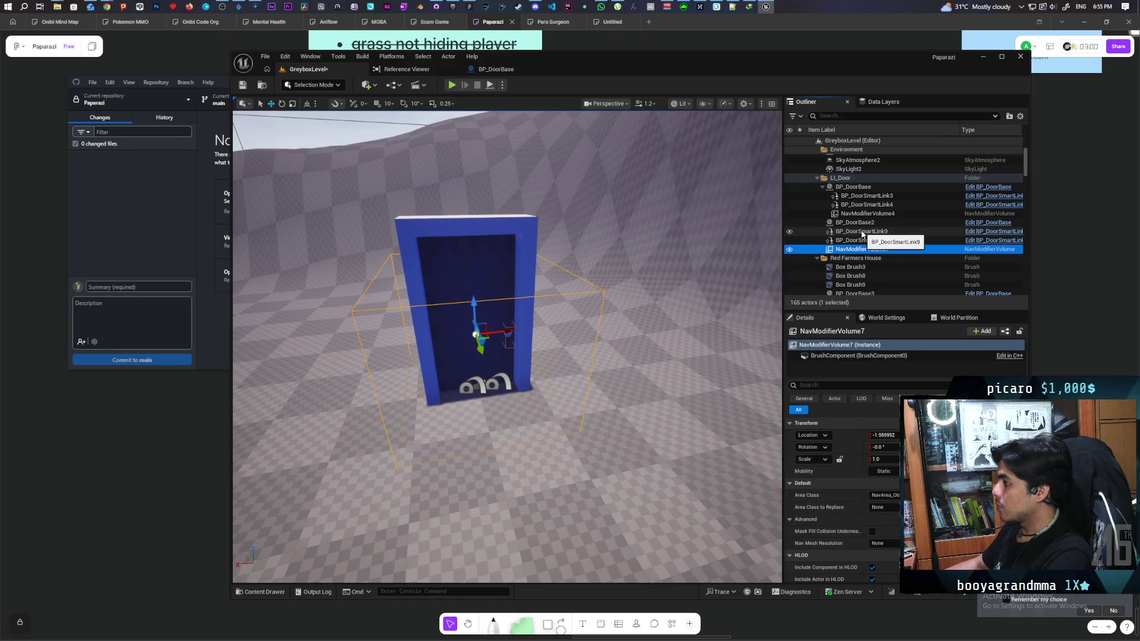
shift+click(861, 232)
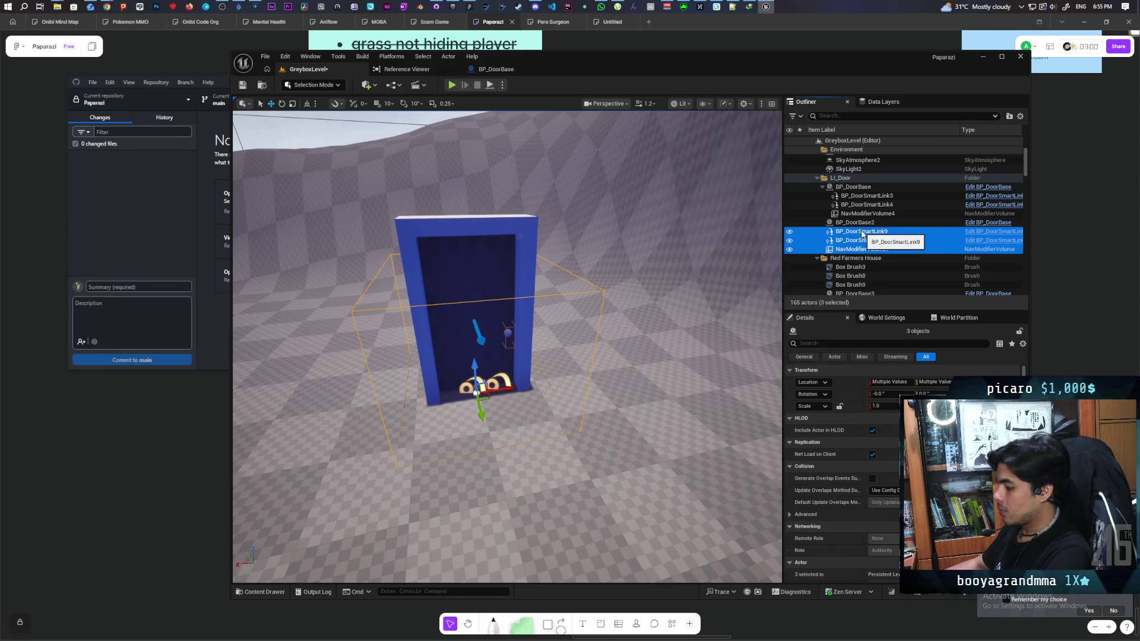
Step: Paste the nav link components into the BP_DoorBase blueprint's viewport, then undo the paste
click(517, 72)
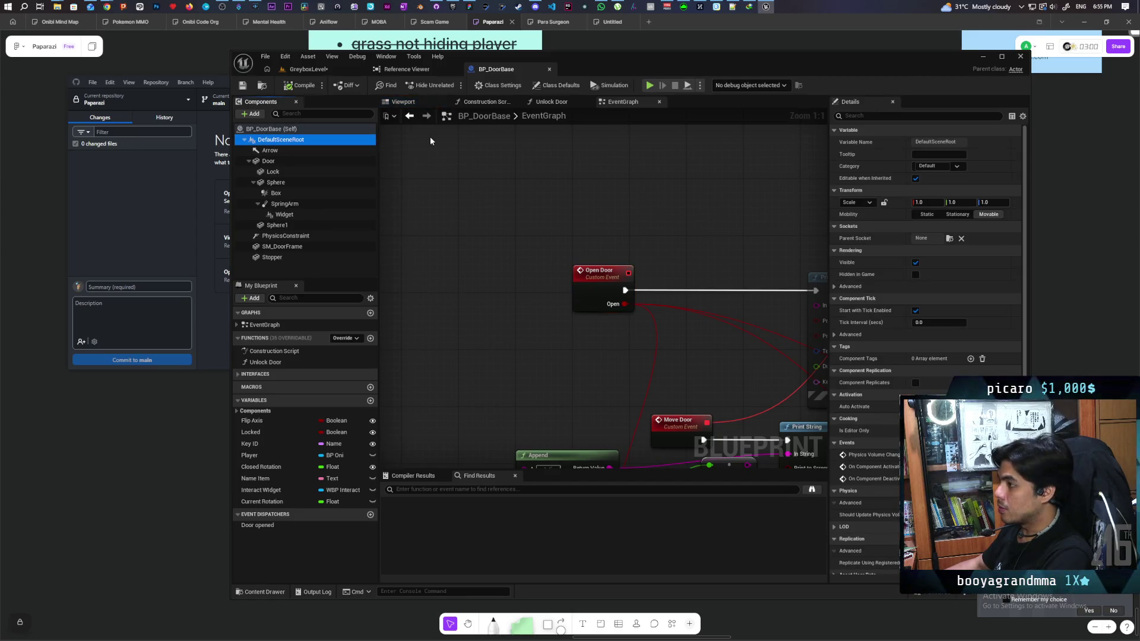
click(403, 102)
click(311, 138)
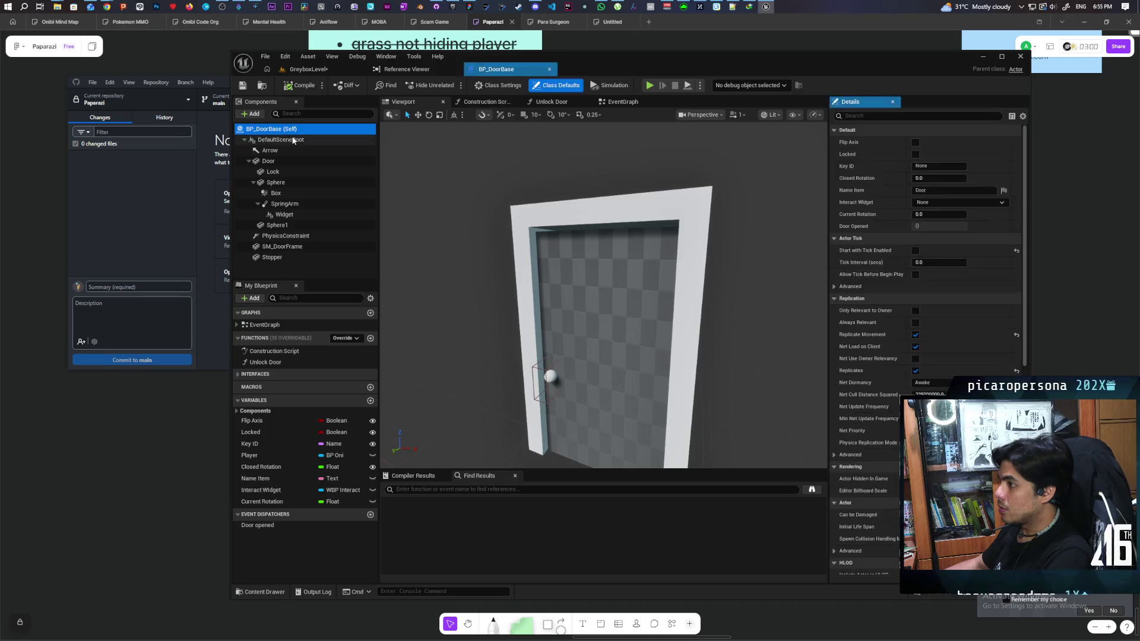
key(ctrl+v)
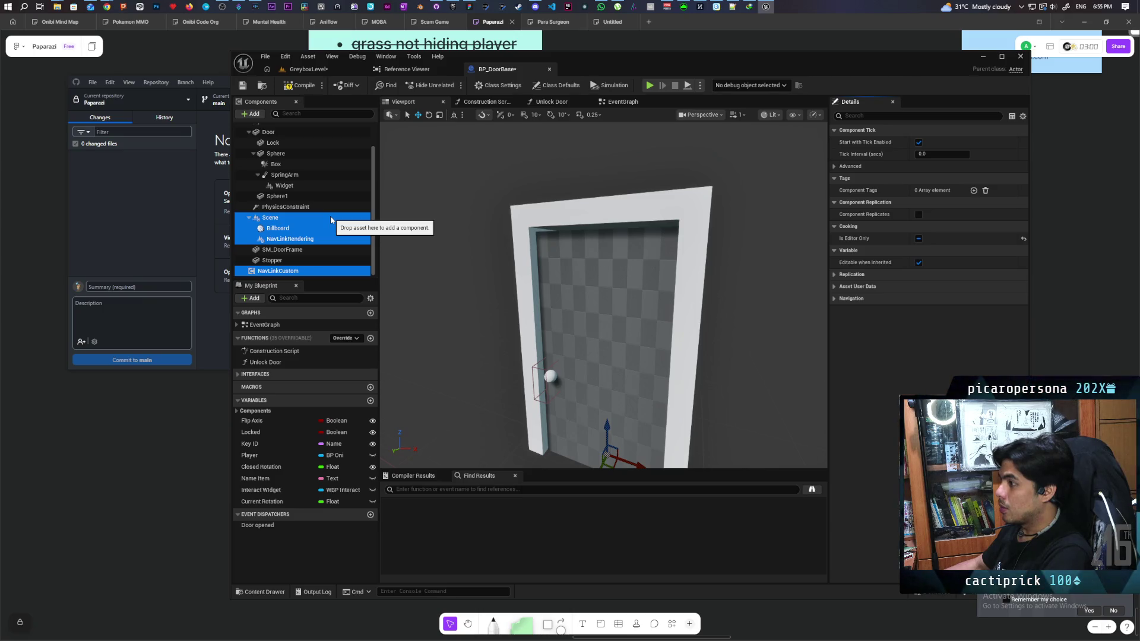
scroll(574, 335, down, 5)
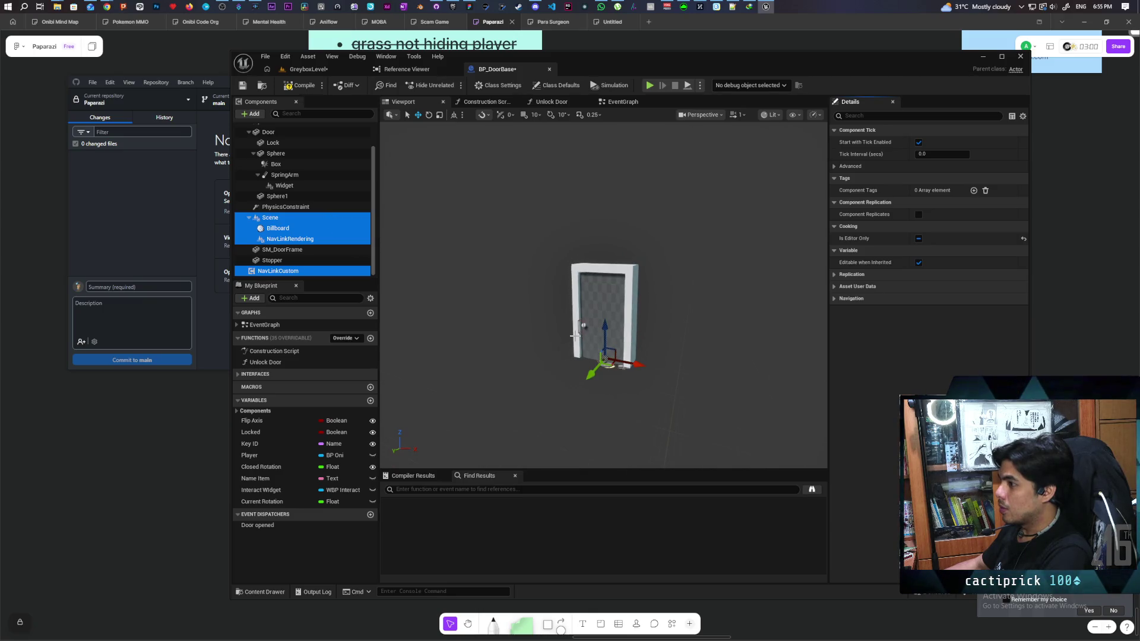
scroll(303, 247, up, 2)
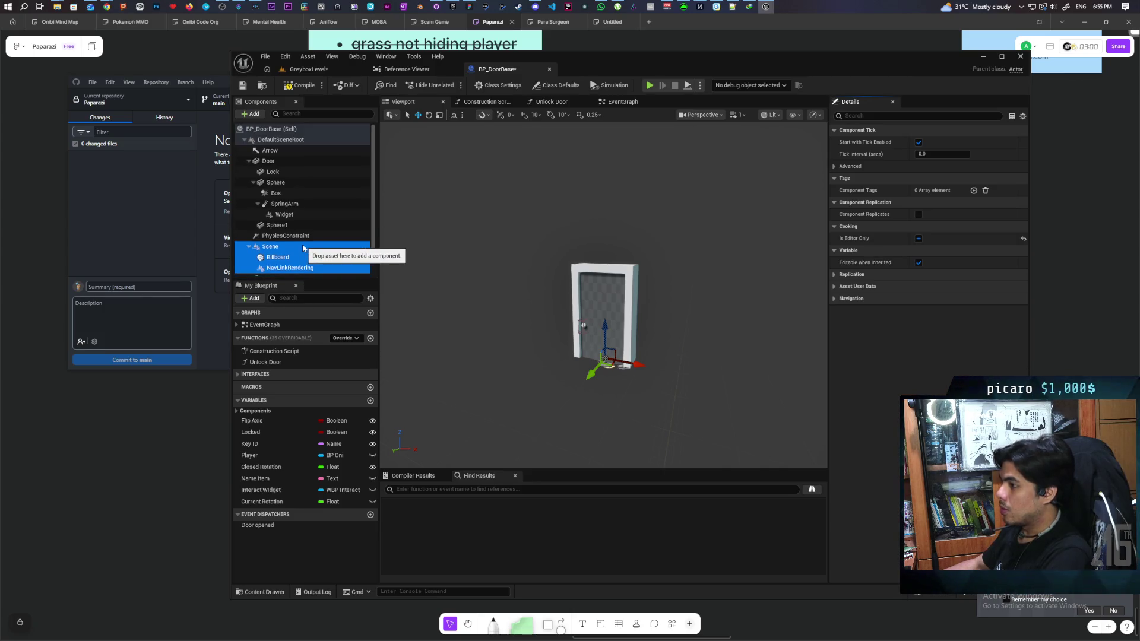
scroll(303, 246, down, 1)
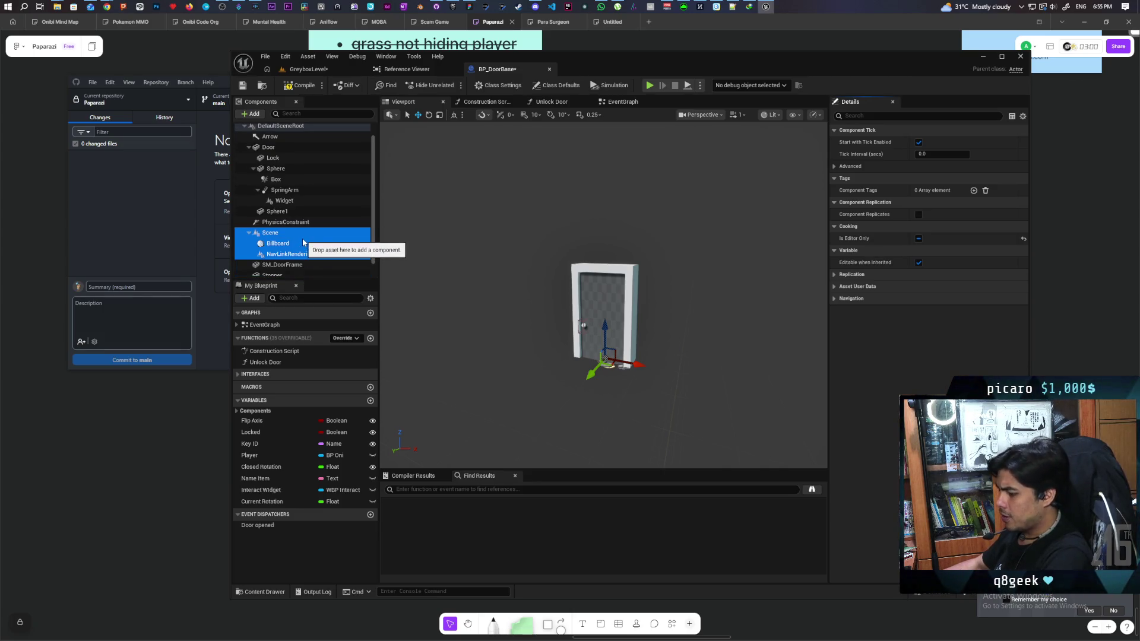
key(ctrl+z)
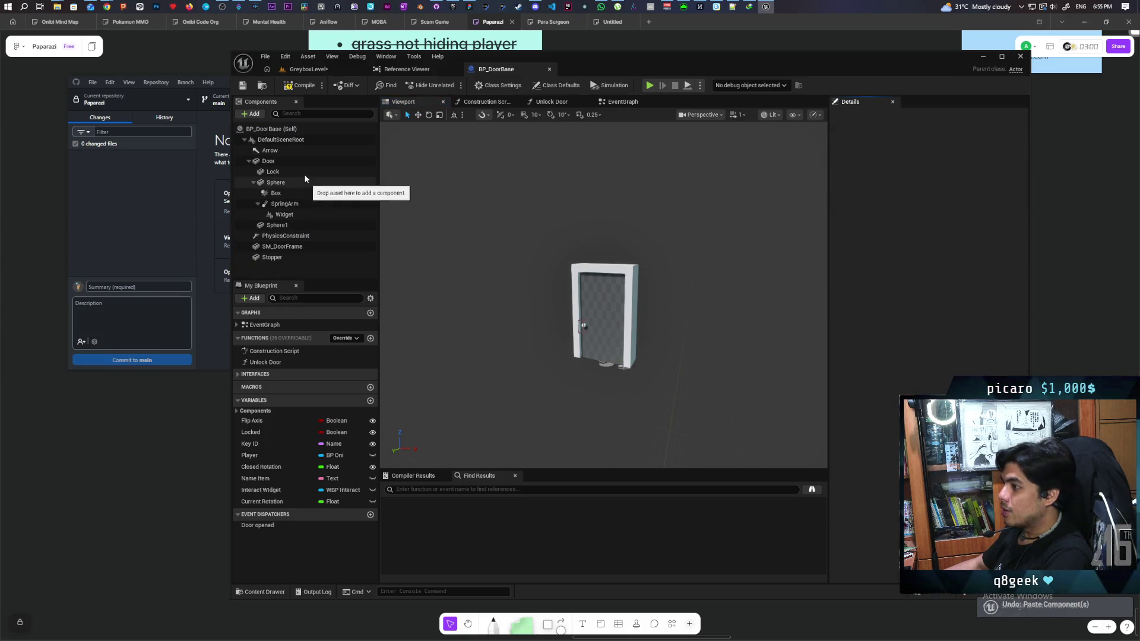
Step: Copy the two smart links and nav volume from GreyboxLevel and return to the BP_DoorBase blueprint
click(306, 69)
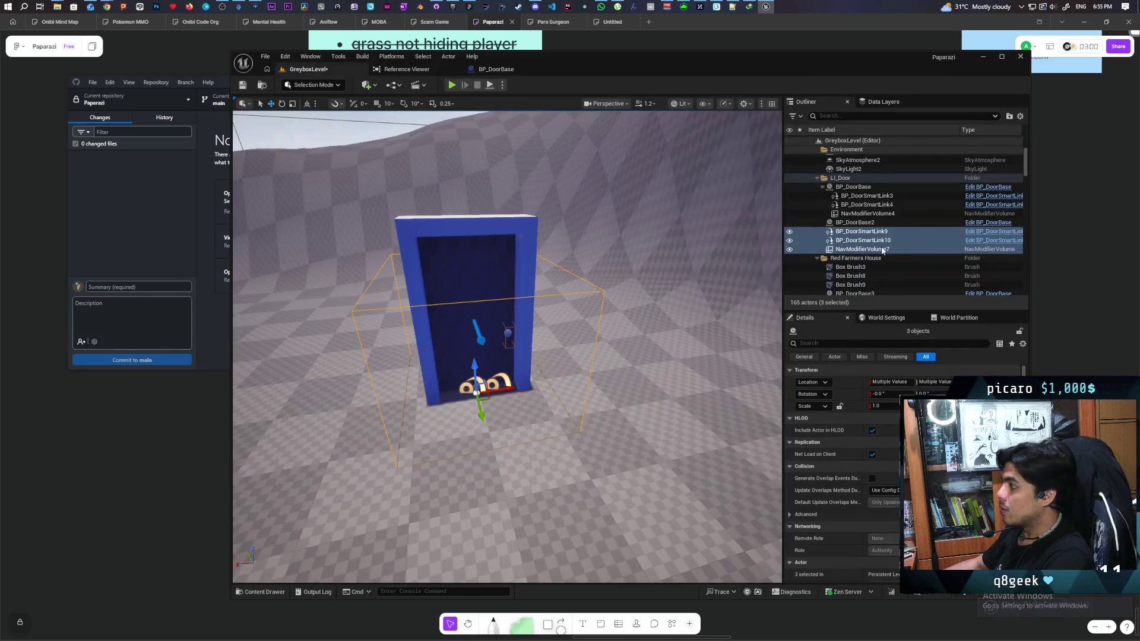
click(853, 232)
shift+click(861, 249)
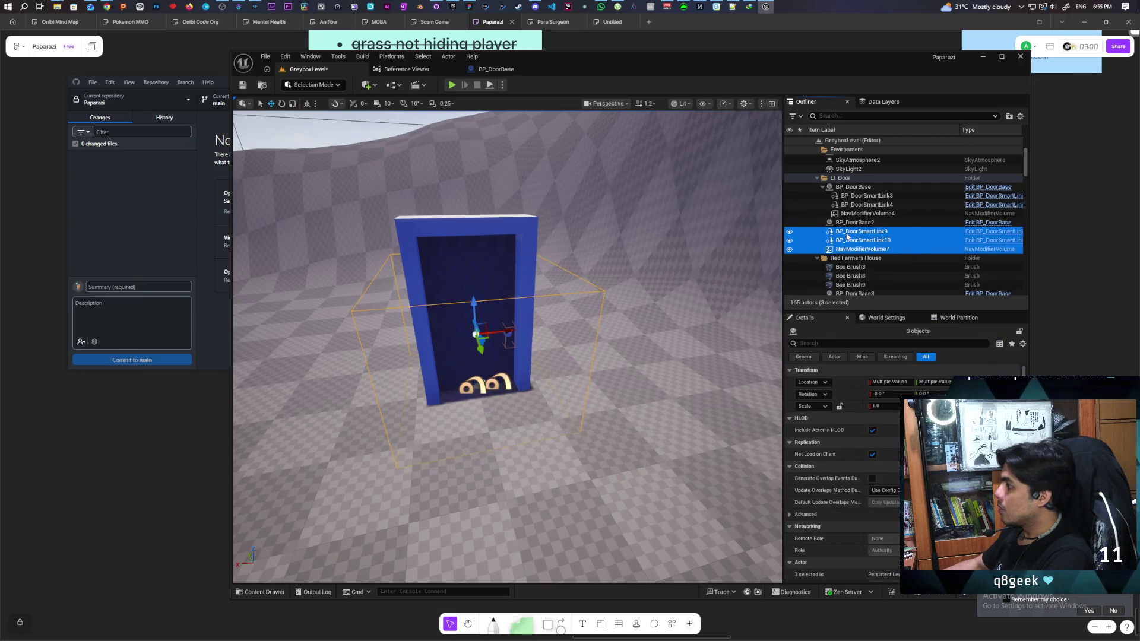
right_click(851, 235)
mouse_move(879, 406)
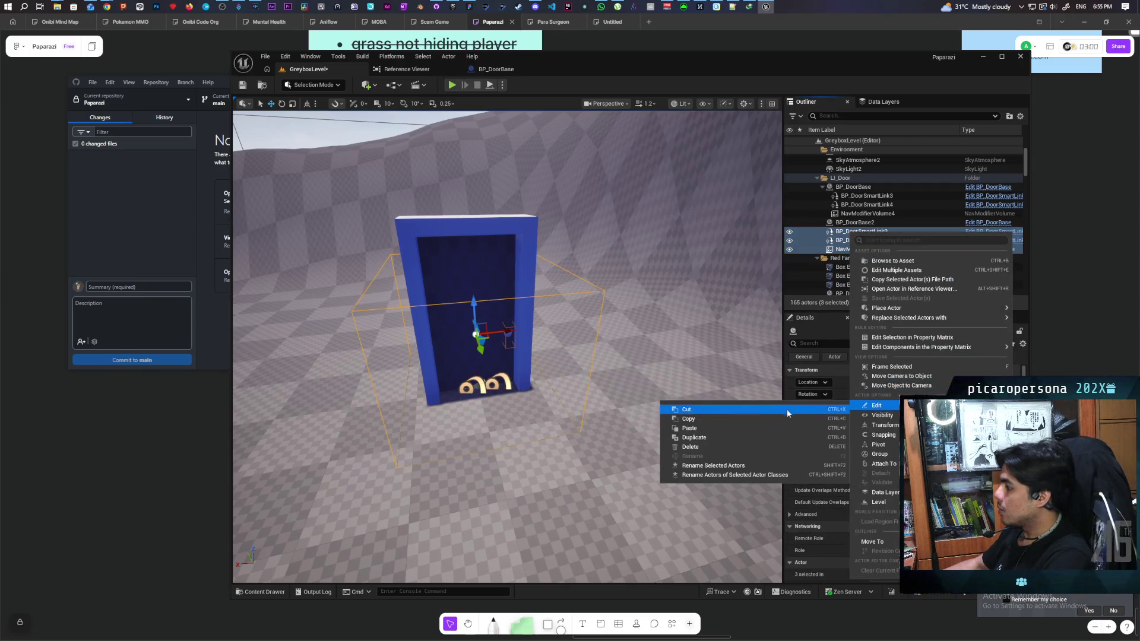
click(769, 419)
click(498, 69)
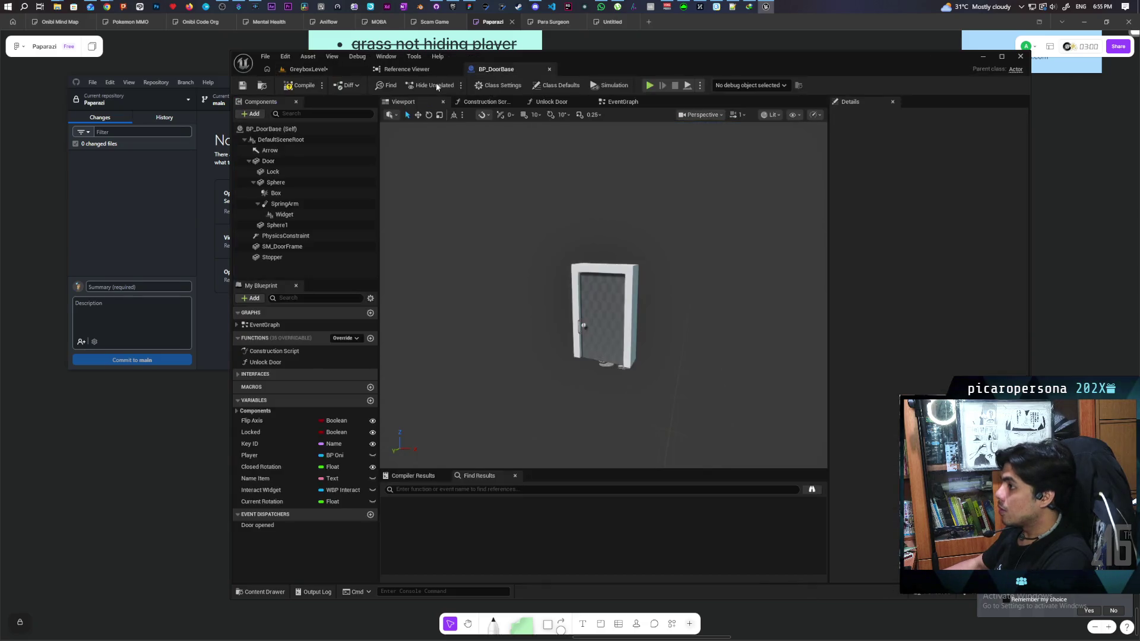
click(277, 140)
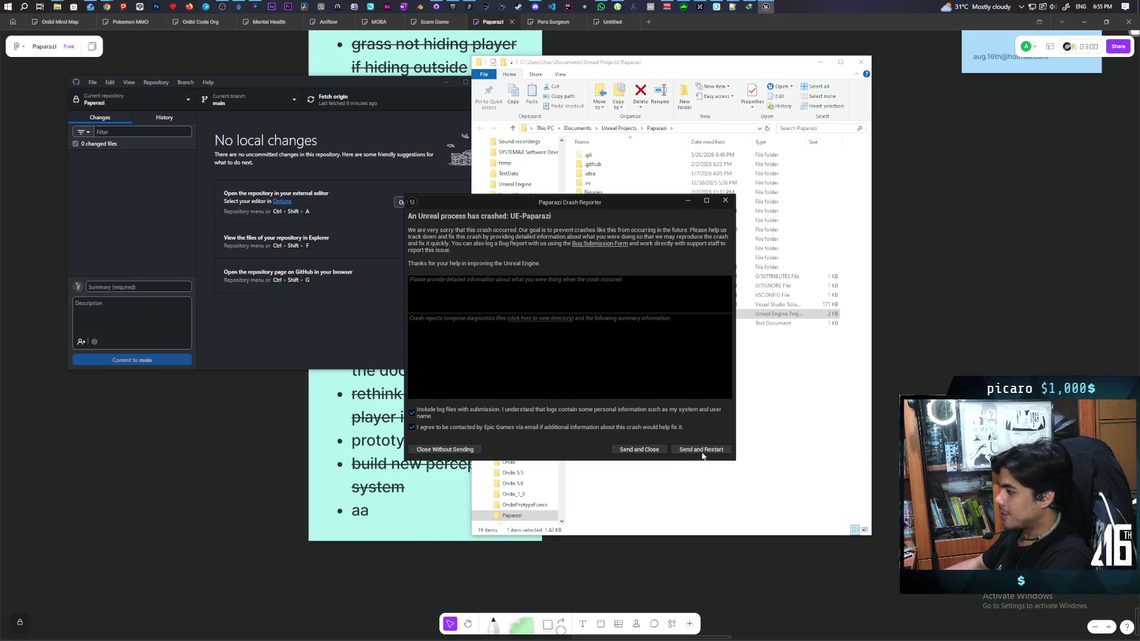
Step: Choose Send and Restart in the Crash Reporter to relaunch the editor
click(706, 453)
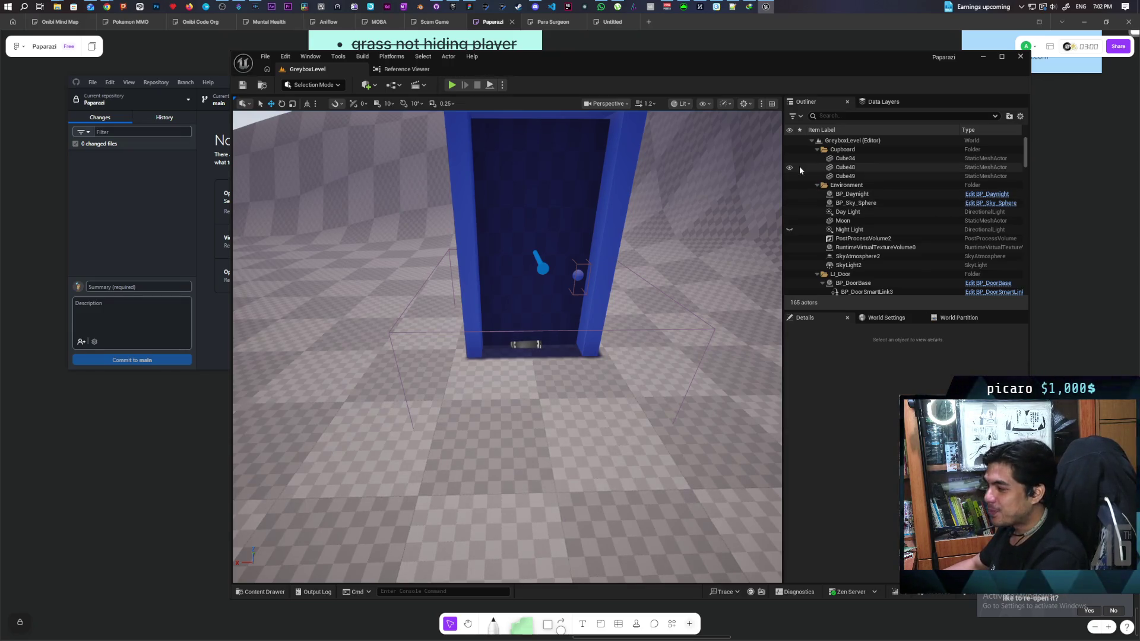
Step: Briefly check the Reference Viewer and Content Drawer, then select BP_DoorBase2 in the Outliner
click(400, 70)
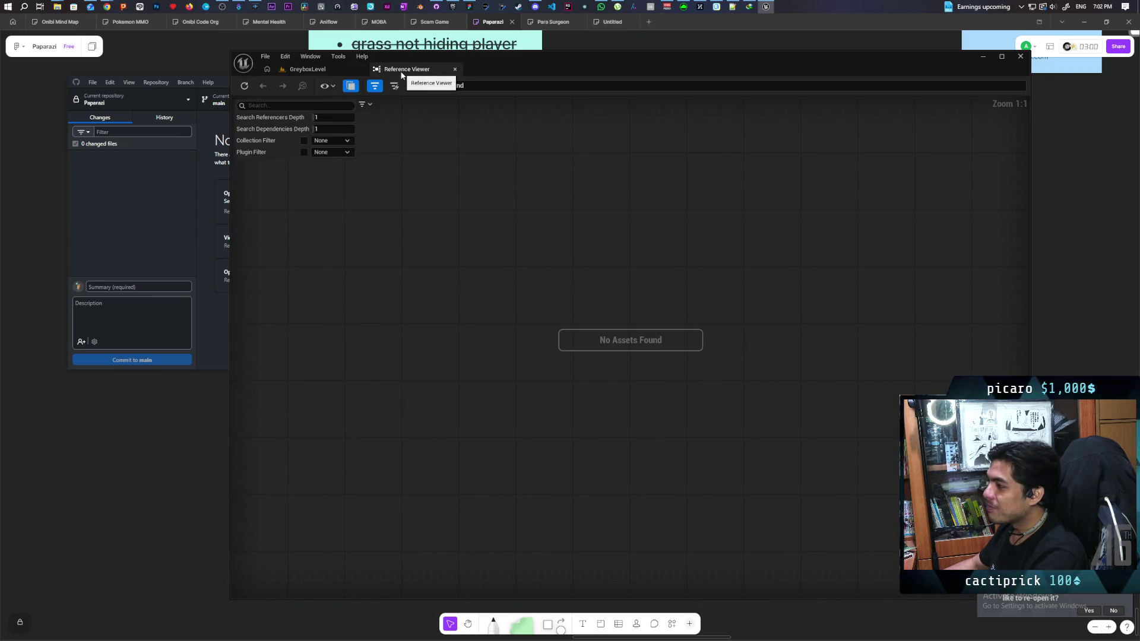
click(455, 70)
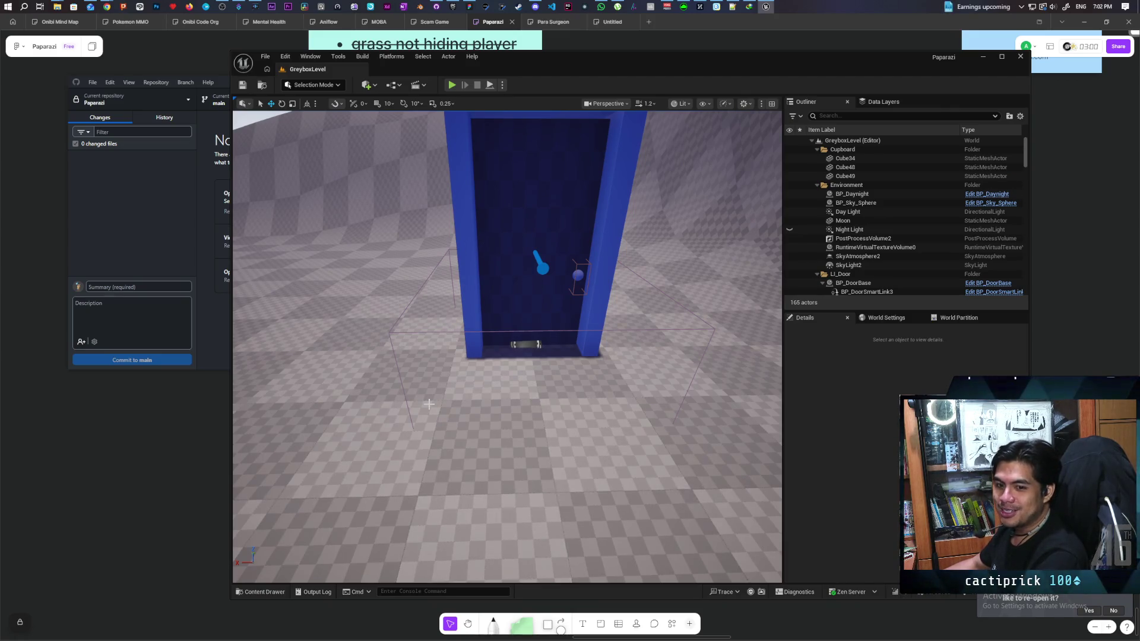
click(264, 592)
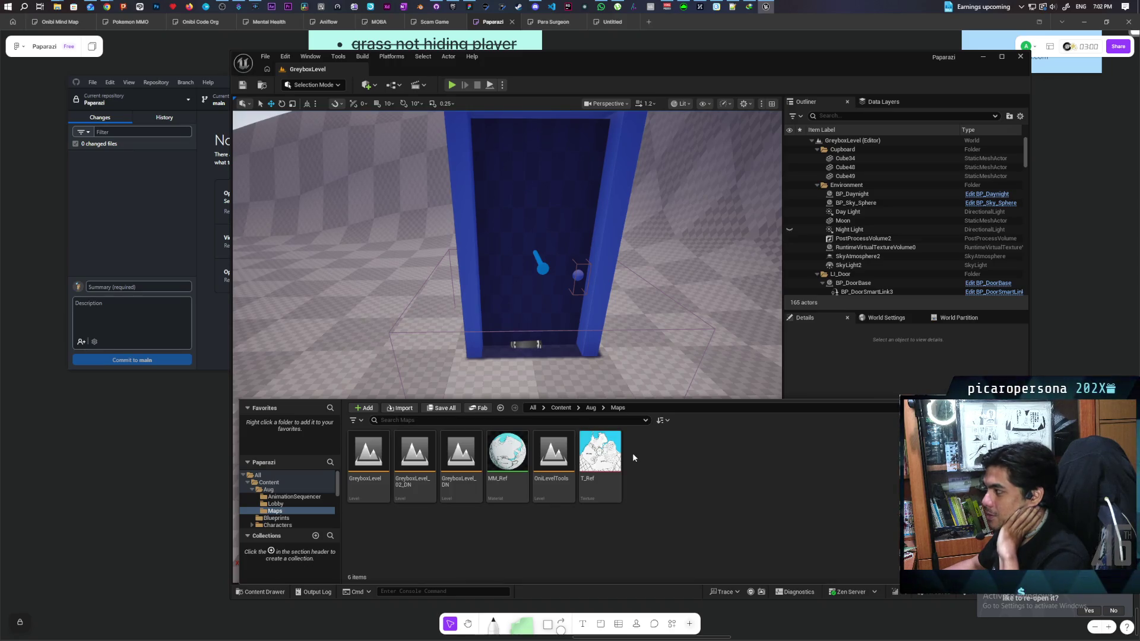
click(522, 238)
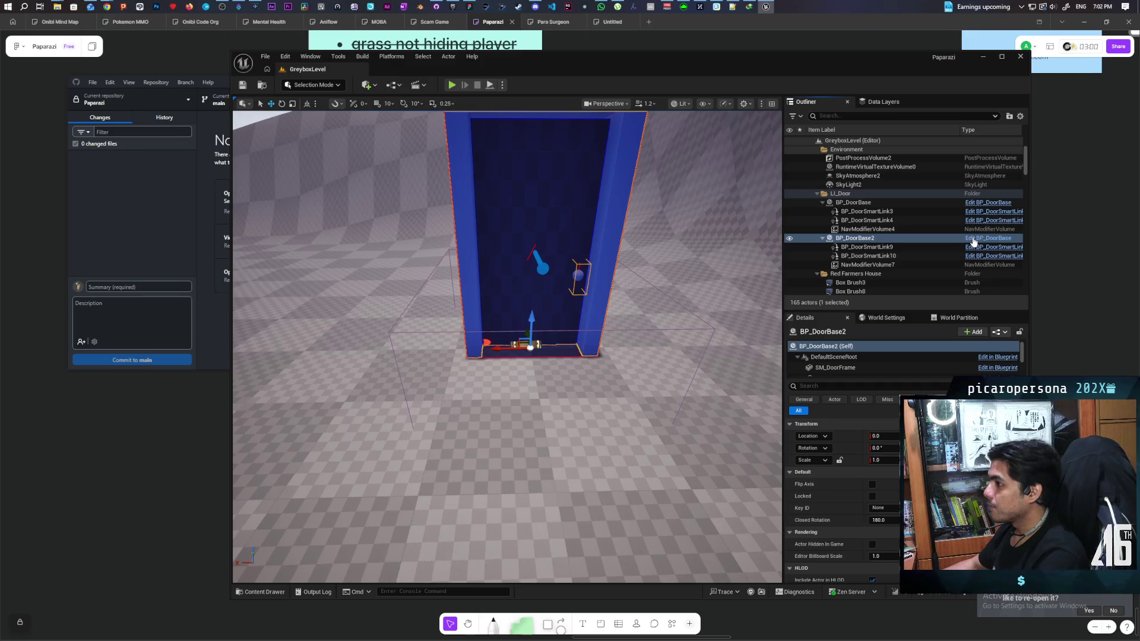
click(974, 239)
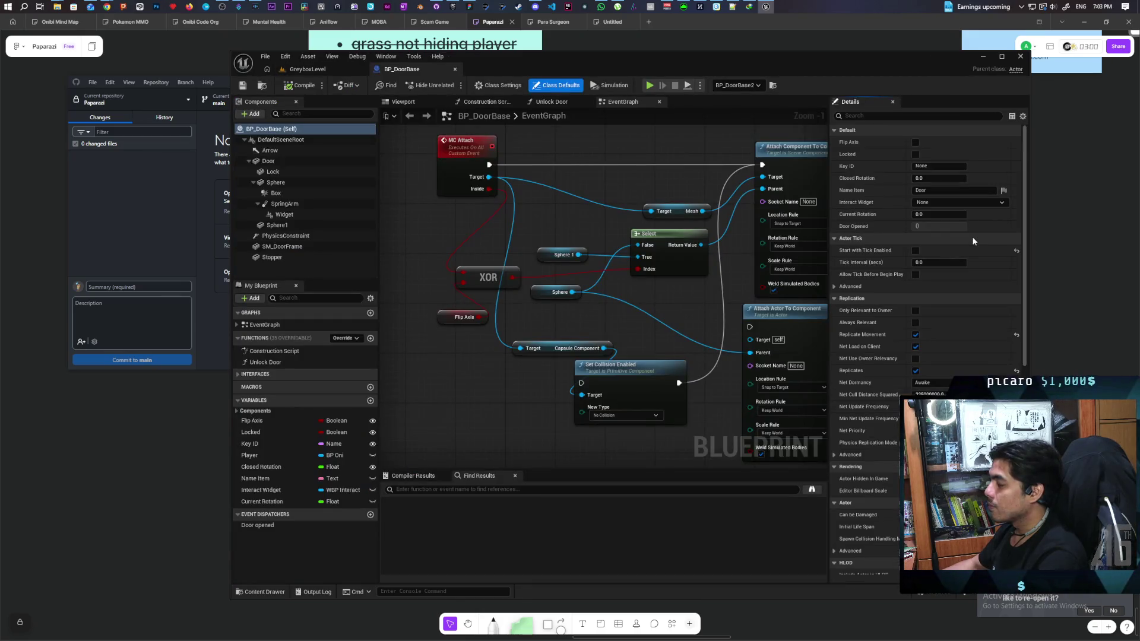
click(308, 68)
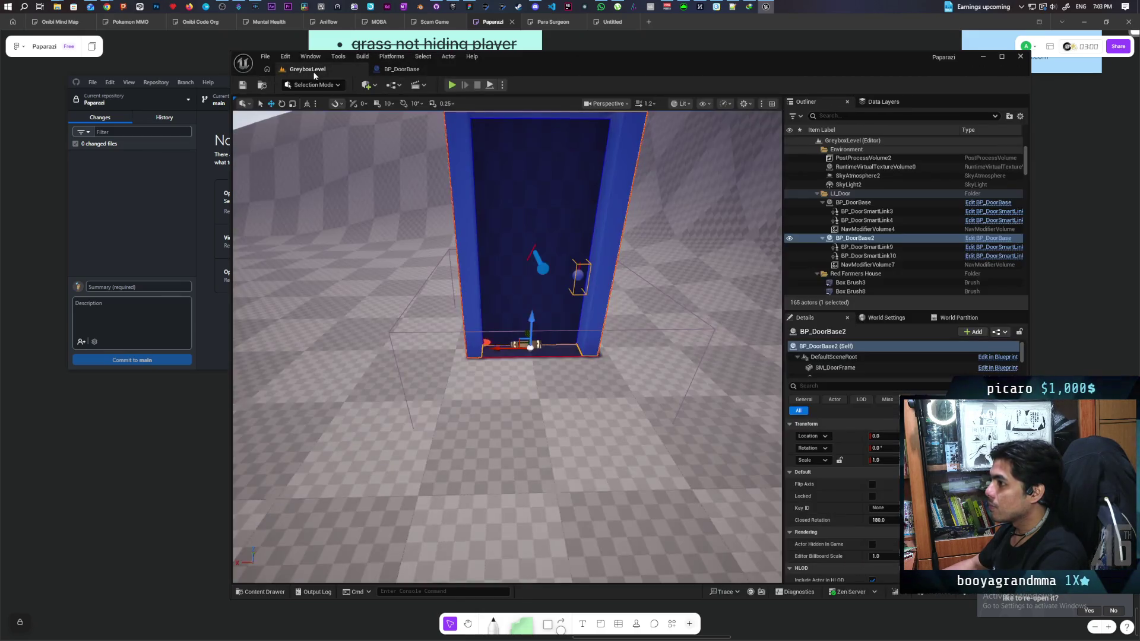
click(867, 247)
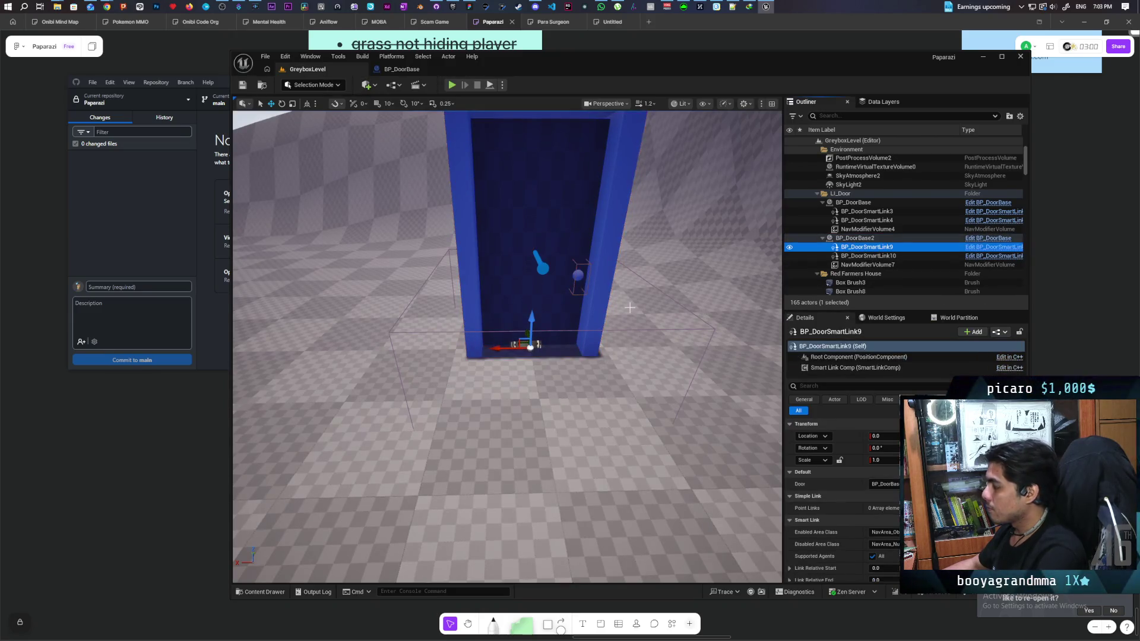
key(ctrl+b)
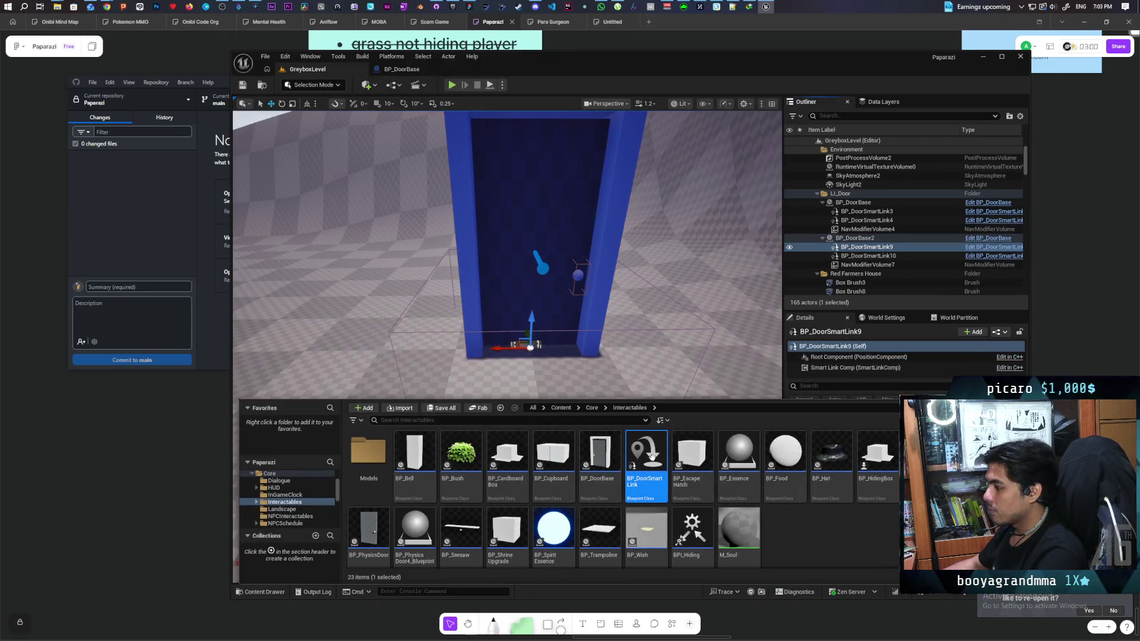
click(402, 69)
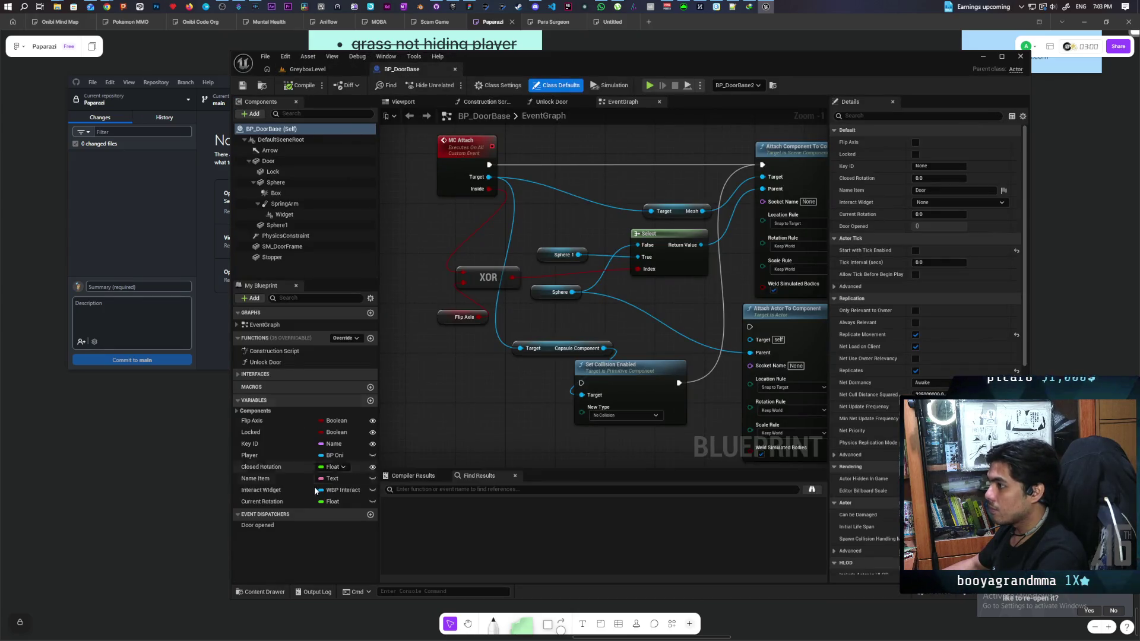
click(260, 592)
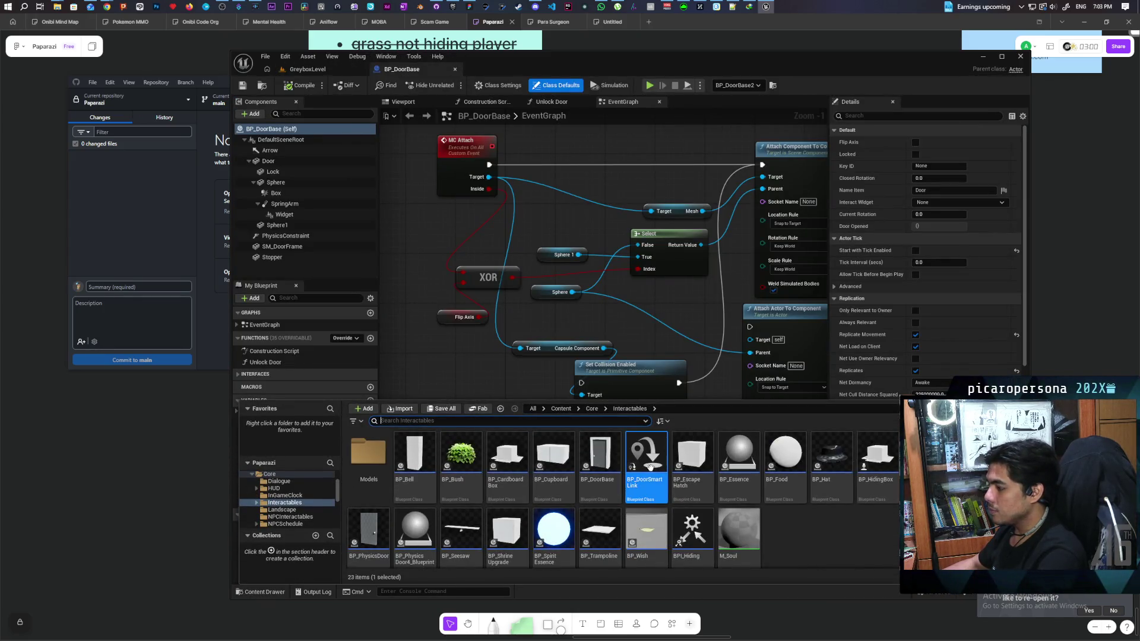
drag(643, 466, 294, 140)
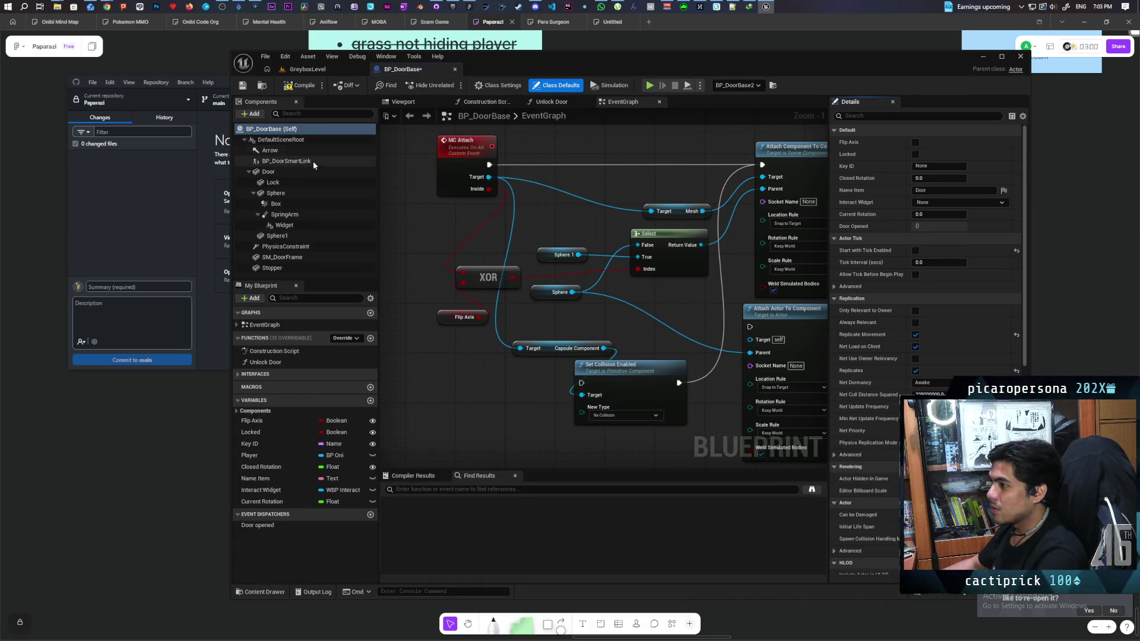
click(298, 161)
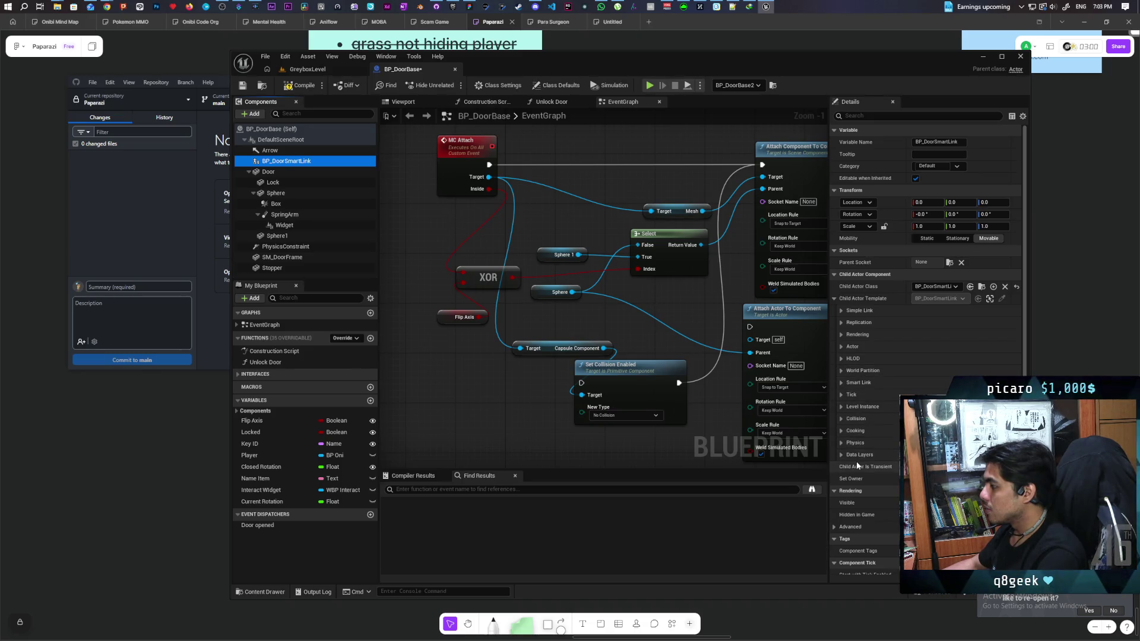
click(841, 407)
click(842, 407)
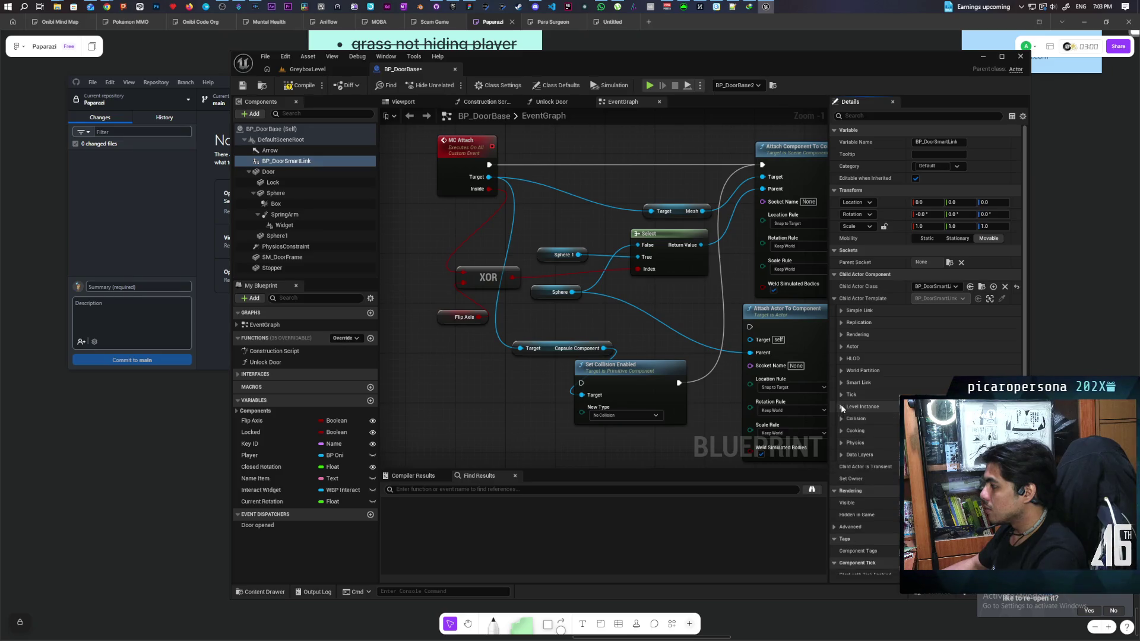
click(841, 310)
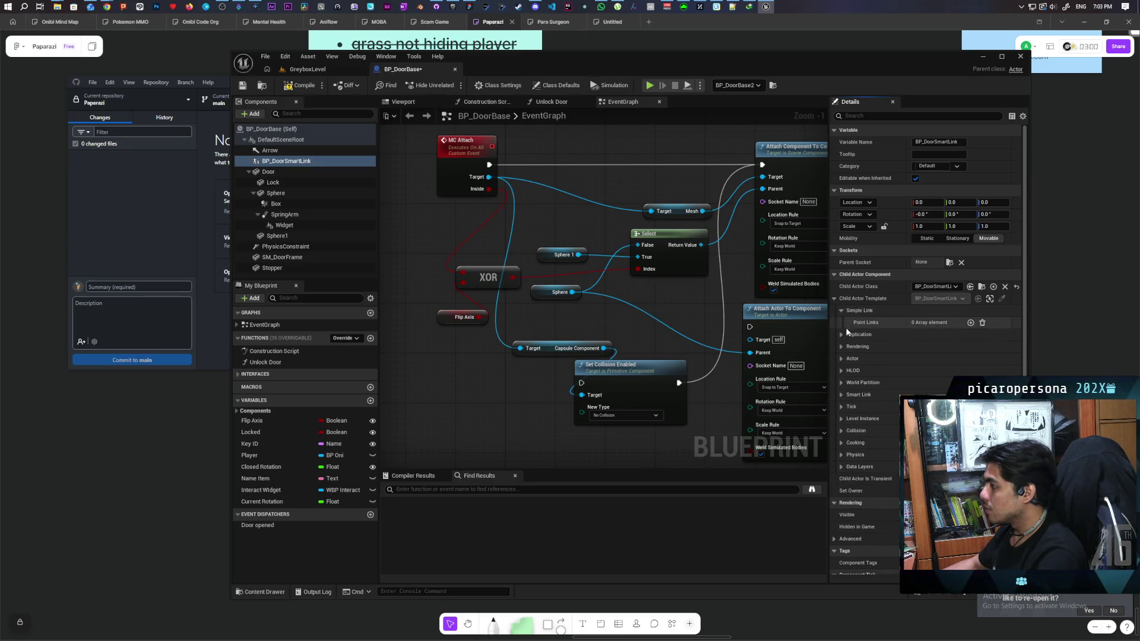
click(841, 335)
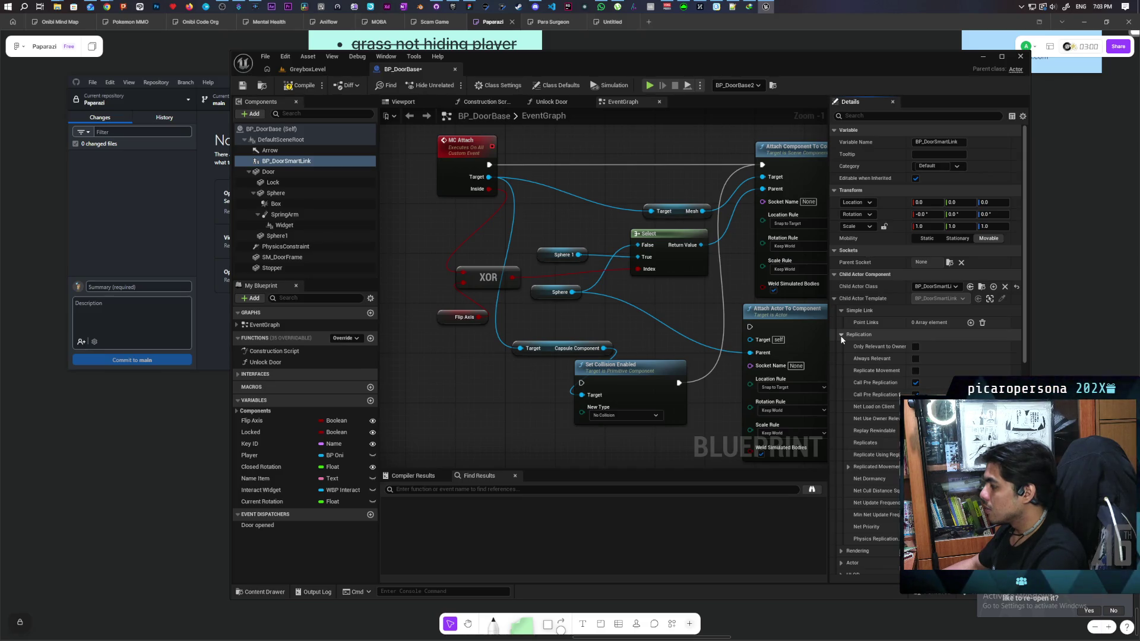
click(841, 335)
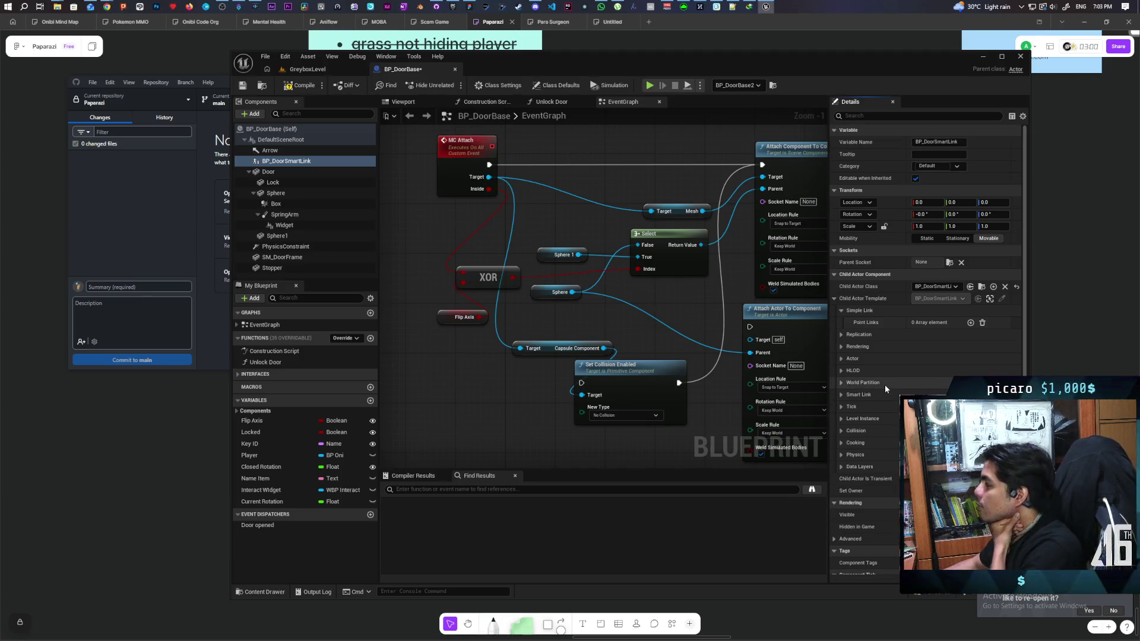
scroll(885, 385, down, 3)
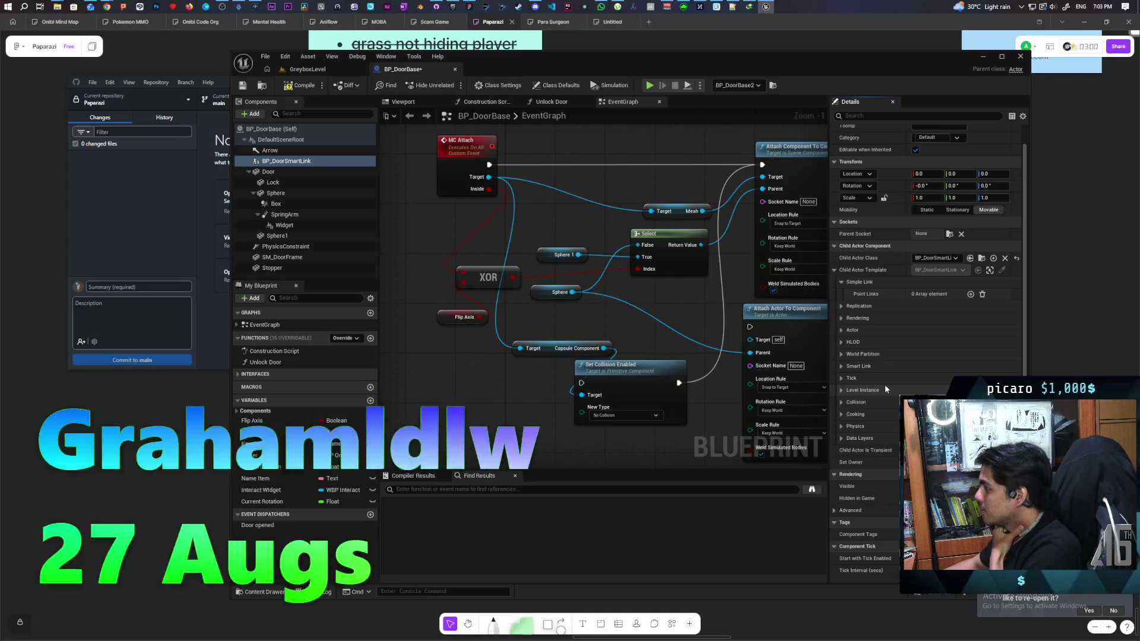
scroll(885, 386, down, 4)
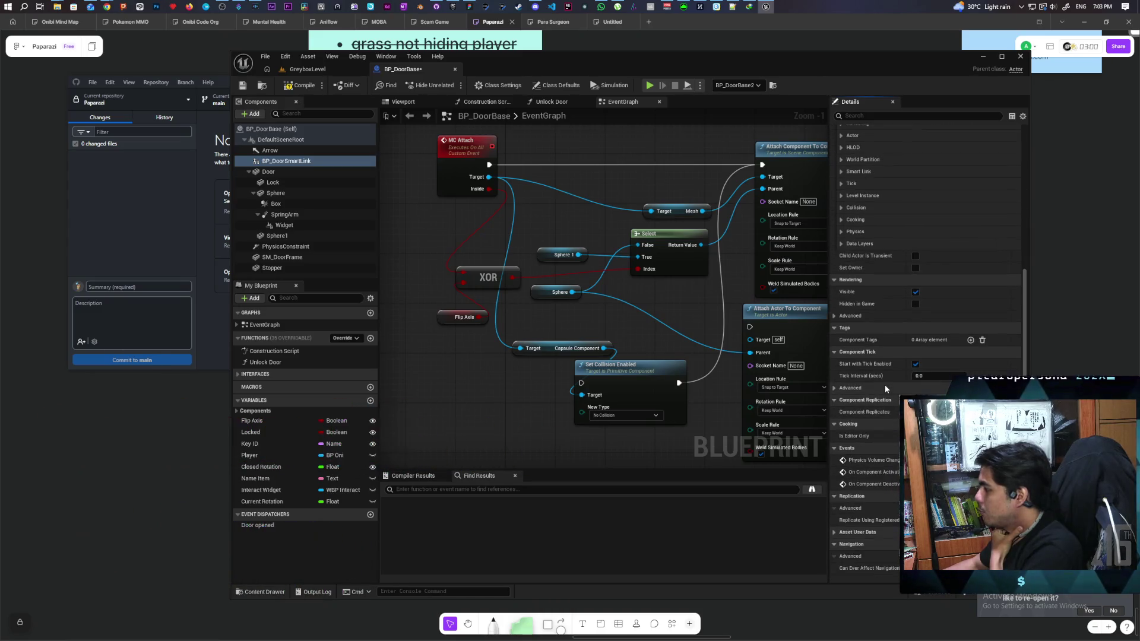
scroll(885, 387, up, 7)
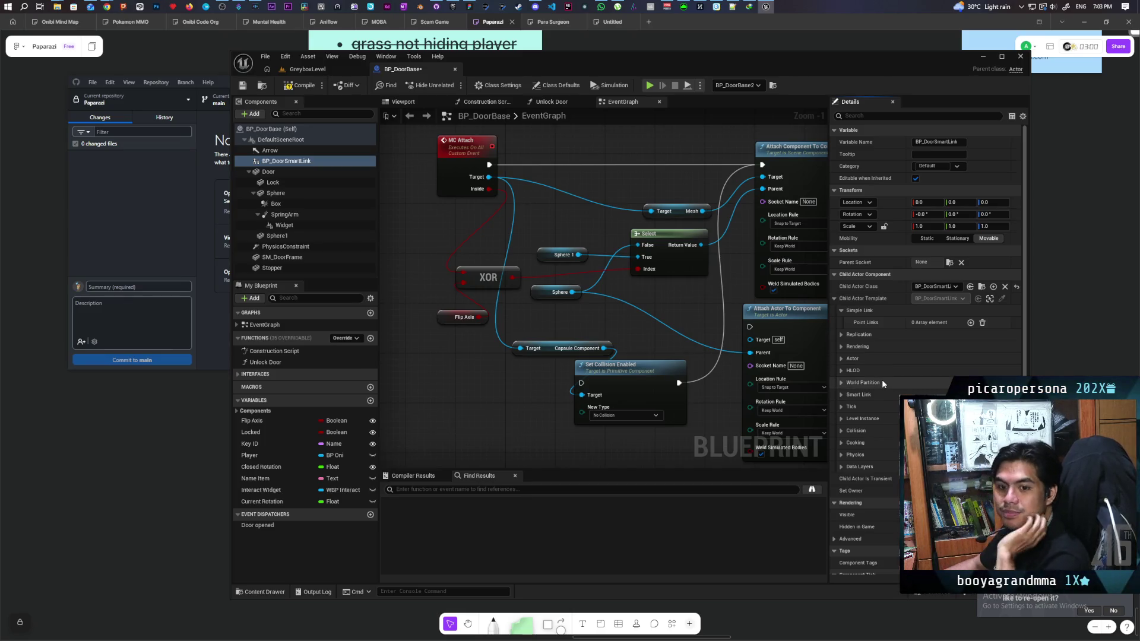
click(842, 311)
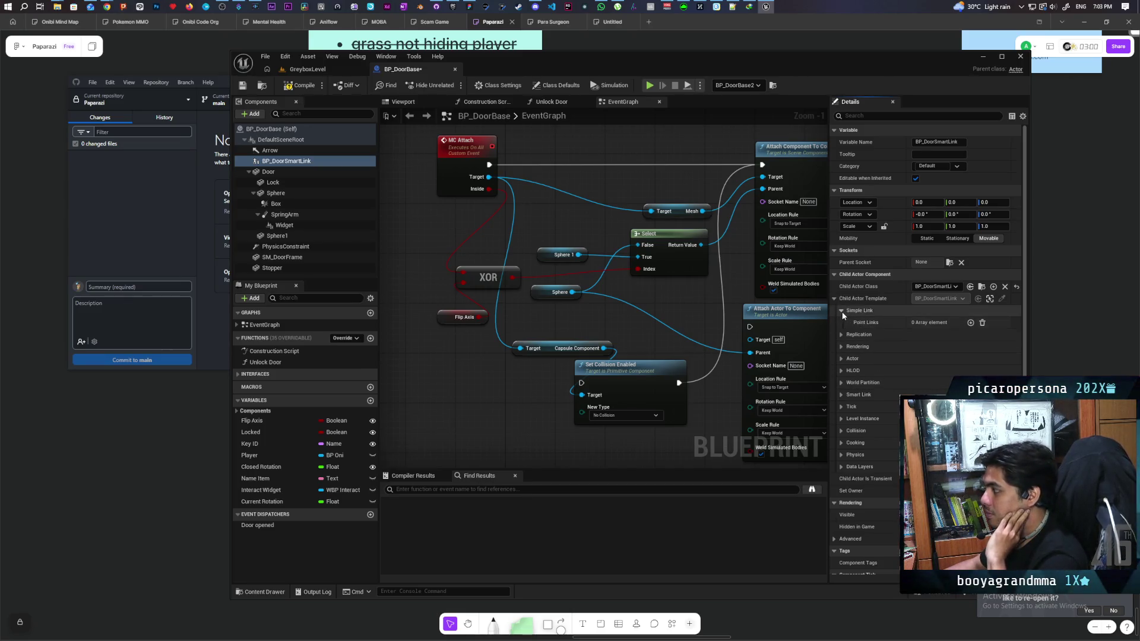
click(841, 311)
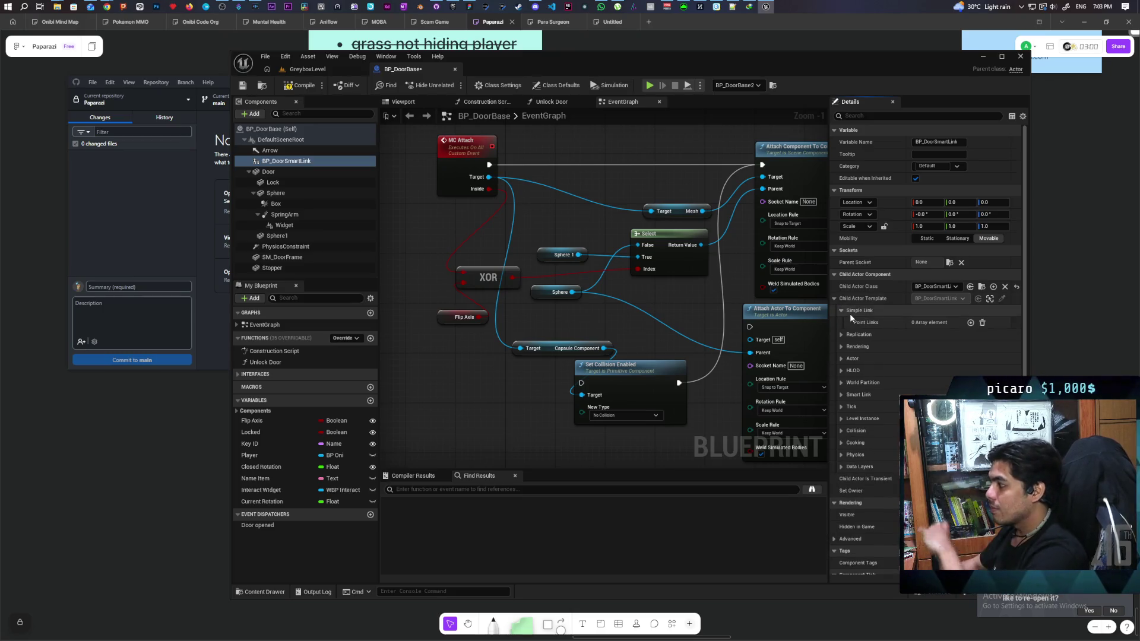
click(842, 311)
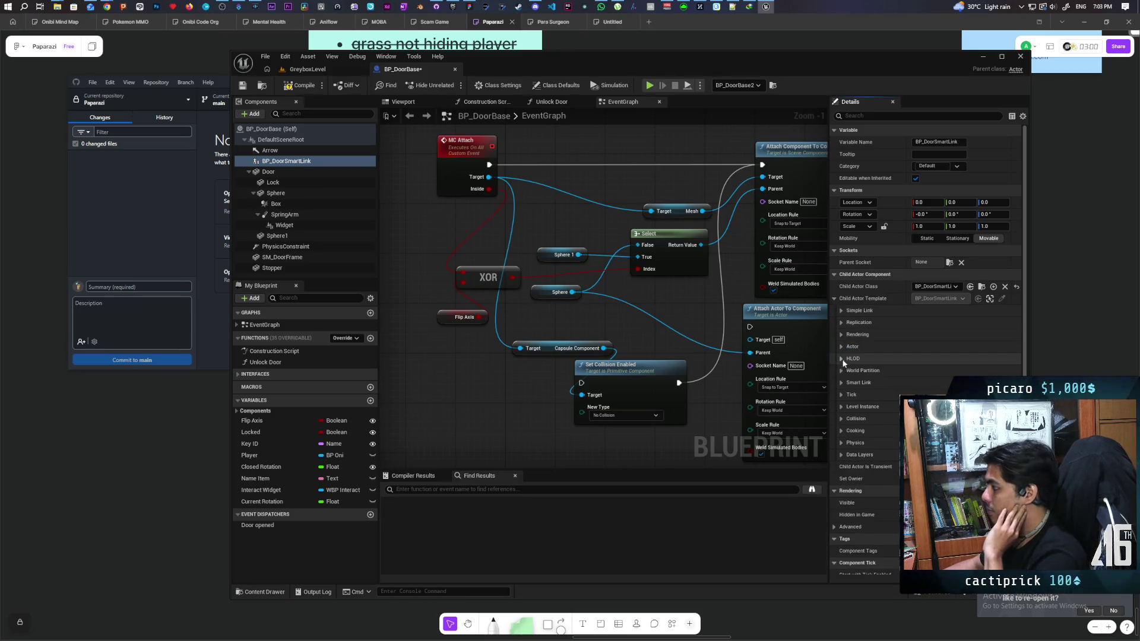
click(841, 383)
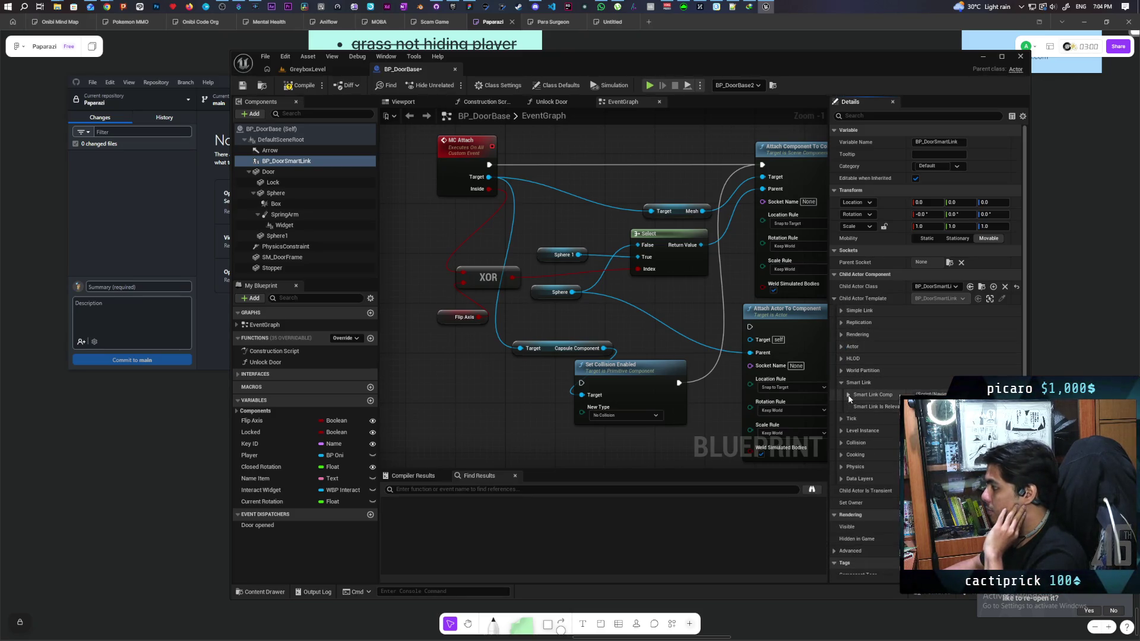
click(848, 395)
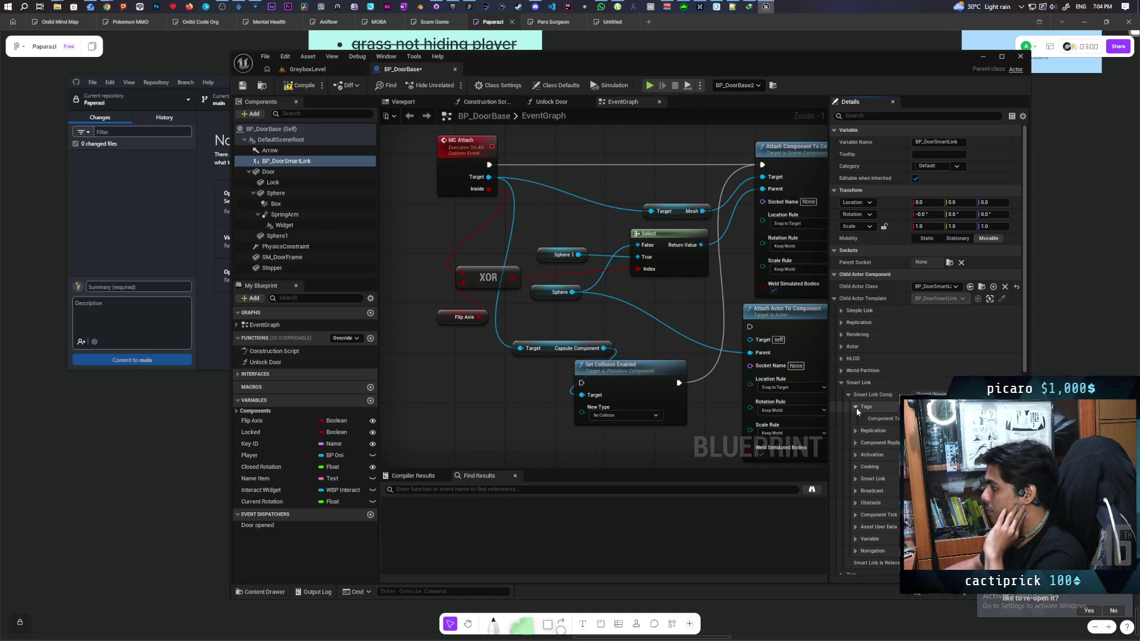
click(855, 419)
click(855, 419)
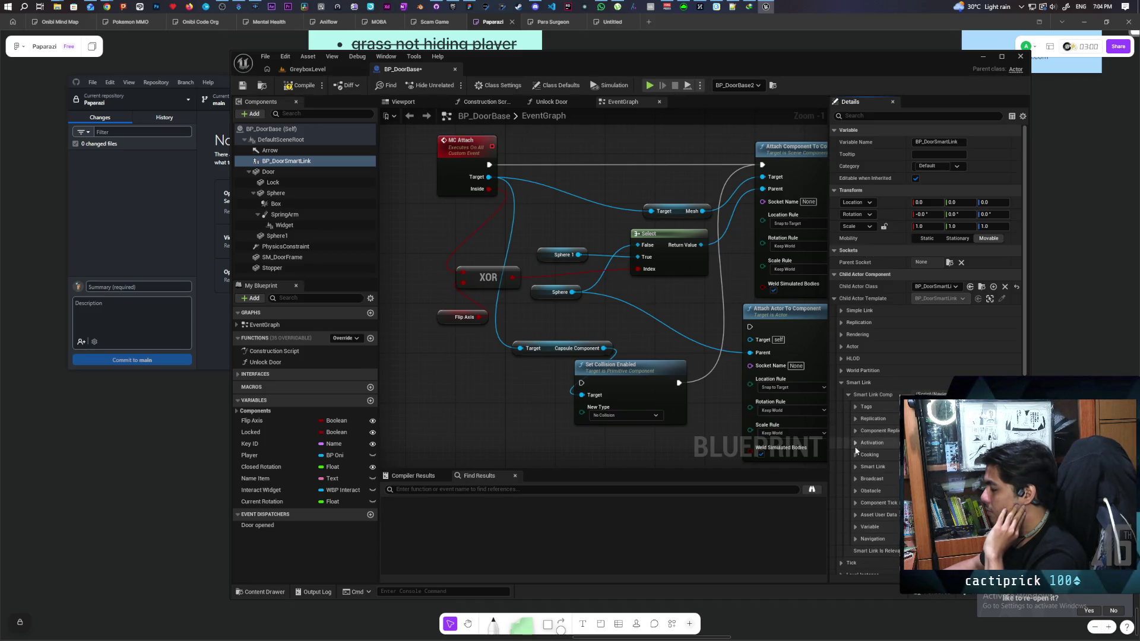
scroll(855, 537, down, 2)
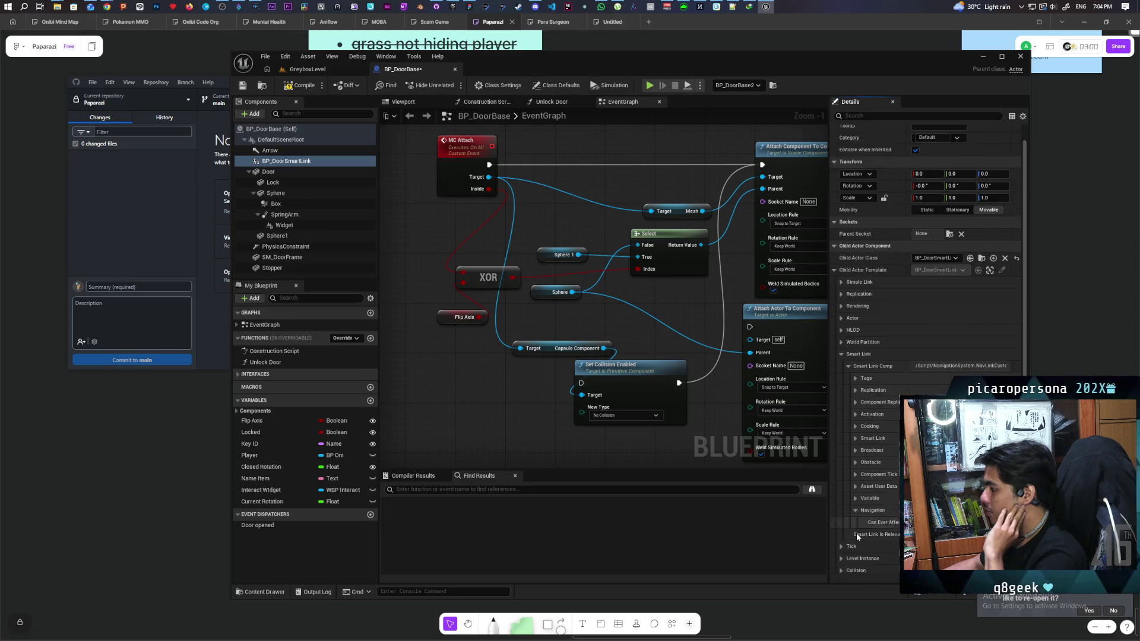
click(856, 496)
click(856, 497)
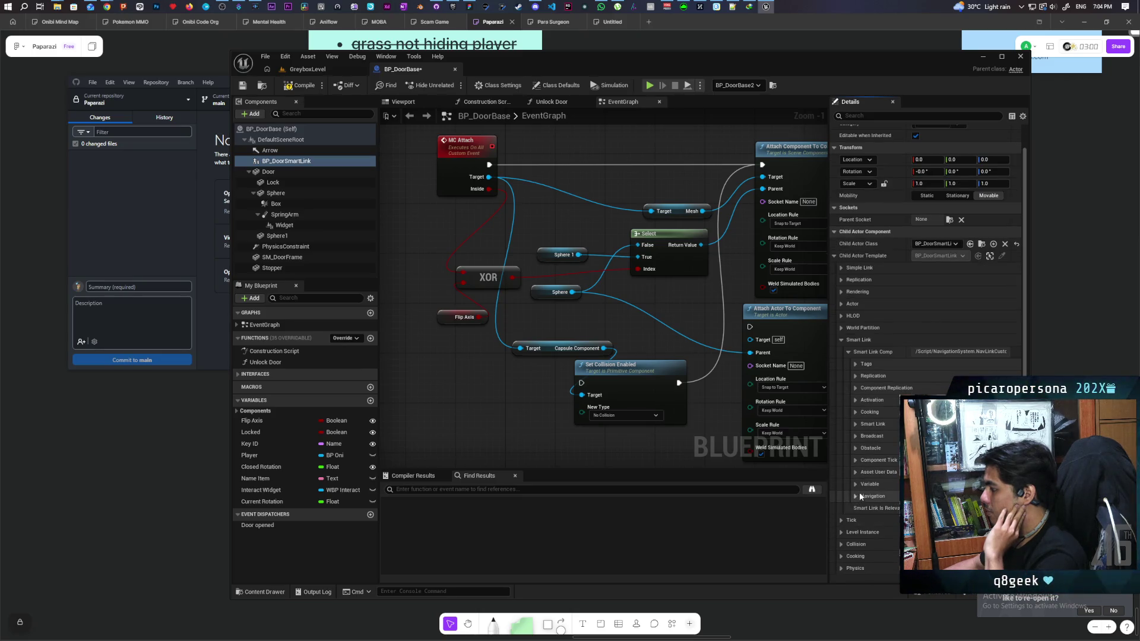
click(419, 102)
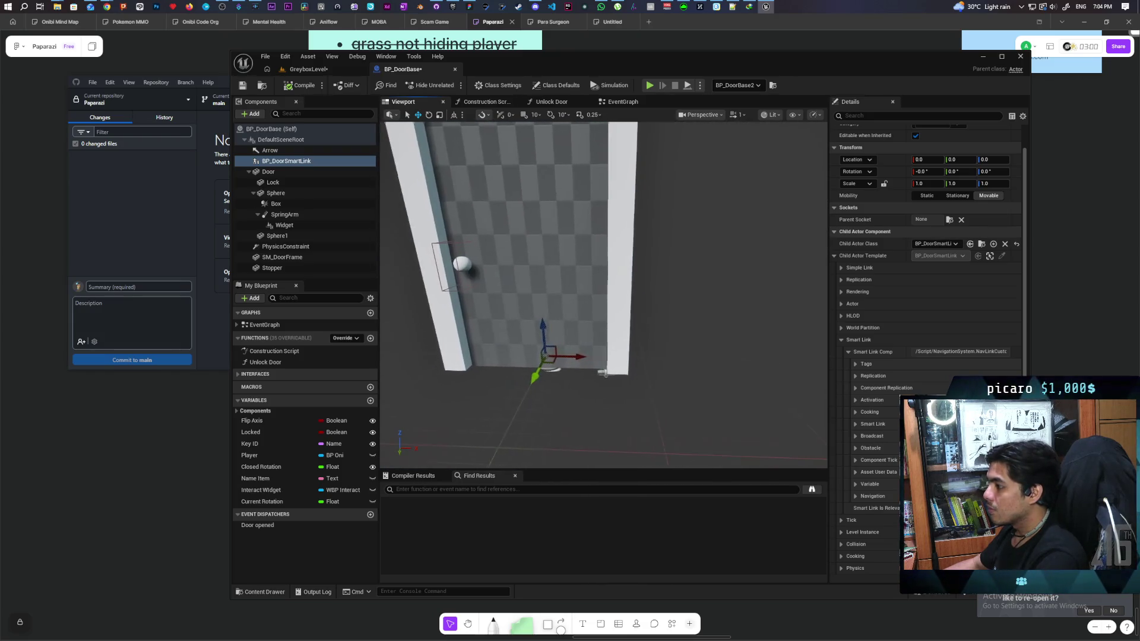
Step: Reselect BP_DoorSmartLink in the preview, save BP_DoorBase, and save the GreyboxLevel map
click(272, 151)
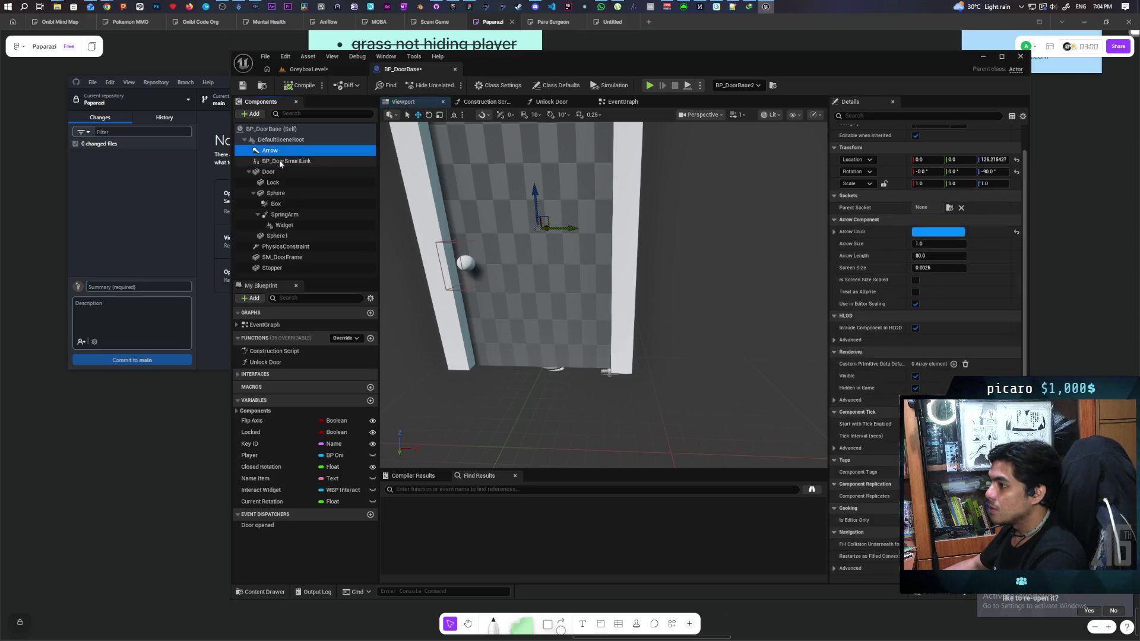
click(280, 162)
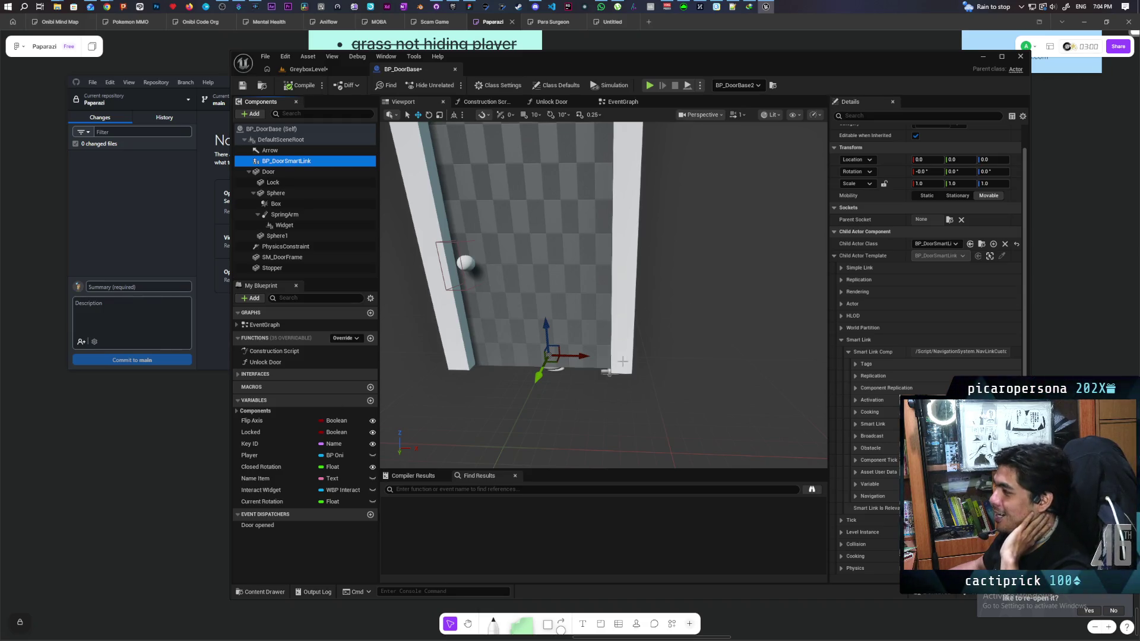
key(ctrl+s)
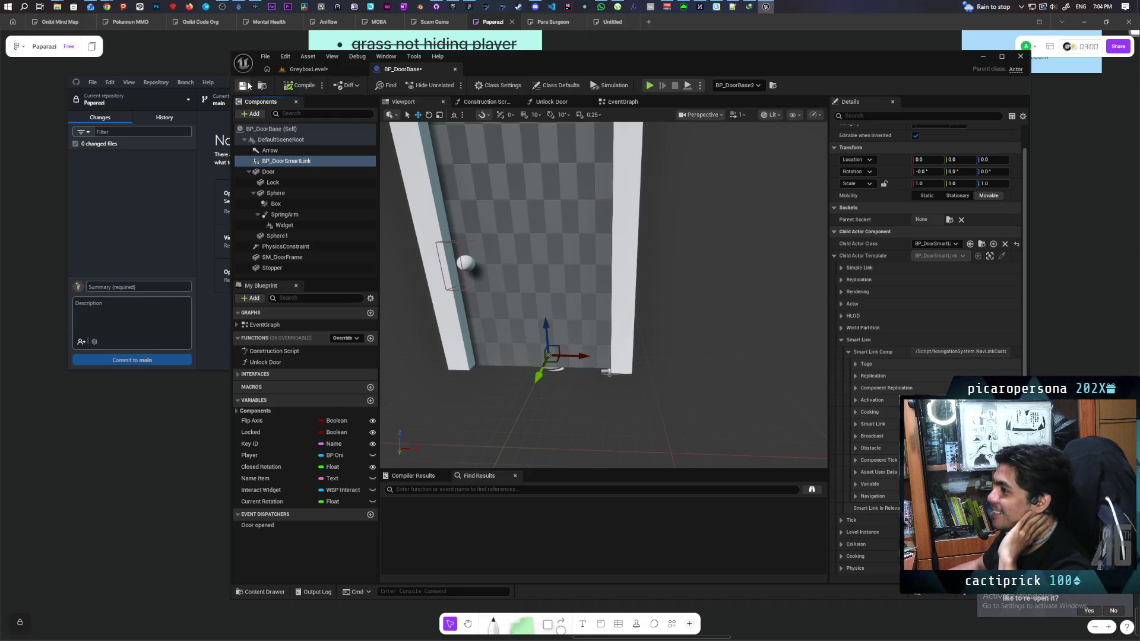
key(ctrl+shift+s)
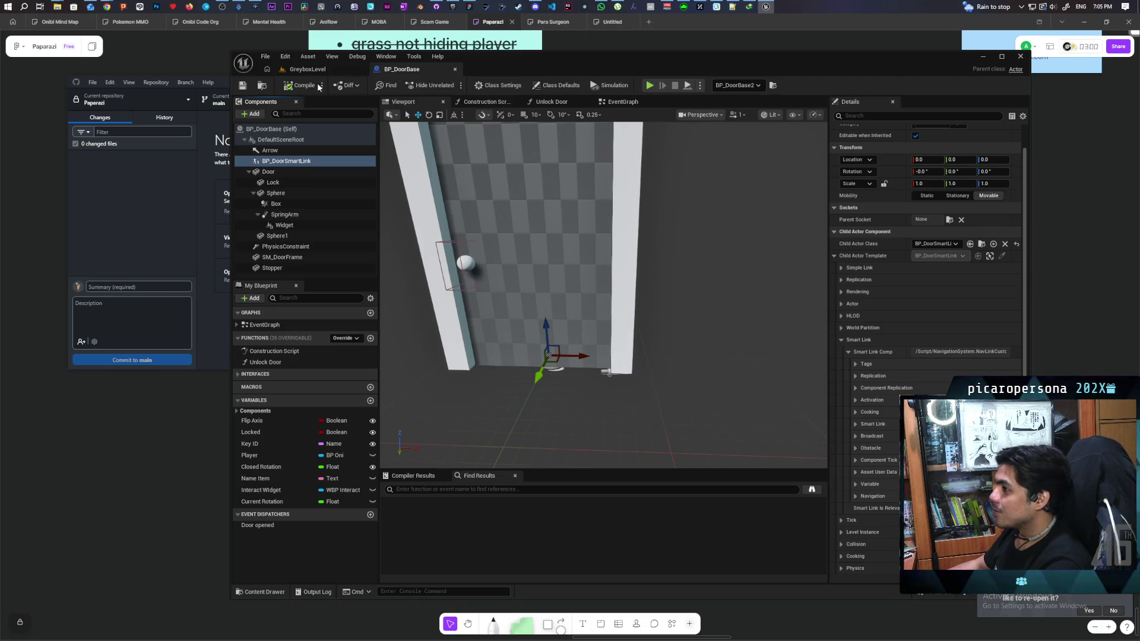
click(308, 69)
Step: Duplicate the BP_DoorBase2 door to the right and check the copy's BP_DoorSmartLink component
key(f)
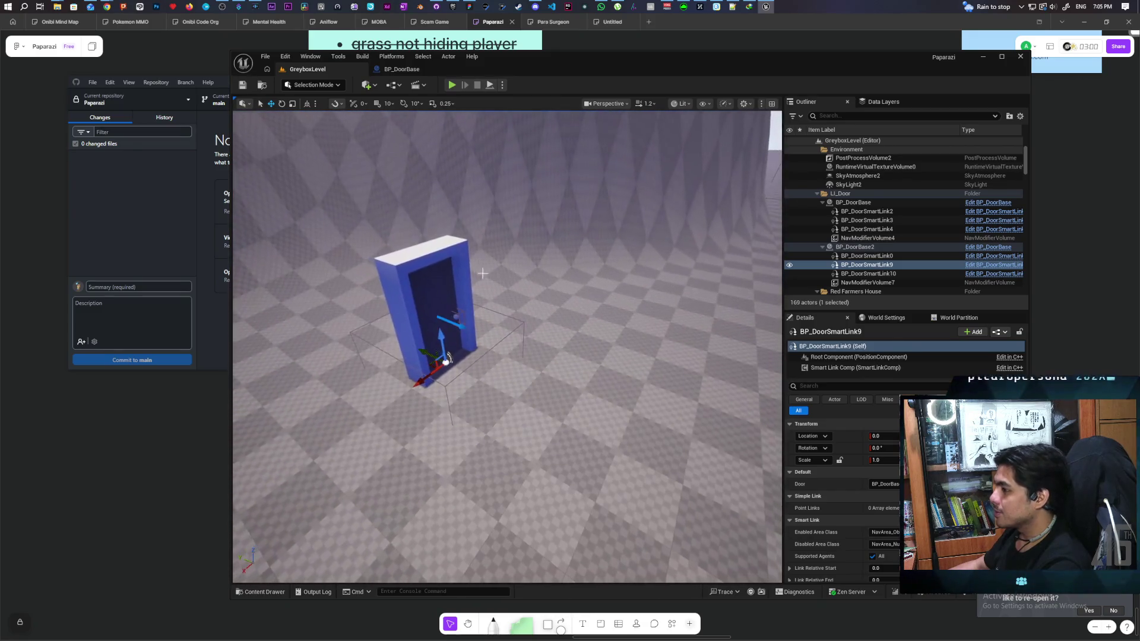
click(465, 271)
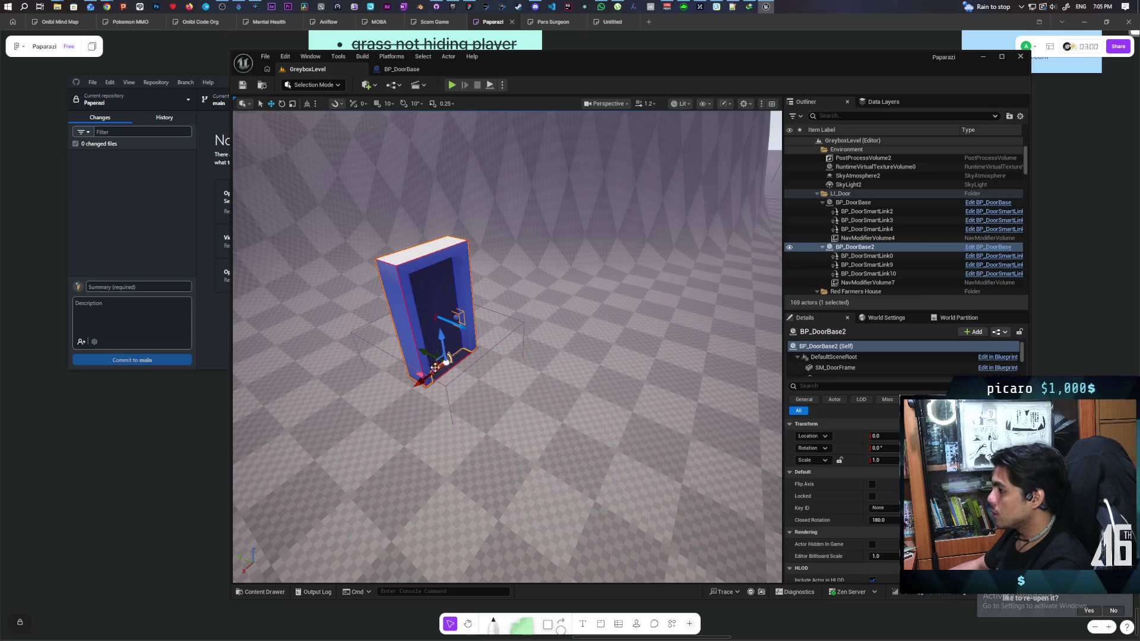
drag(416, 354, 597, 458)
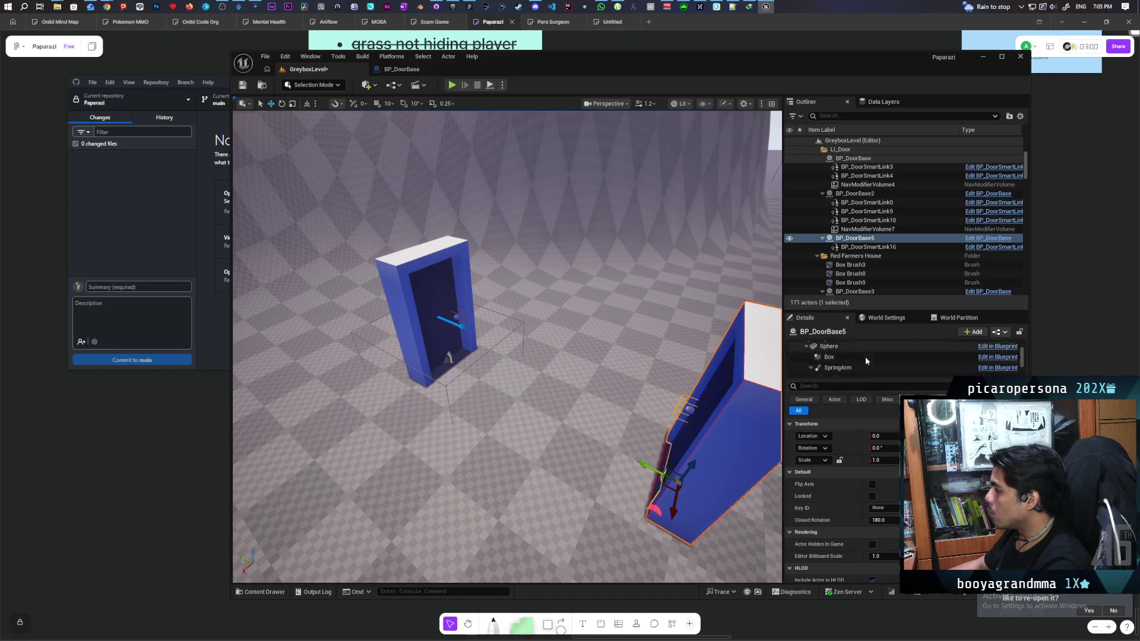
scroll(873, 362, down, 3)
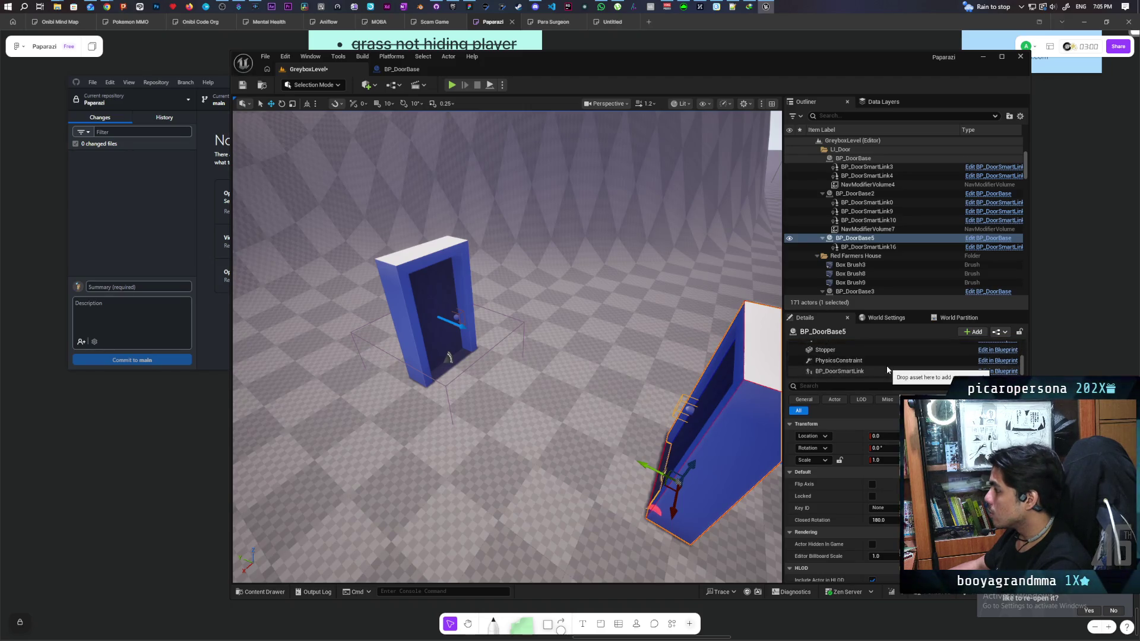
click(887, 370)
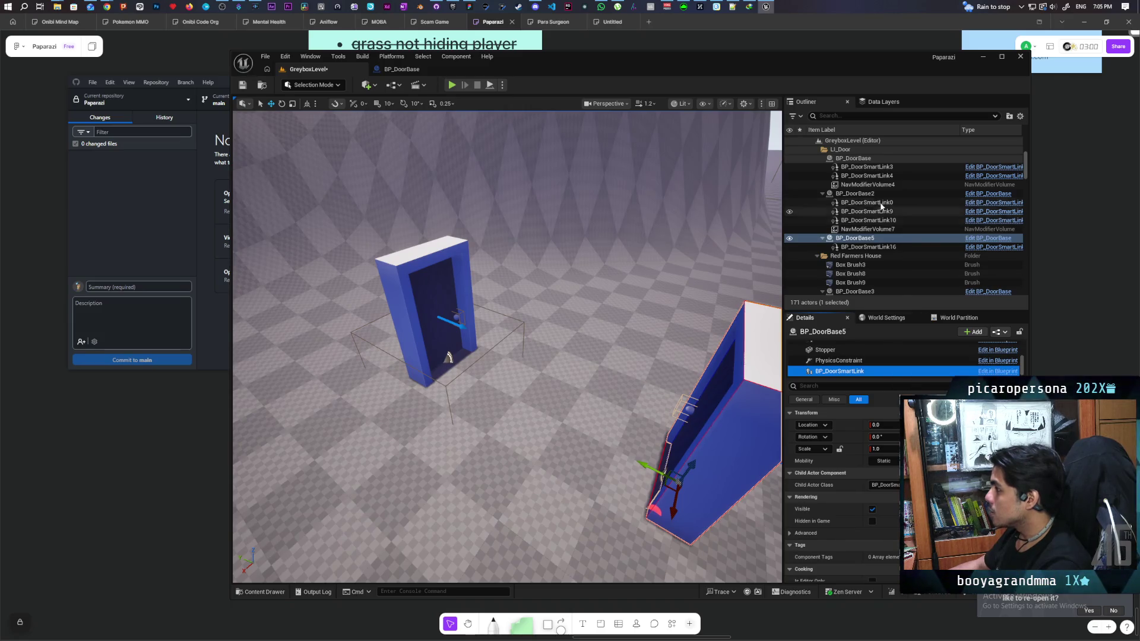
Step: Focus on the new BP_DoorBase5 door and display the navigation mesh
click(885, 247)
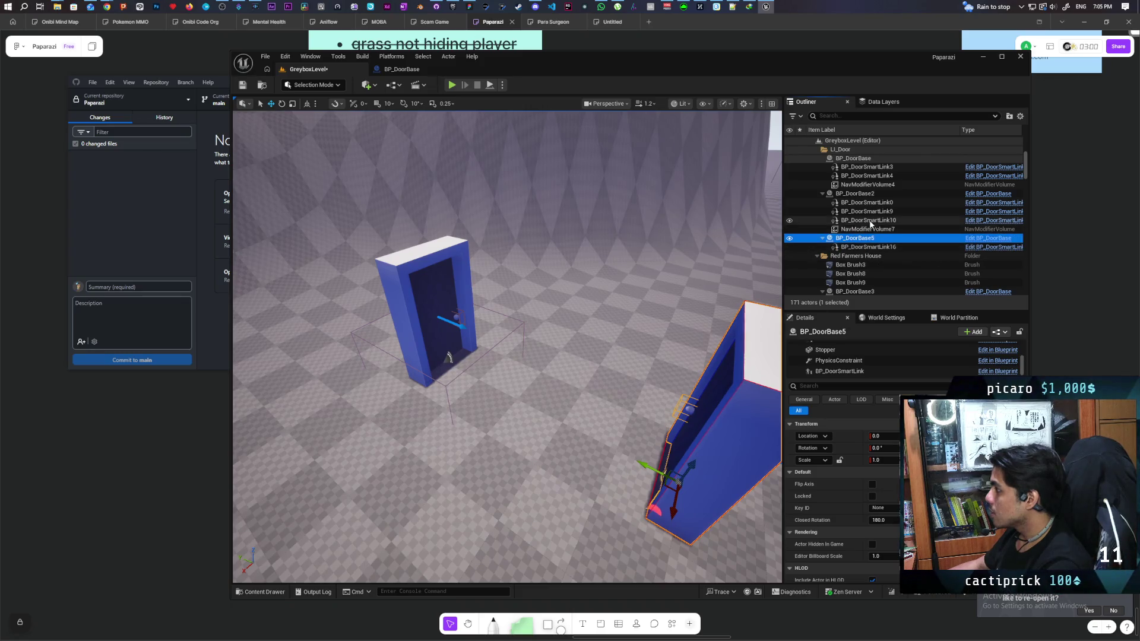
key(Up)
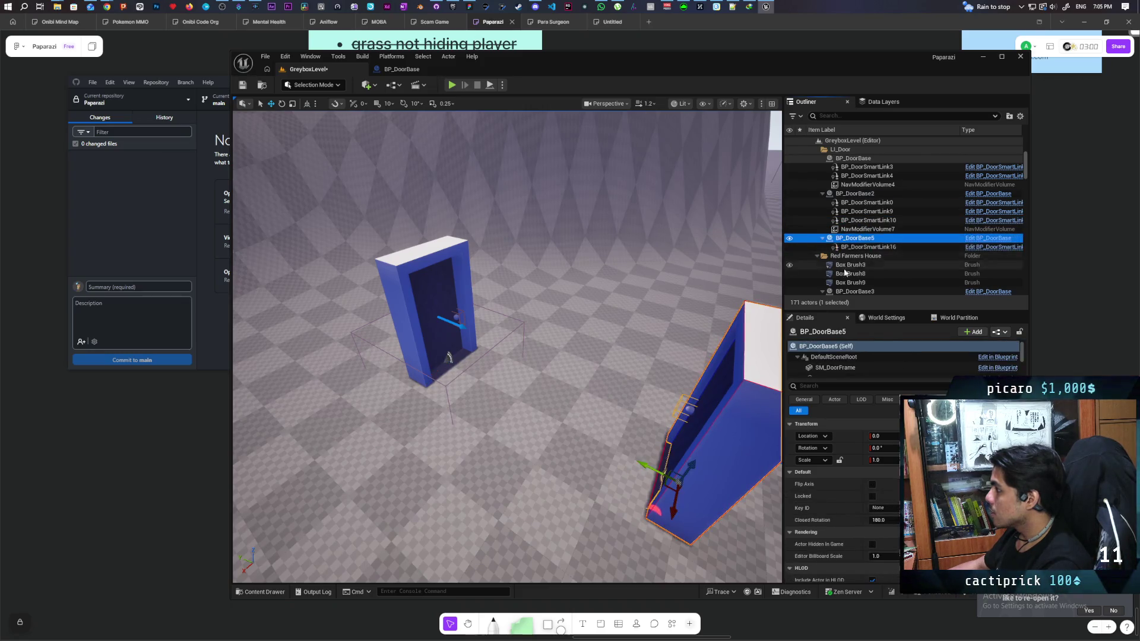
key(f)
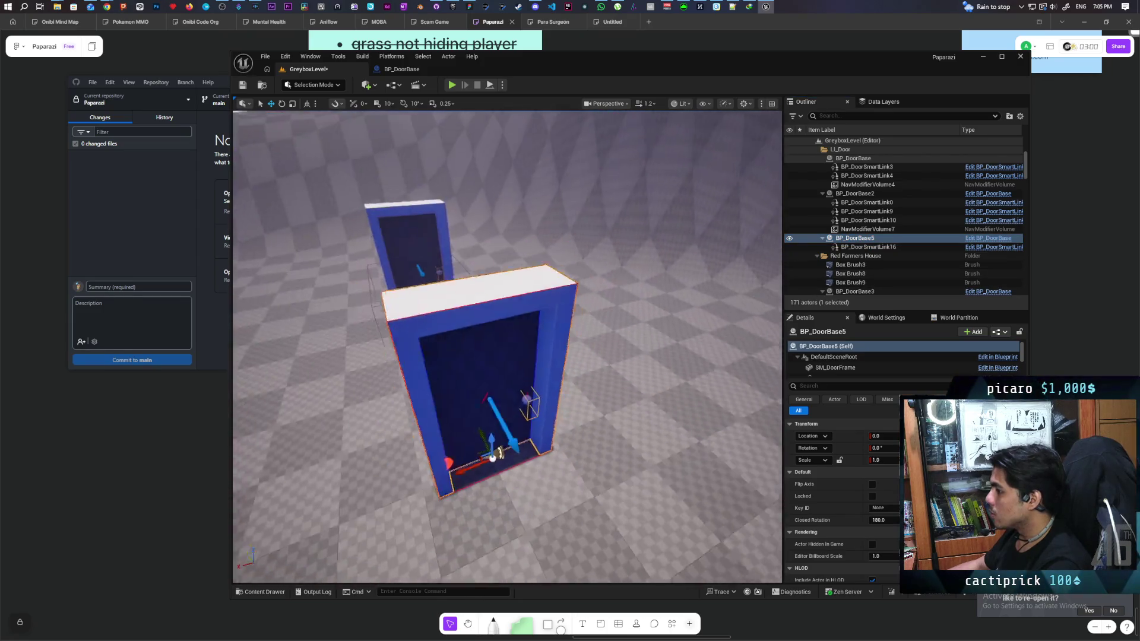
scroll(654, 351, up, 3)
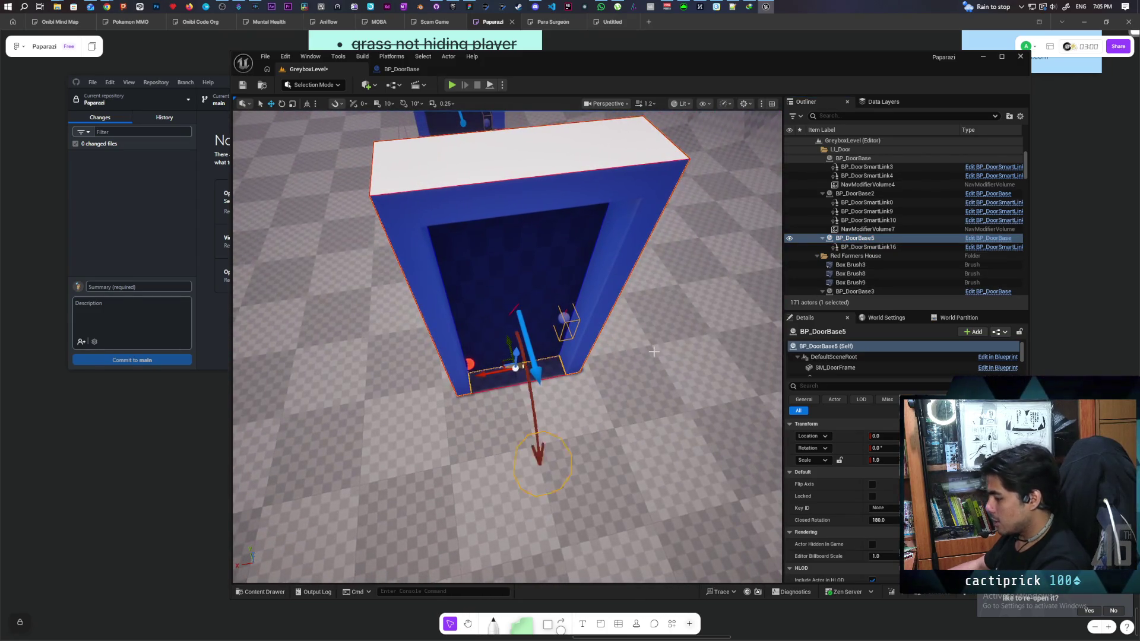
key(p)
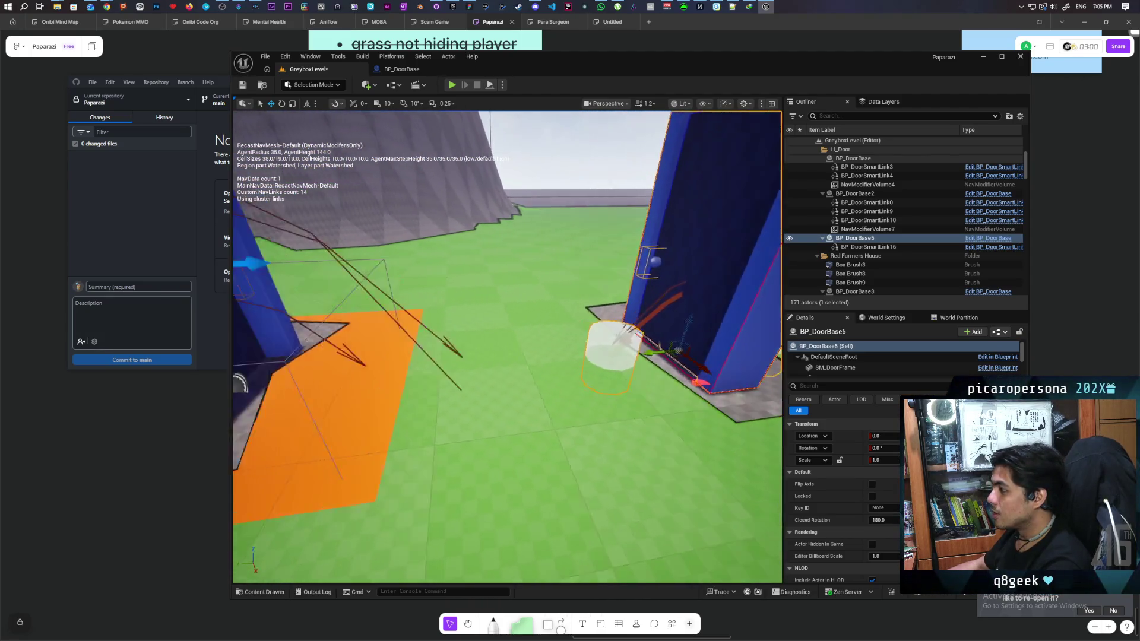
key(f)
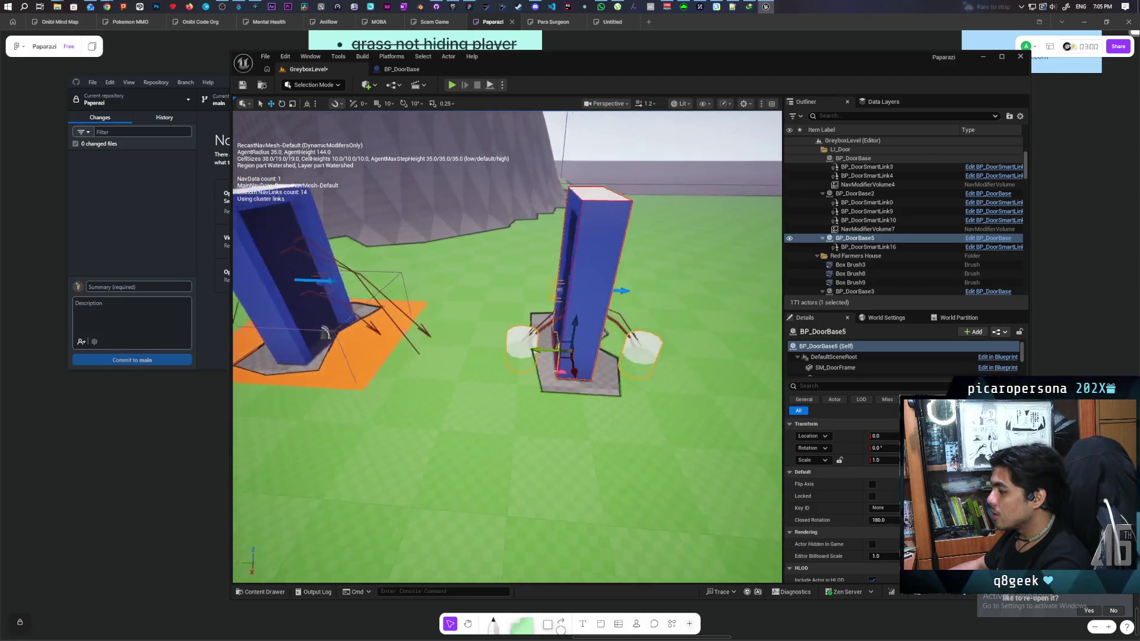
scroll(773, 351, up, 2)
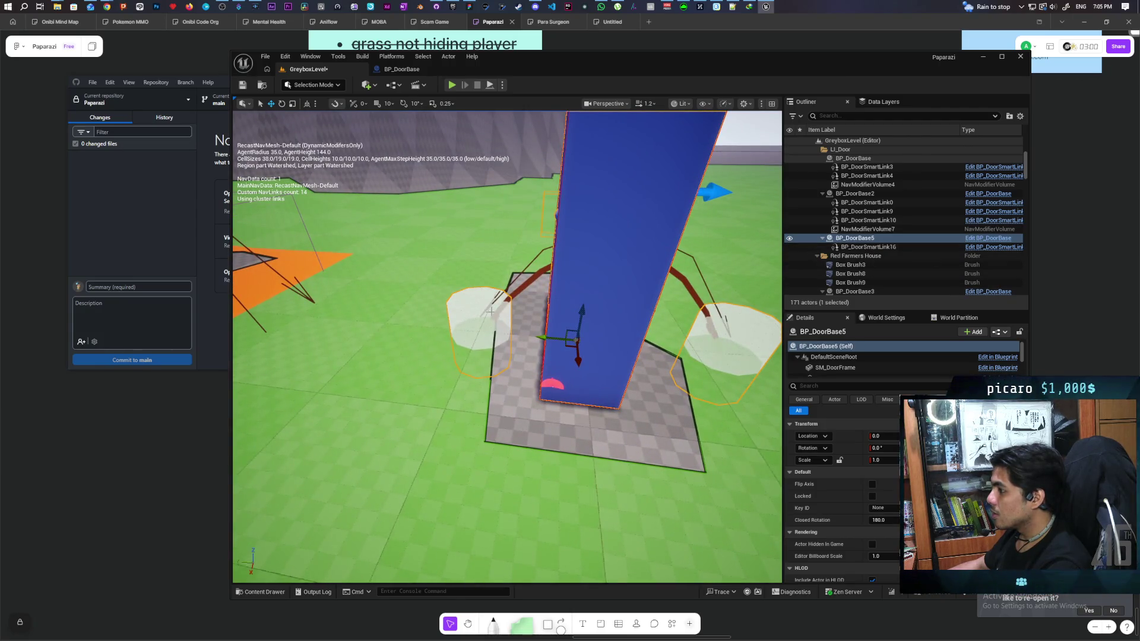
click(838, 370)
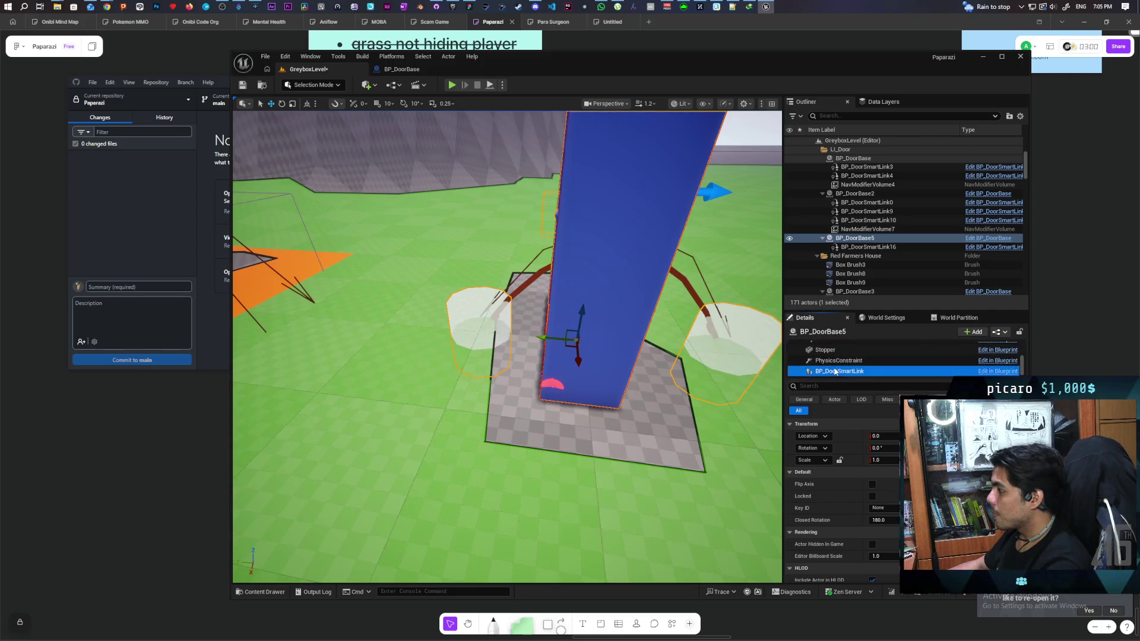
scroll(834, 504, down, 2)
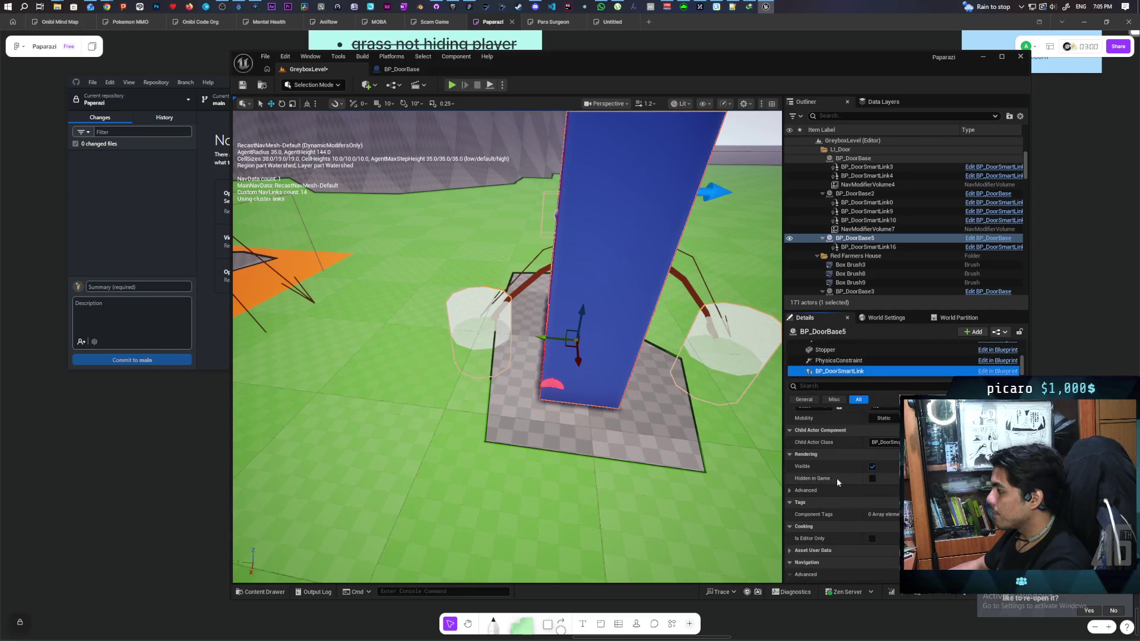
scroll(838, 477, down, 1)
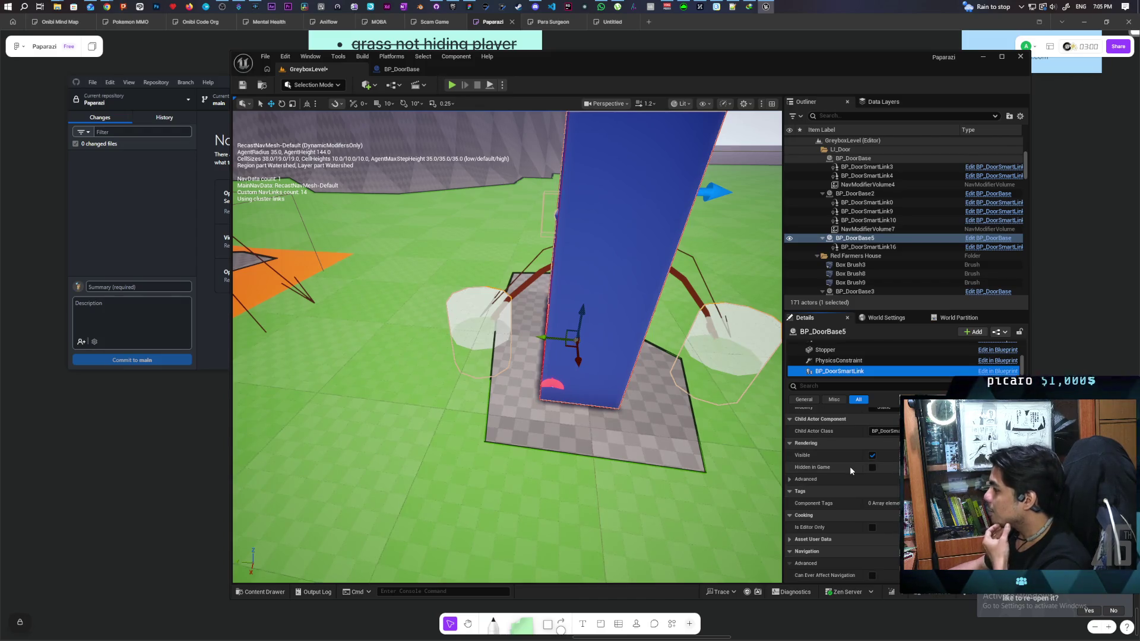
scroll(850, 470, up, 1)
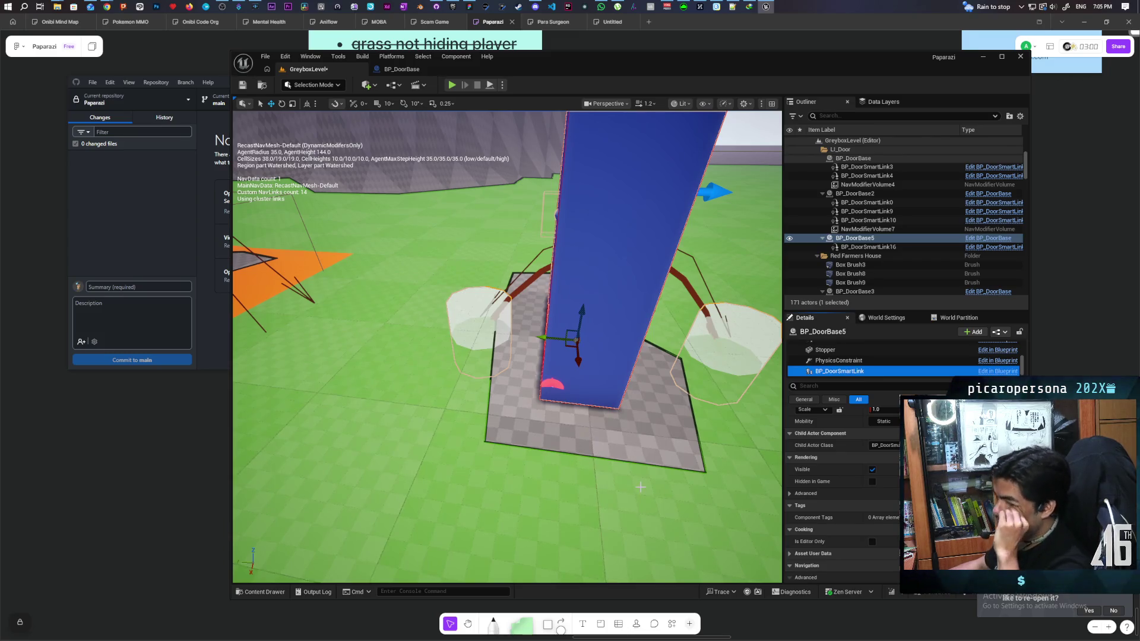
key(f)
scroll(506, 348, up, 5)
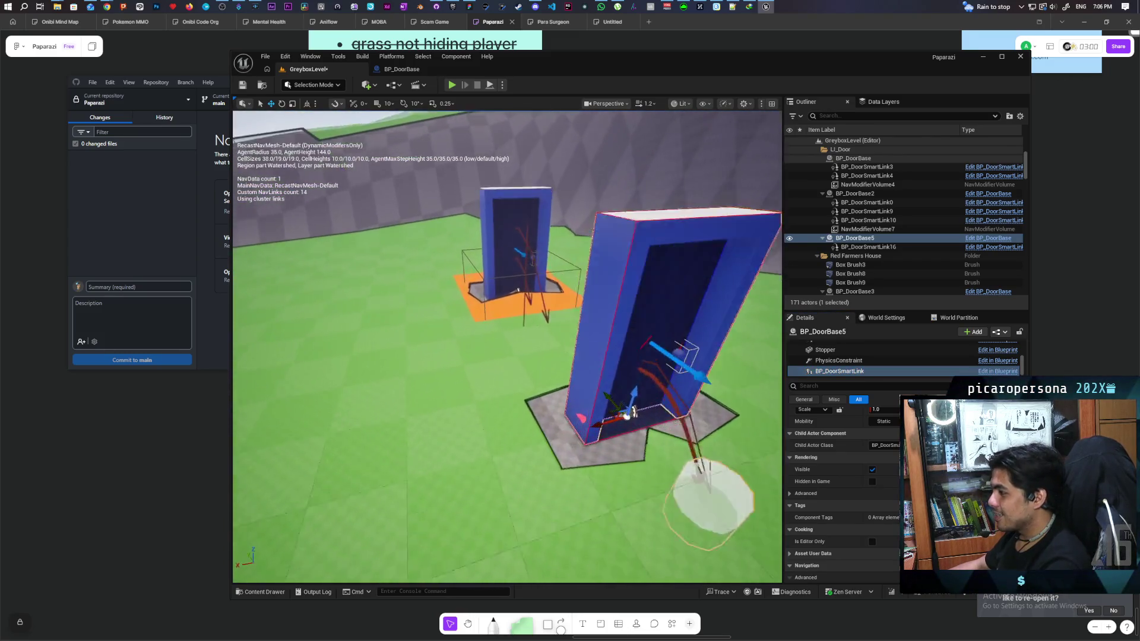
scroll(507, 348, down, 8)
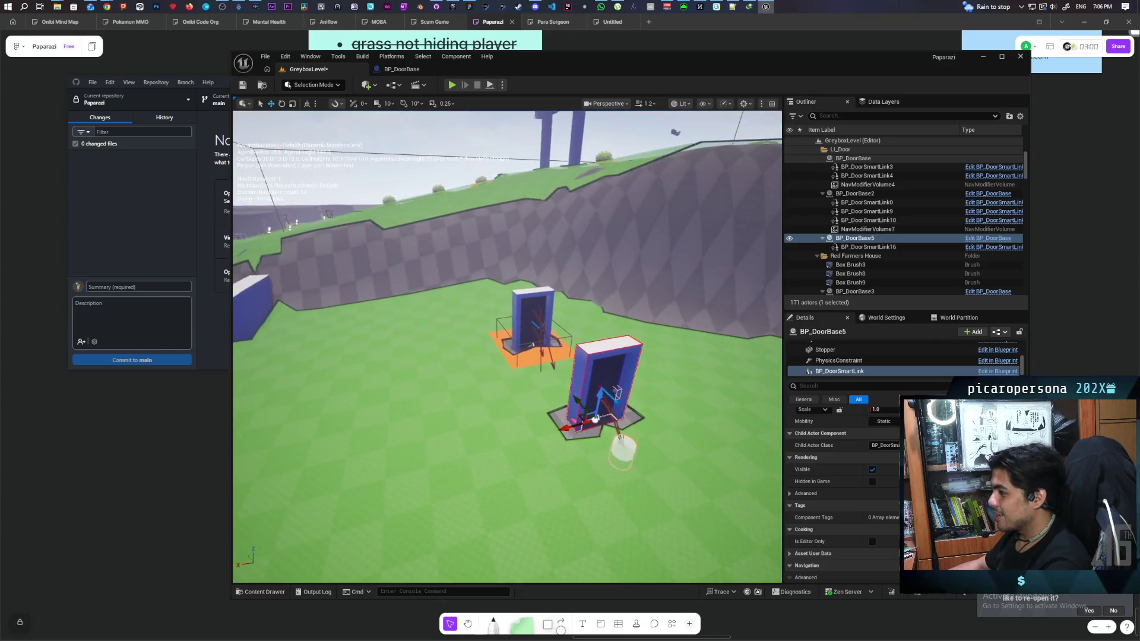
drag(596, 419, 564, 377)
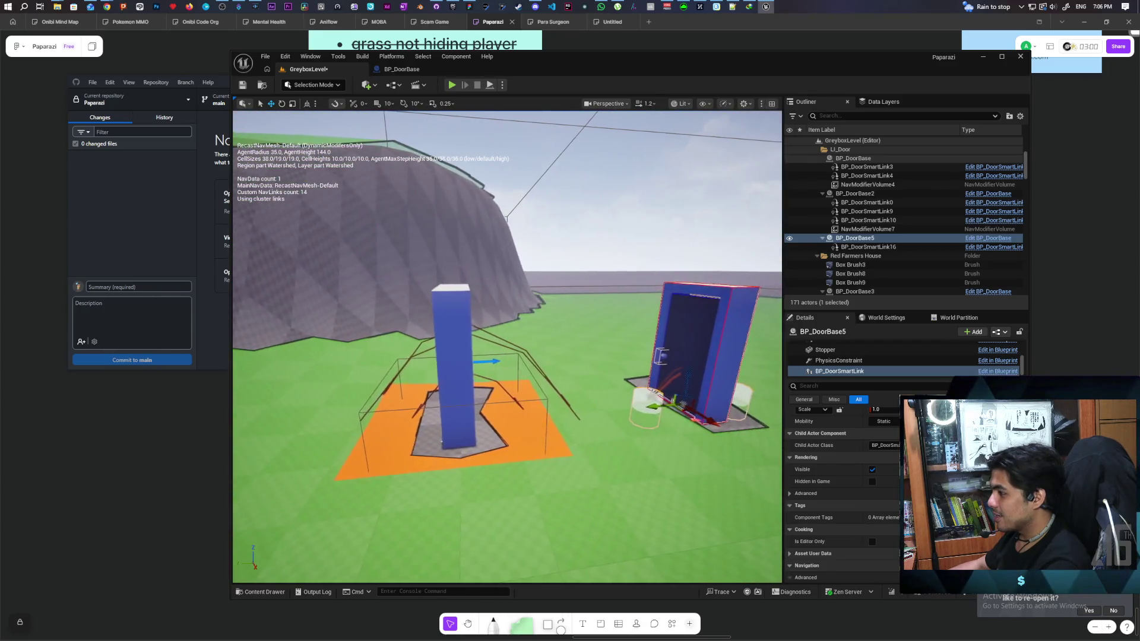